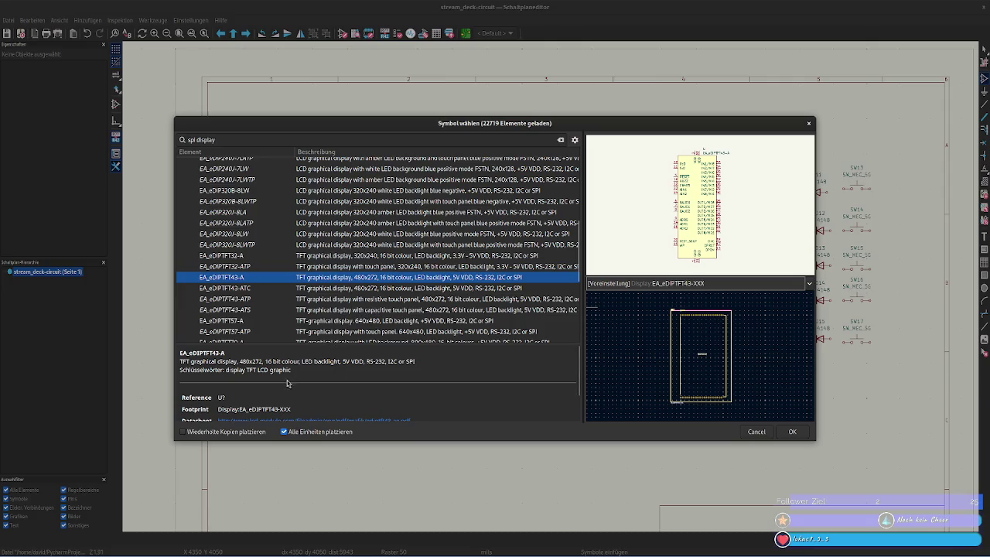
Look over the planned.md notes, then go back to KiCad's symbol chooser
{"action": "key", "text": "alt+Tab"}
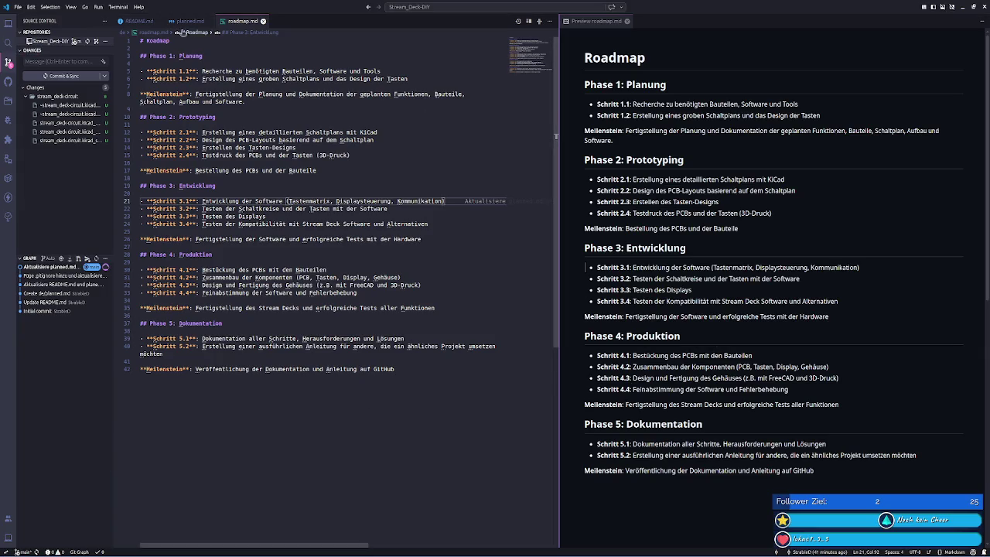
{"action": "left_click", "coordinate": [185, 21]}
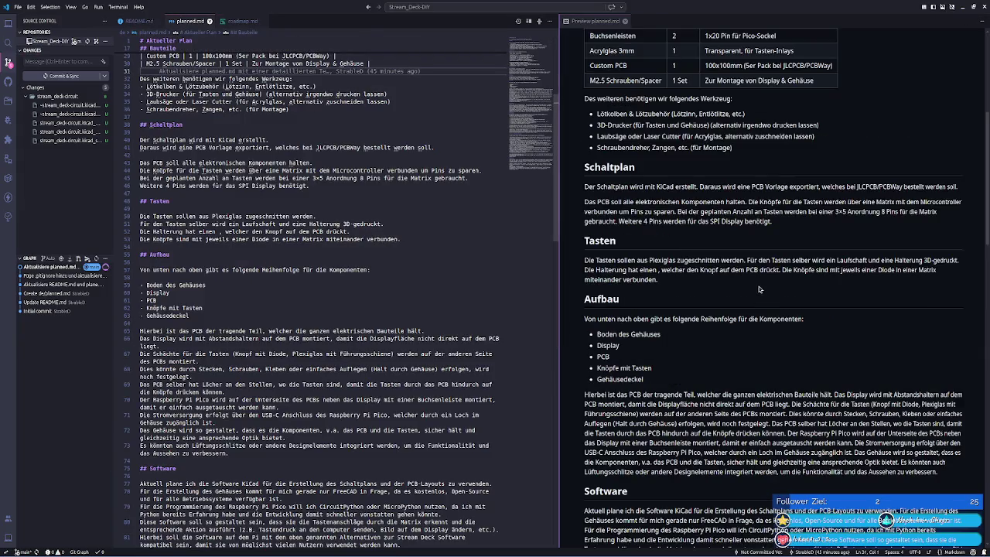
{"action": "scroll", "coordinate": [766, 279], "scroll_direction": "up", "scroll_amount": 5}
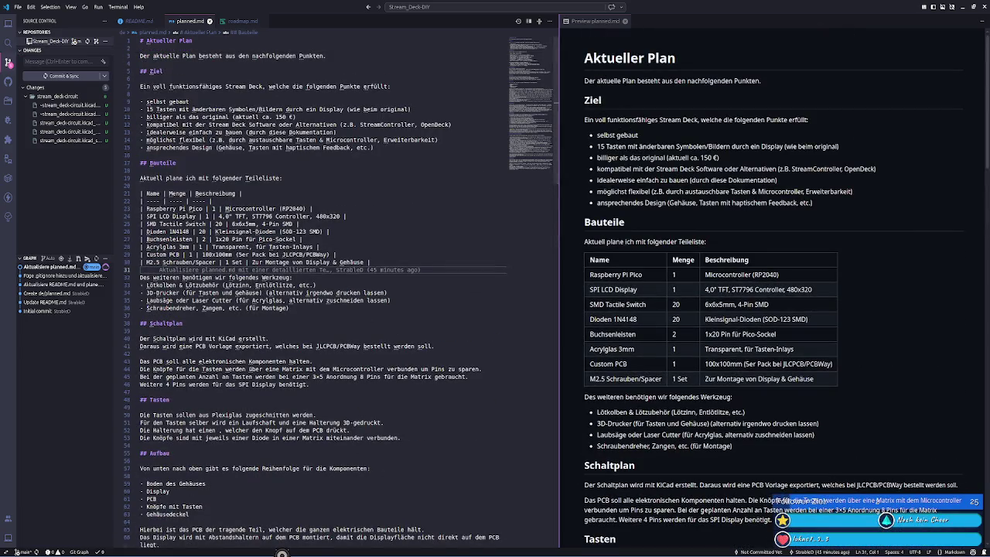
{"action": "left_click", "coordinate": [282, 495]}
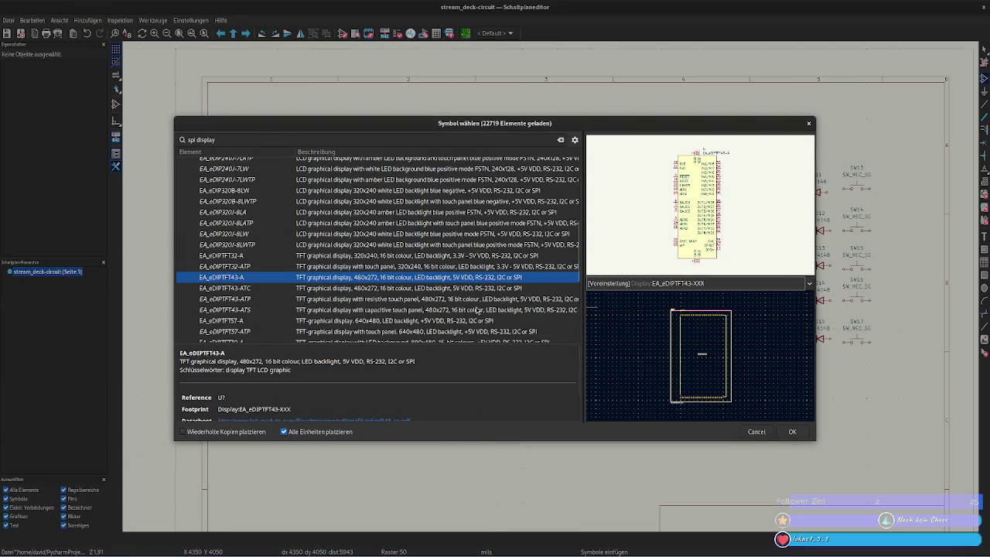
{"action": "scroll", "coordinate": [474, 311], "scroll_direction": "down", "scroll_amount": 2}
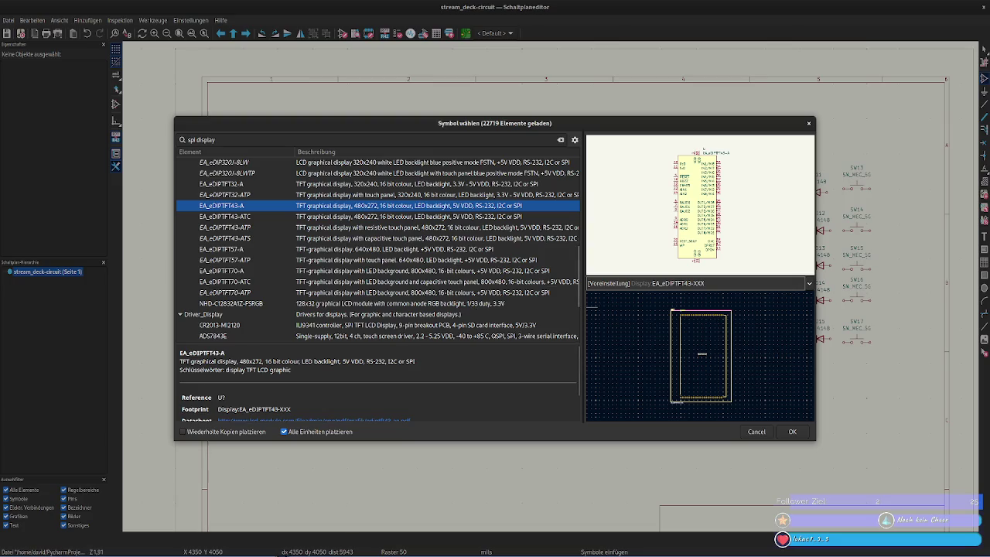
{"action": "scroll", "coordinate": [416, 241], "scroll_direction": "up", "scroll_amount": 1}
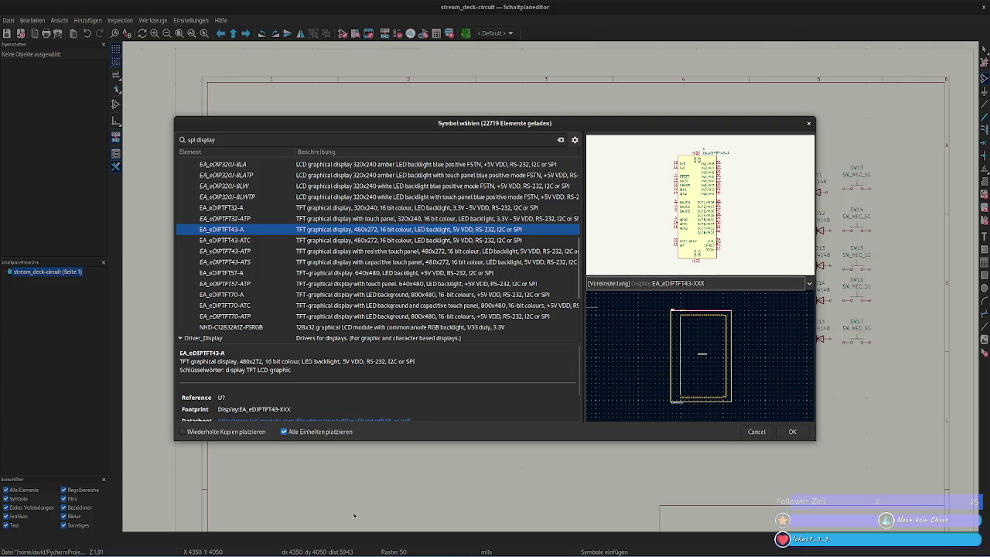
Copy the ST7796 entry from planned.md into KiCad's symbol search field
{"action": "left_click", "coordinate": [225, 551]}
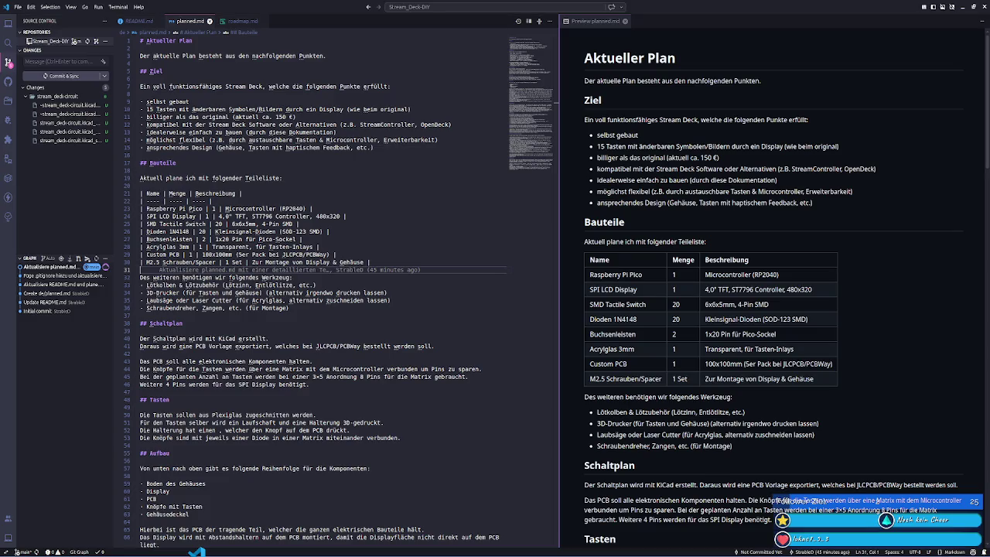
{"action": "double_click", "coordinate": [743, 290]}
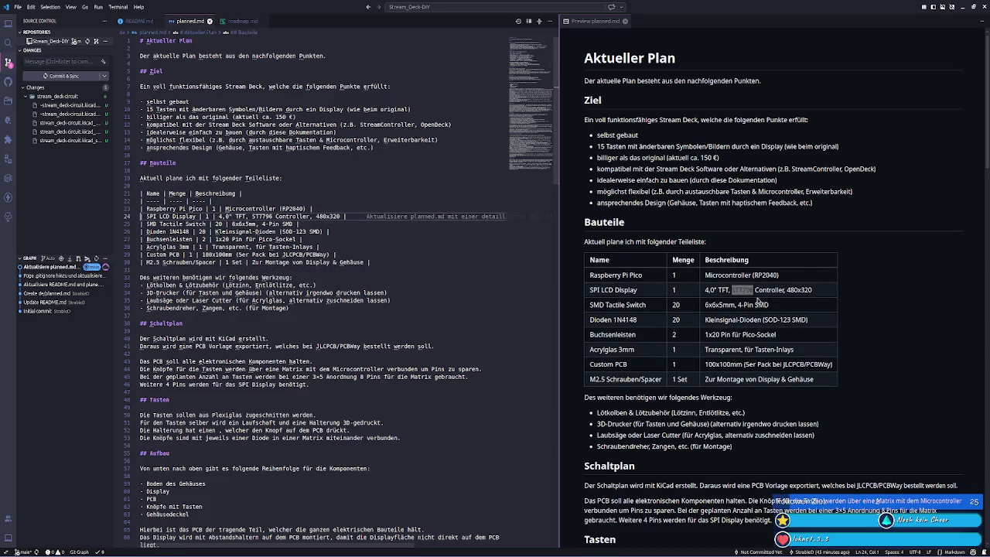
{"action": "left_click", "coordinate": [309, 551]}
{"action": "key", "text": "ctrl+a"}
{"action": "type", "text": "| SPI LCD Display | 1 | 4,0\" TFT, ST7796 Controller, 480x320 |"}
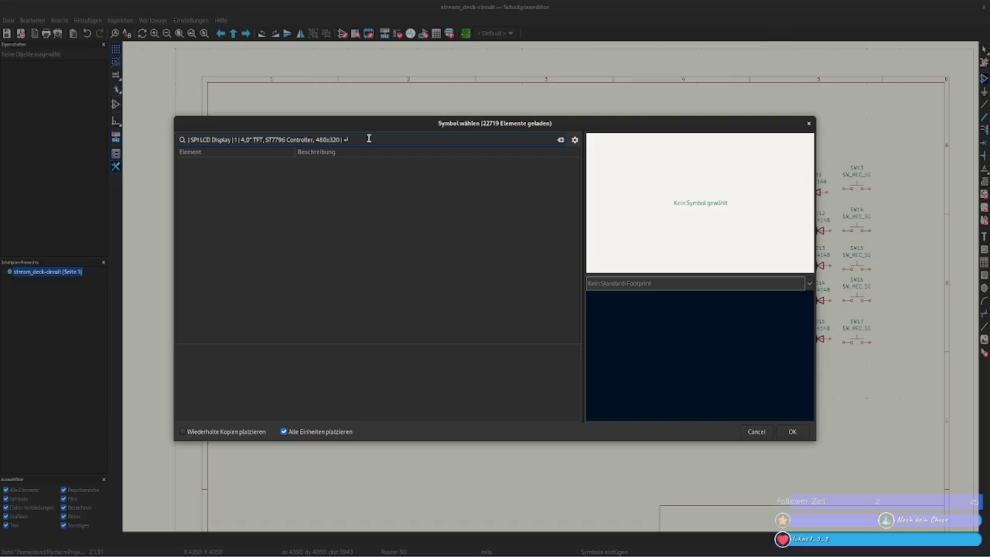
Replace the pasted parts-list text in the symbol search with 'TFT'
{"action": "key", "text": "BackSpace"}
{"action": "key", "text": "BackSpace"}
{"action": "key", "text": "BackSpace"}
{"action": "key", "text": "BackSpace"}
{"action": "key", "text": "BackSpace"}
{"action": "key", "text": "BackSpace"}
{"action": "key", "text": "BackSpace"}
{"action": "key", "text": "BackSpace"}
{"action": "key", "text": "BackSpace"}
{"action": "key", "text": "BackSpace"}
{"action": "key", "text": "BackSpace"}
{"action": "key", "text": "BackSpace"}
{"action": "key", "text": "shift+Home"}
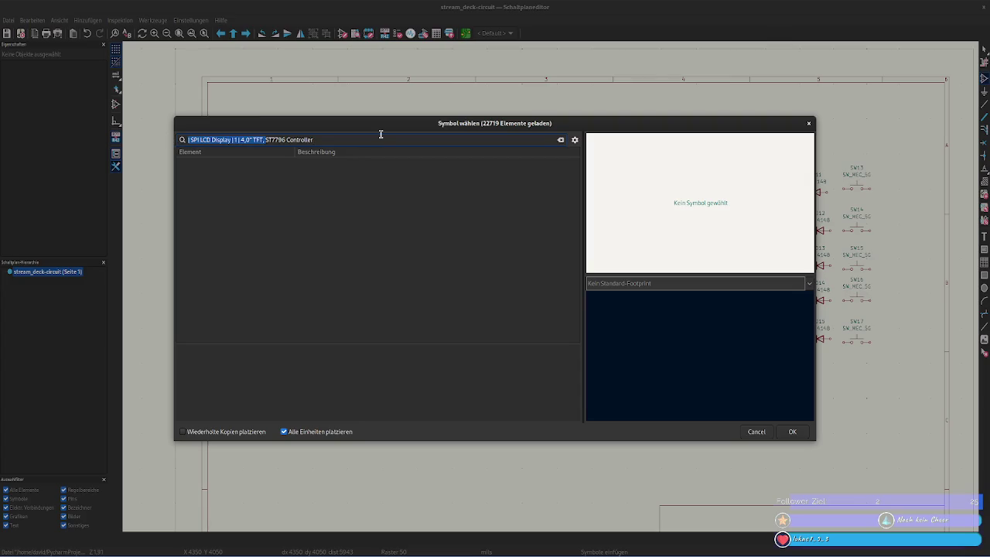
{"action": "key", "text": "BackSpace"}
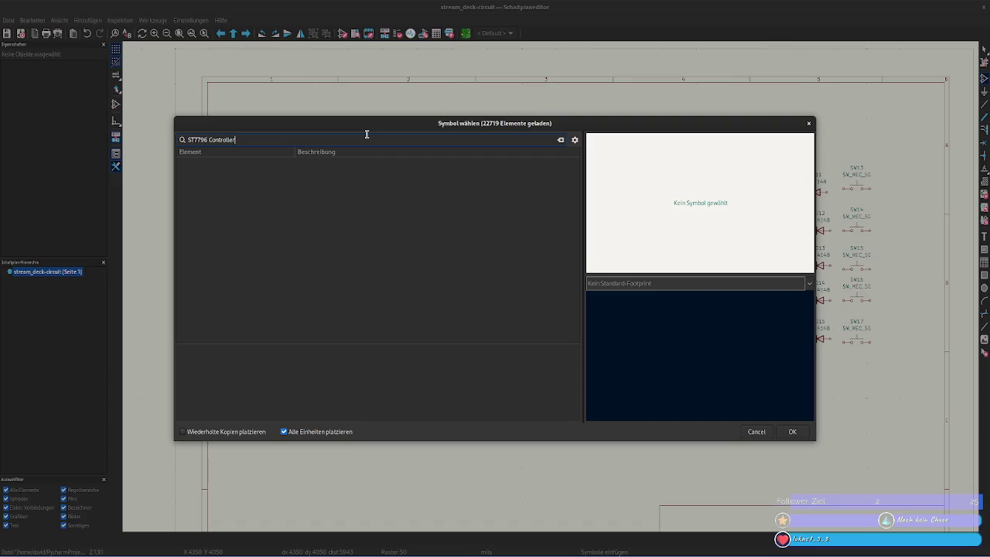
{"action": "key", "text": "ctrl+BackSpace"}
{"action": "key", "text": "ctrl+BackSpace"}
{"action": "type", "text": "TF"}
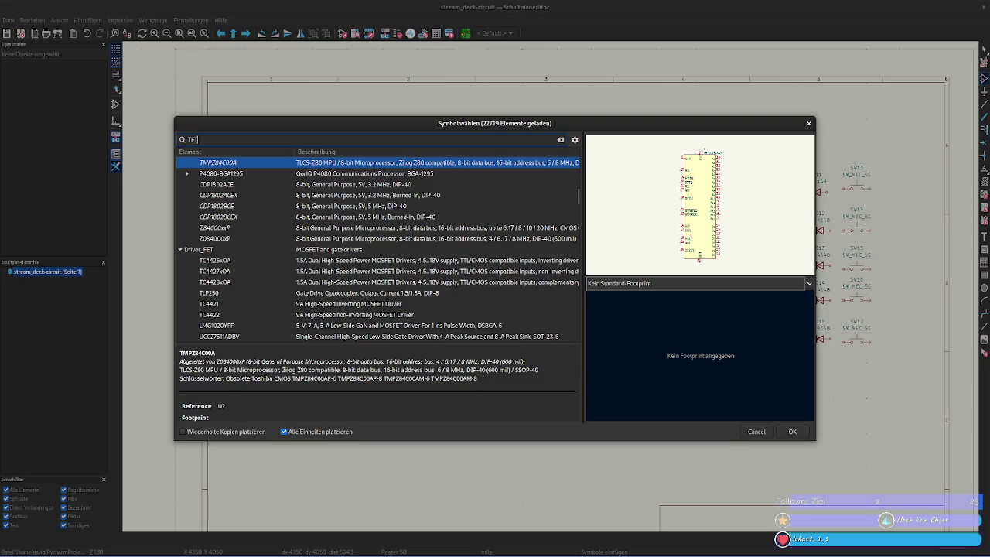
{"action": "type", "text": "T"}
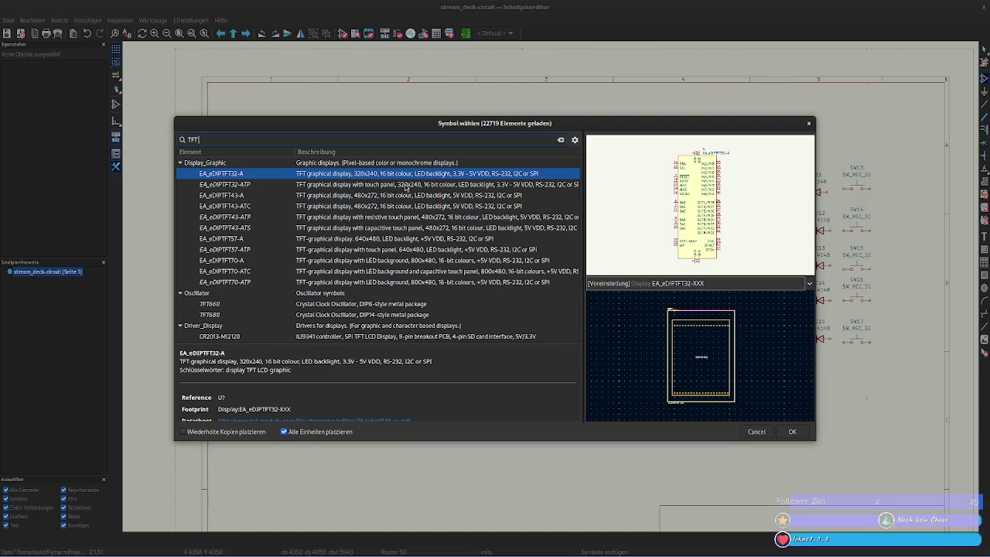
Preview the EA_eDIPTFT43-A, EA_eDIPTFT32-A and CR2013-MI2120 display symbols
{"action": "left_click", "coordinate": [385, 197]}
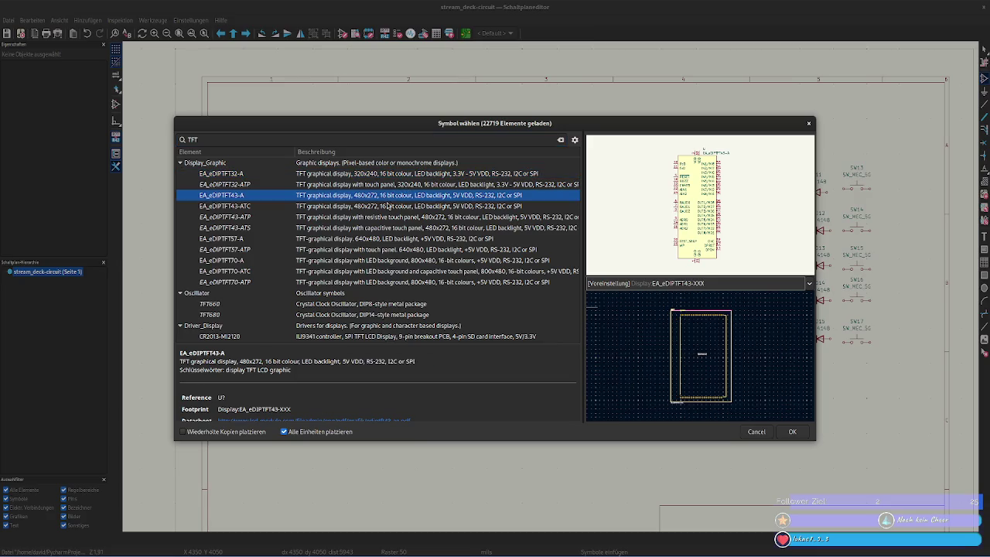
{"action": "left_click", "coordinate": [390, 184]}
{"action": "left_click", "coordinate": [396, 177]}
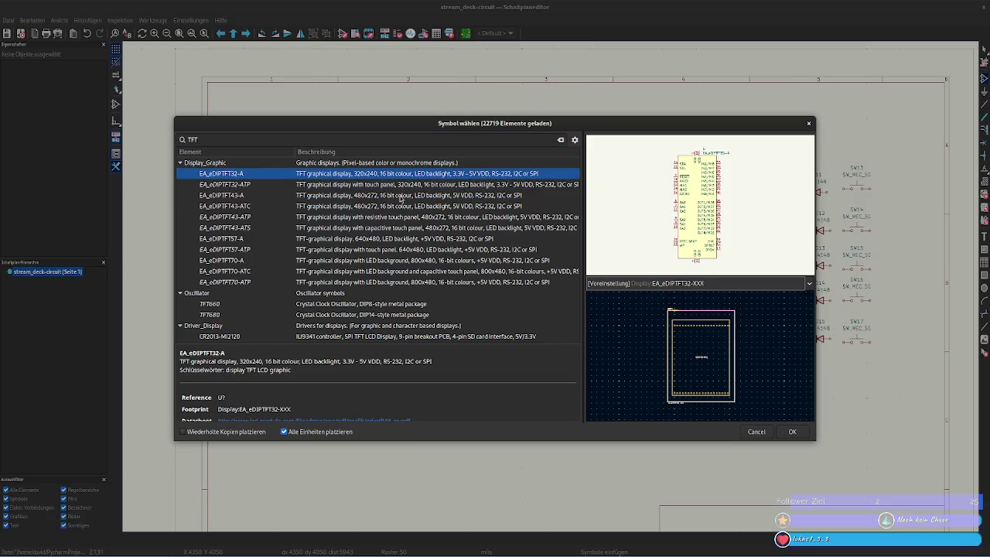
{"action": "left_click", "coordinate": [235, 139]}
{"action": "left_click", "coordinate": [338, 337]}
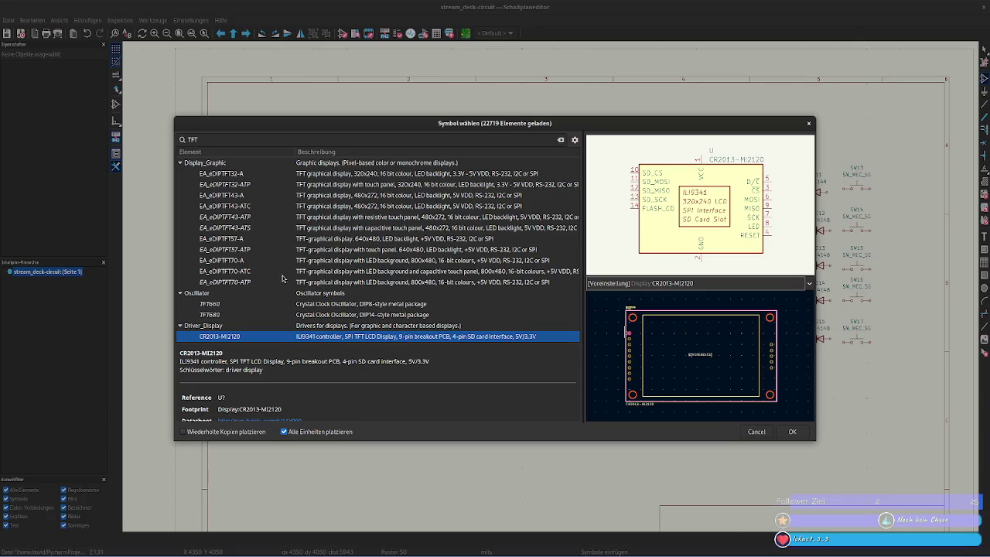
Preview EA_eDIPTFT70-A and 57-A, and compare EA_eDIPTFT43-ATS with 43-ATP
{"action": "left_click", "coordinate": [252, 282]}
{"action": "left_click", "coordinate": [251, 272]}
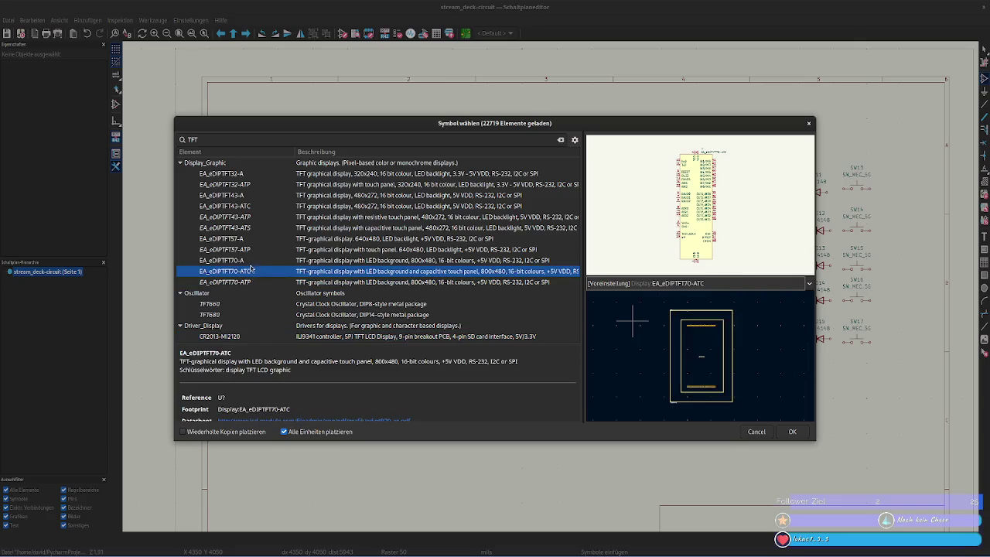
{"action": "left_click", "coordinate": [249, 262]}
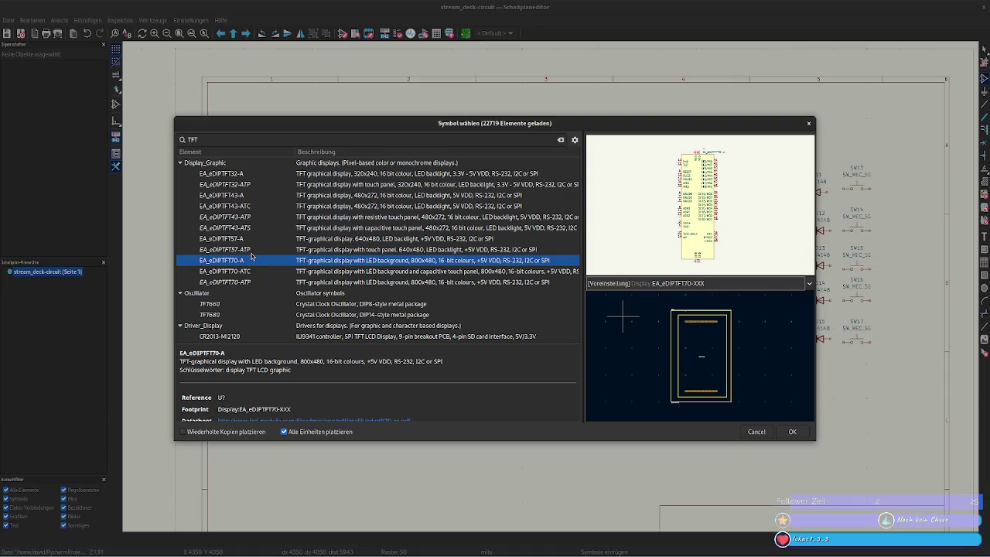
{"action": "left_click", "coordinate": [252, 250]}
{"action": "left_click", "coordinate": [258, 239]}
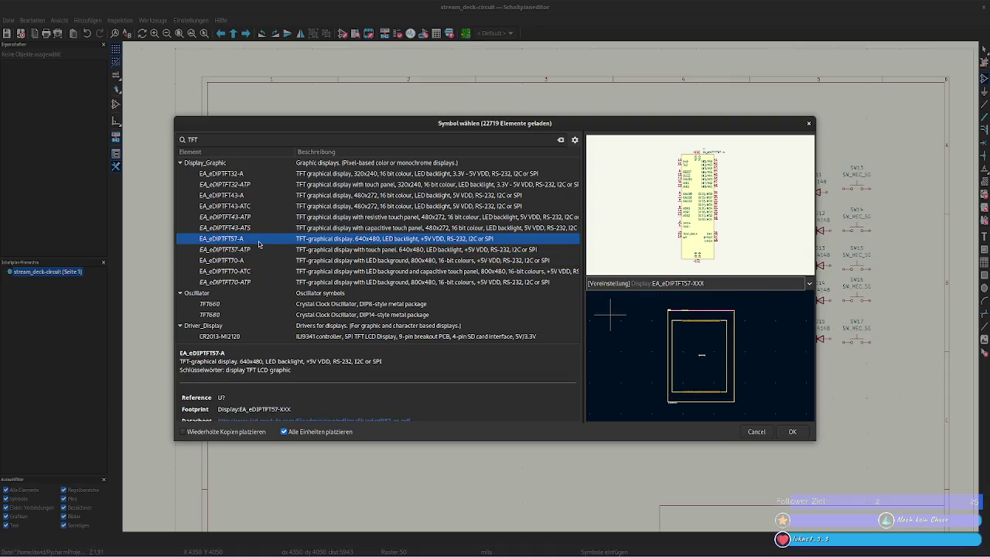
{"action": "left_click", "coordinate": [253, 229]}
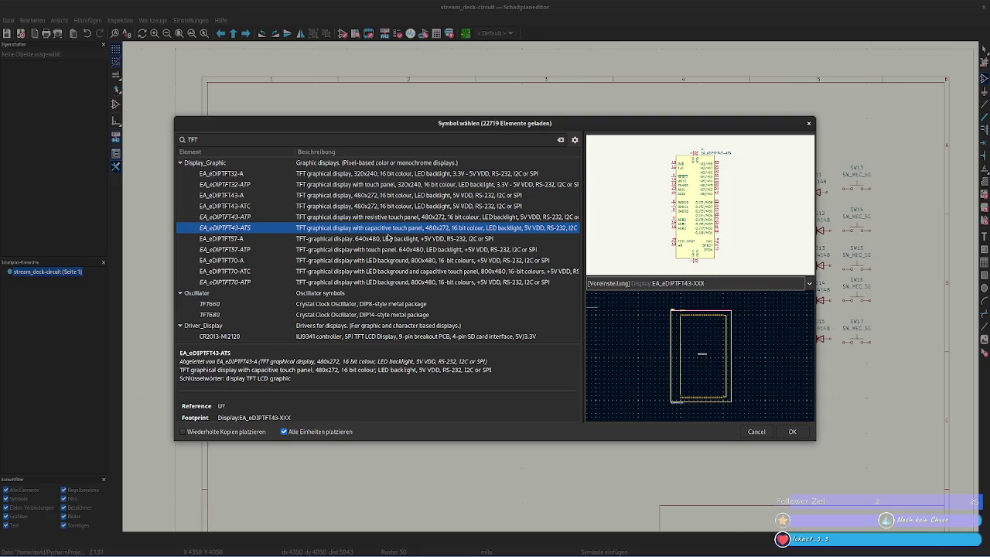
{"action": "left_click", "coordinate": [375, 217]}
{"action": "left_click", "coordinate": [377, 228]}
Compare EA_eDIPTFT43-ATC with 43-A, then return to the planned.md notes
{"action": "left_click", "coordinate": [375, 218]}
{"action": "left_click", "coordinate": [371, 207]}
{"action": "left_click", "coordinate": [365, 197]}
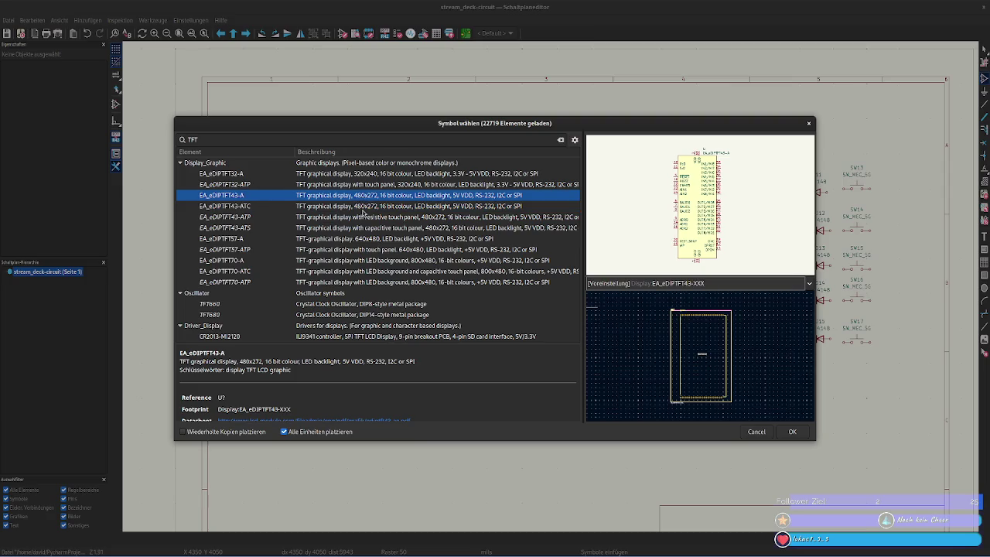
{"action": "left_click", "coordinate": [364, 207]}
{"action": "left_click", "coordinate": [364, 197]}
{"action": "left_click", "coordinate": [360, 209]}
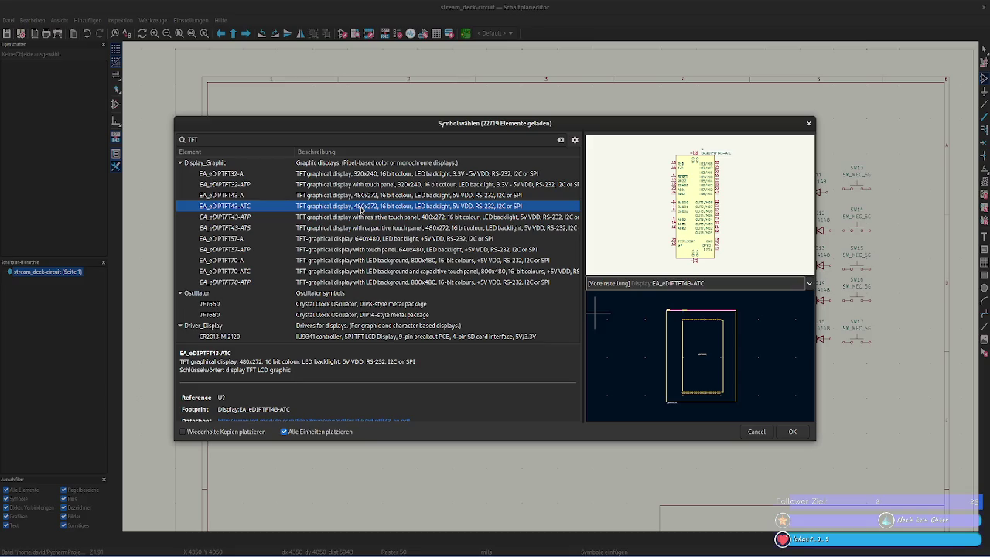
{"action": "key", "text": "alt+Tab"}
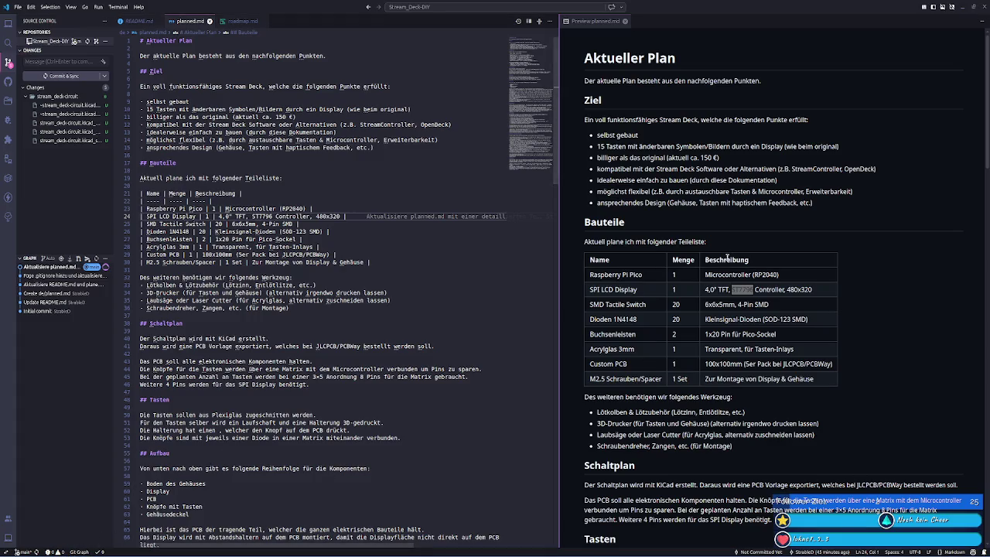
Paste the SPI LCD Display description from planned.md into a new Firefox tab's address bar
{"action": "left_click_drag", "start_coordinate": [705, 290], "coordinate": [814, 293]}
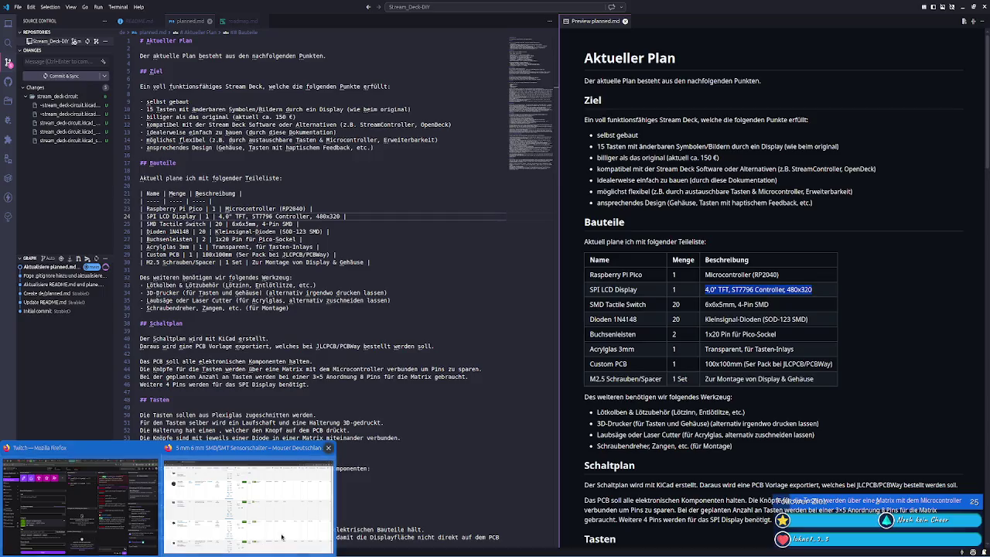
{"action": "left_click", "coordinate": [282, 536]}
{"action": "key", "text": "ctrl+t"}
{"action": "type", "text": "4,0\" TFT, ST7796 Controller, 480x320"}
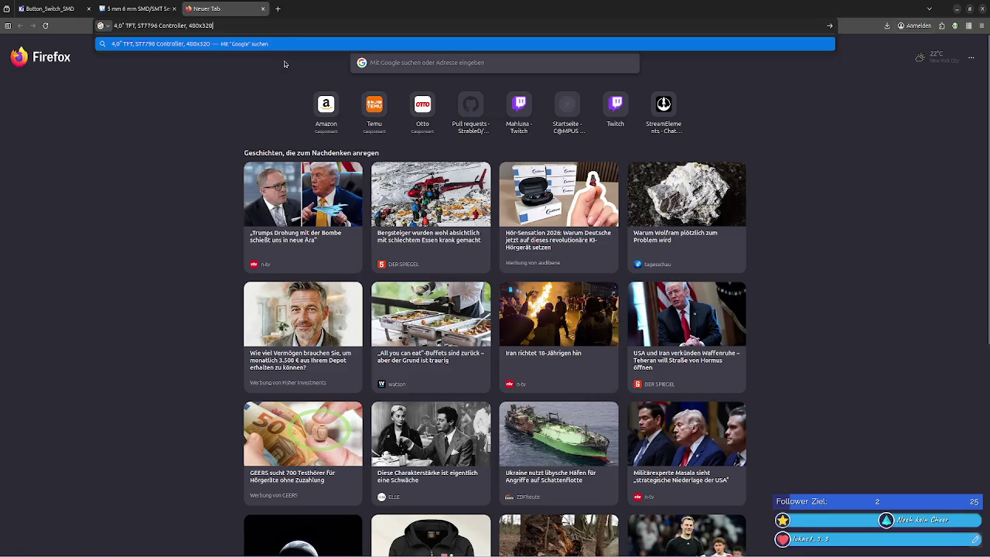
Search the description and view the Roboter-Bausatz product photos and dimension drawing
{"action": "key", "text": "Return"}
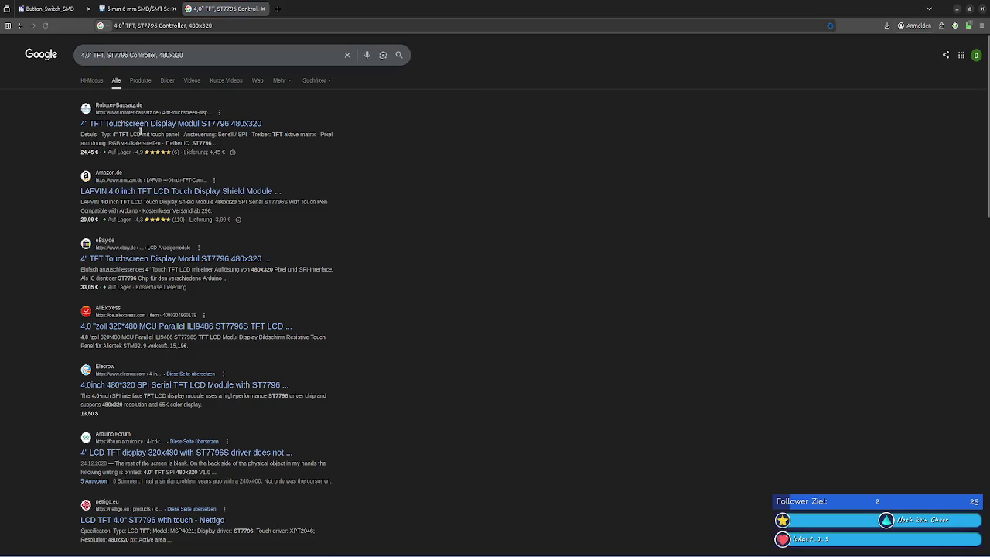
{"action": "left_click", "coordinate": [132, 124]}
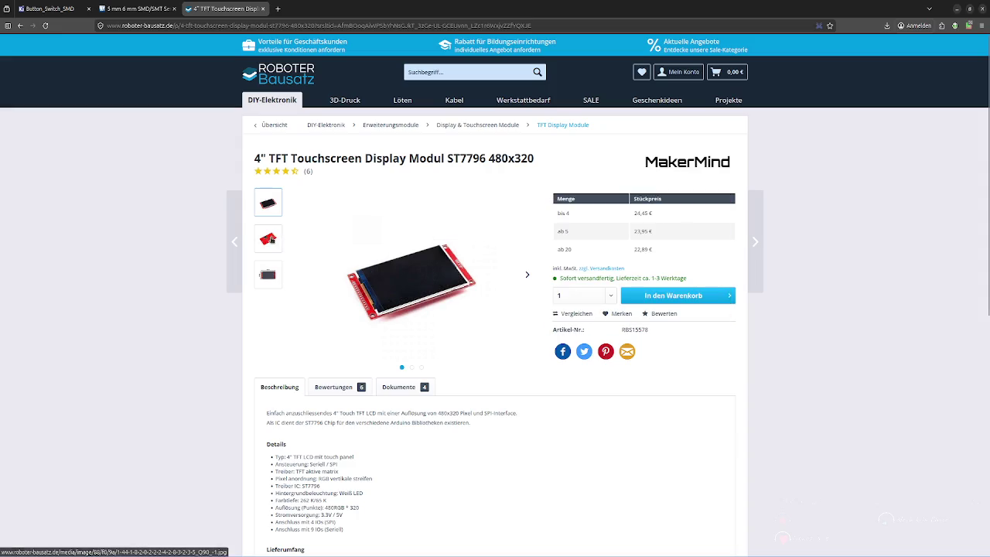
{"action": "left_click", "coordinate": [269, 239]}
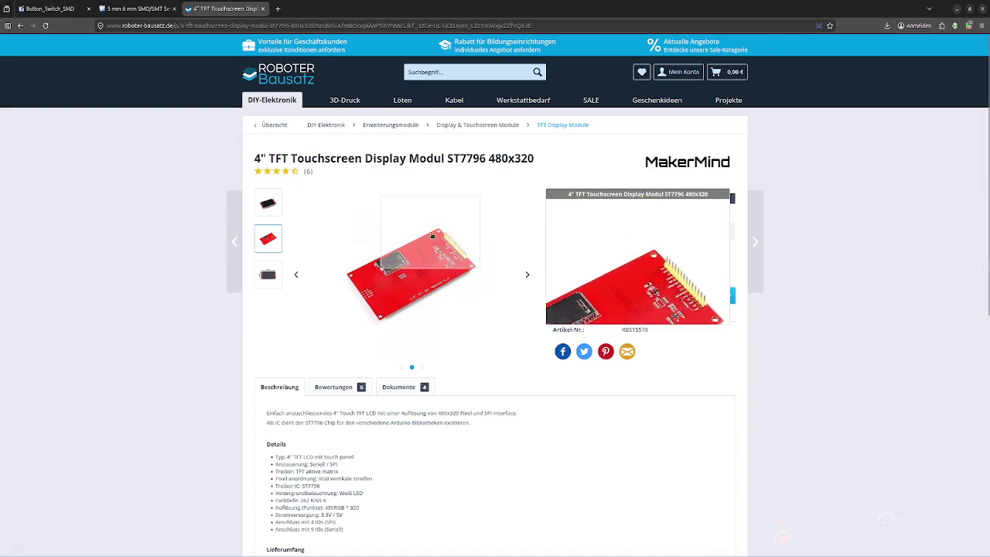
{"action": "left_click", "coordinate": [267, 200]}
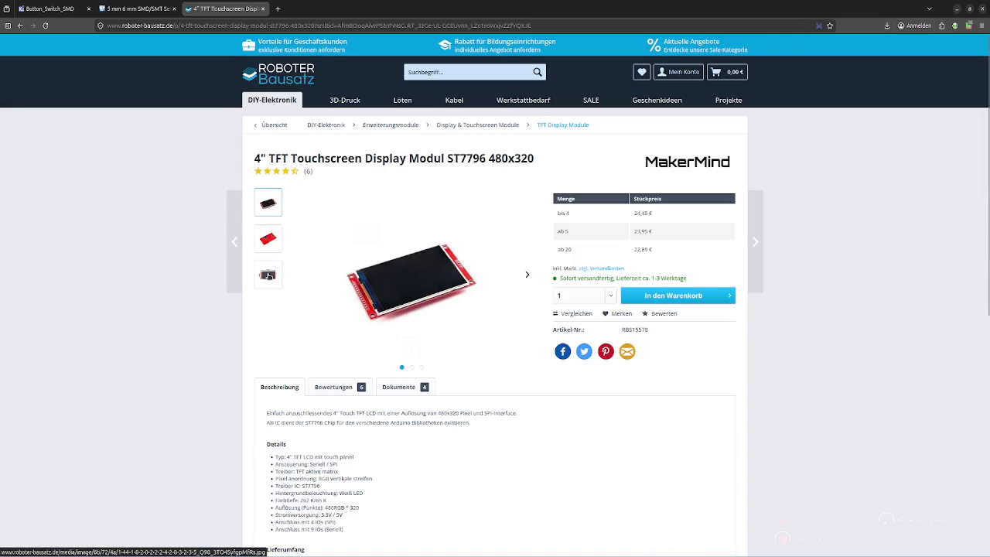
{"action": "left_click", "coordinate": [268, 274]}
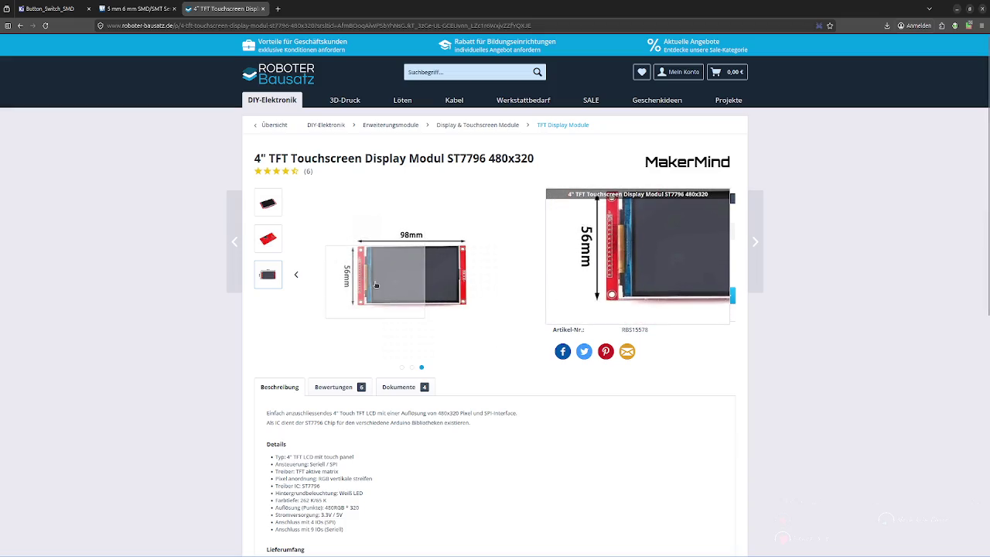
Open the module's online documentation from the product's Dokumente section
{"action": "scroll", "coordinate": [485, 376], "scroll_direction": "down", "scroll_amount": 2}
{"action": "scroll", "coordinate": [486, 376], "scroll_direction": "down", "scroll_amount": 1}
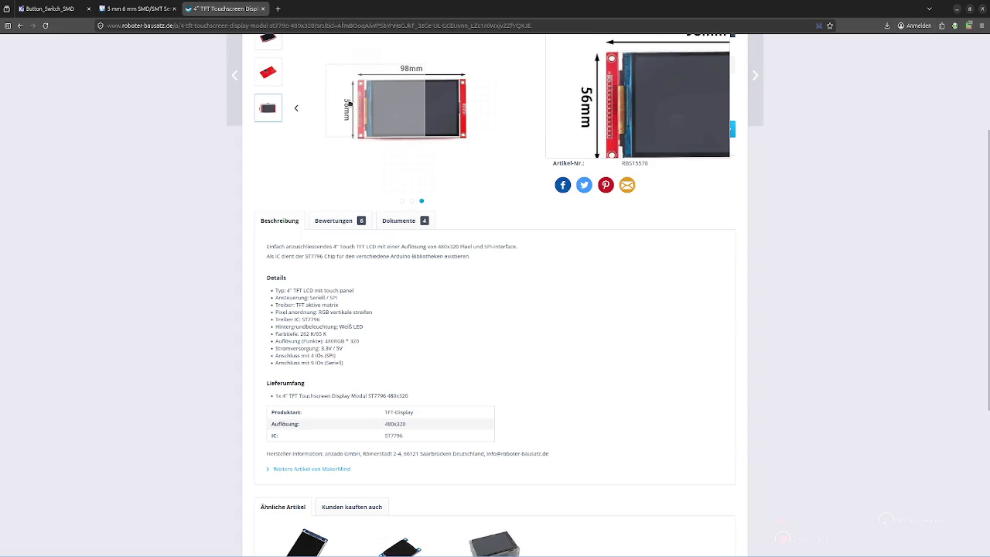
{"action": "scroll", "coordinate": [371, 280], "scroll_direction": "up", "scroll_amount": 2}
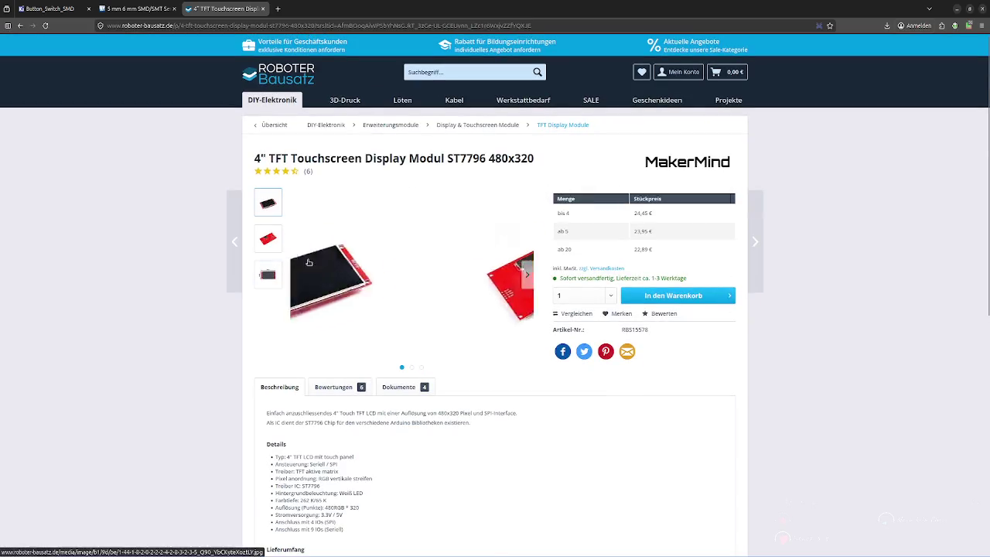
{"action": "scroll", "coordinate": [464, 410], "scroll_direction": "down", "scroll_amount": 2}
{"action": "left_click", "coordinate": [398, 220]}
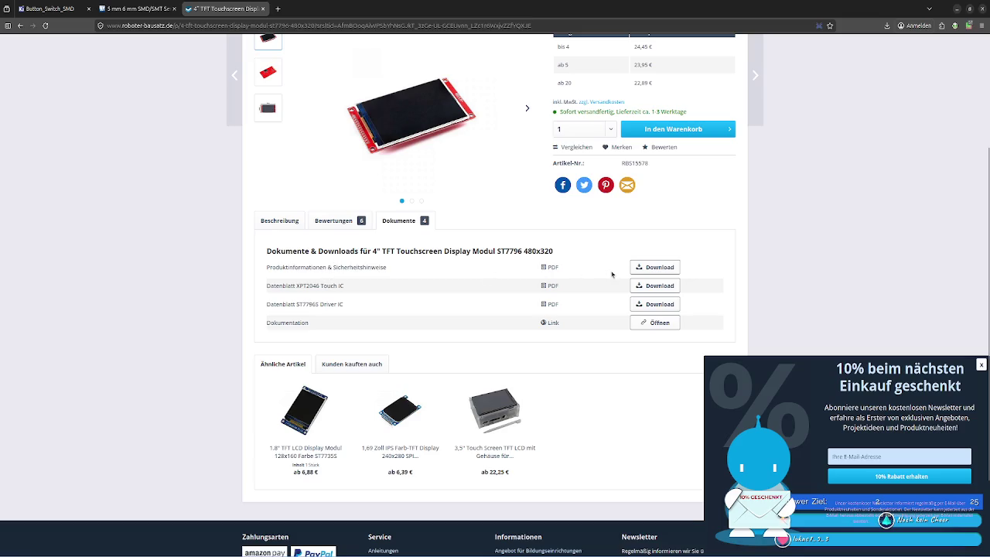
{"action": "left_click", "coordinate": [644, 323]}
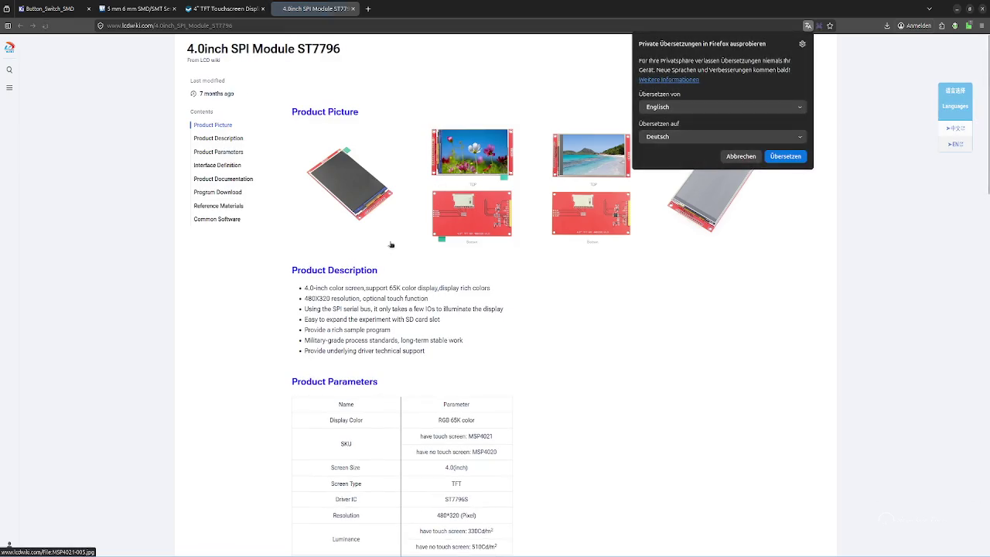
Scroll through the LCD wiki page for the module's part number
{"action": "scroll", "coordinate": [453, 273], "scroll_direction": "down", "scroll_amount": 1}
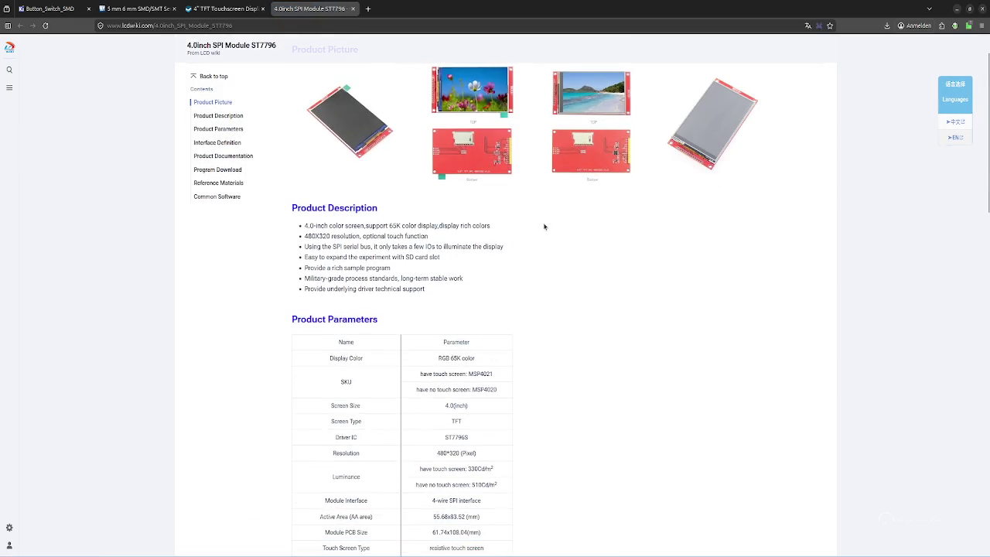
{"action": "scroll", "coordinate": [510, 185], "scroll_direction": "up", "scroll_amount": 1}
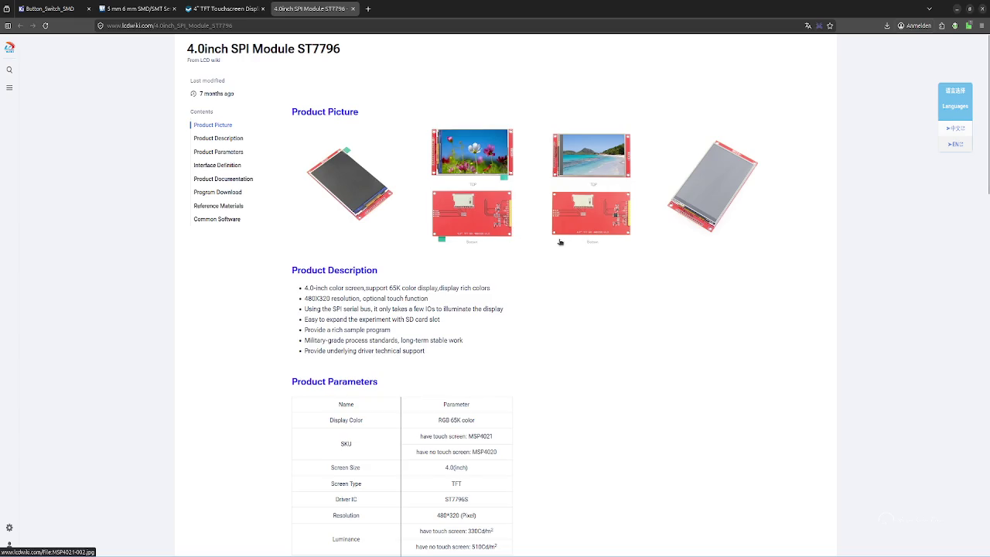
{"action": "scroll", "coordinate": [560, 242], "scroll_direction": "down", "scroll_amount": 2}
{"action": "scroll", "coordinate": [560, 242], "scroll_direction": "down", "scroll_amount": 3}
{"action": "scroll", "coordinate": [560, 242], "scroll_direction": "up", "scroll_amount": 3}
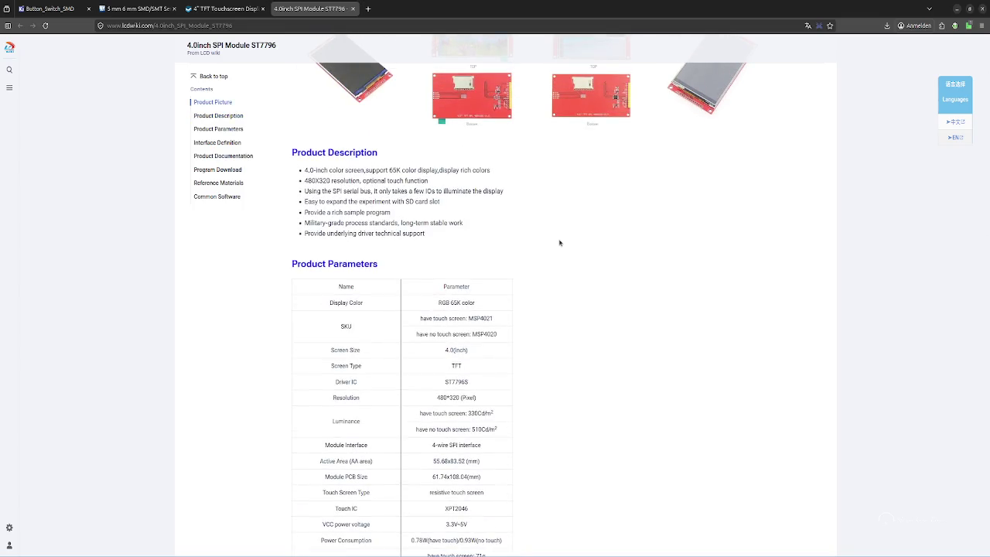
{"action": "double_click", "coordinate": [396, 180]}
{"action": "left_click", "coordinate": [534, 210]}
{"action": "scroll", "coordinate": [531, 206], "scroll_direction": "up", "scroll_amount": 1}
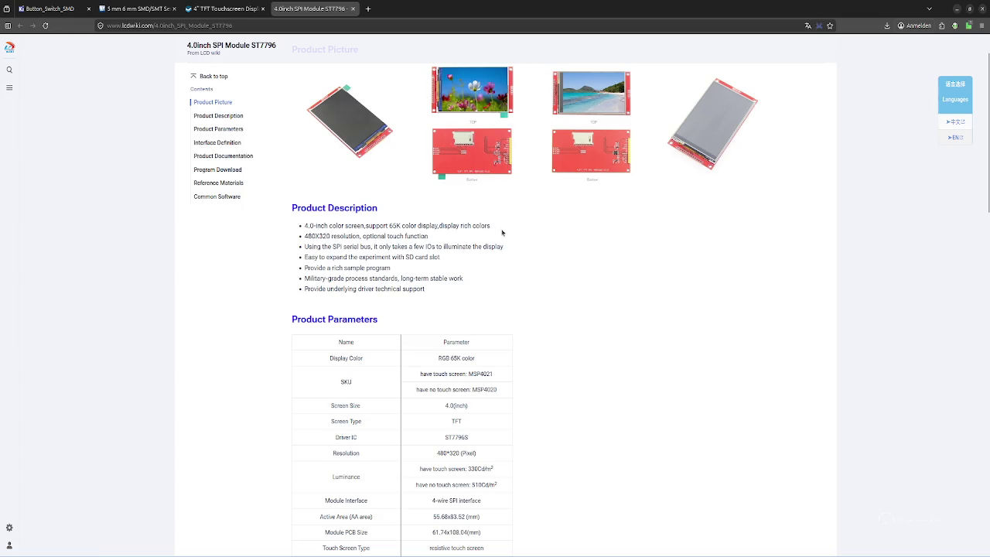
{"action": "scroll", "coordinate": [502, 232], "scroll_direction": "down", "scroll_amount": 1}
{"action": "scroll", "coordinate": [503, 230], "scroll_direction": "down", "scroll_amount": 1}
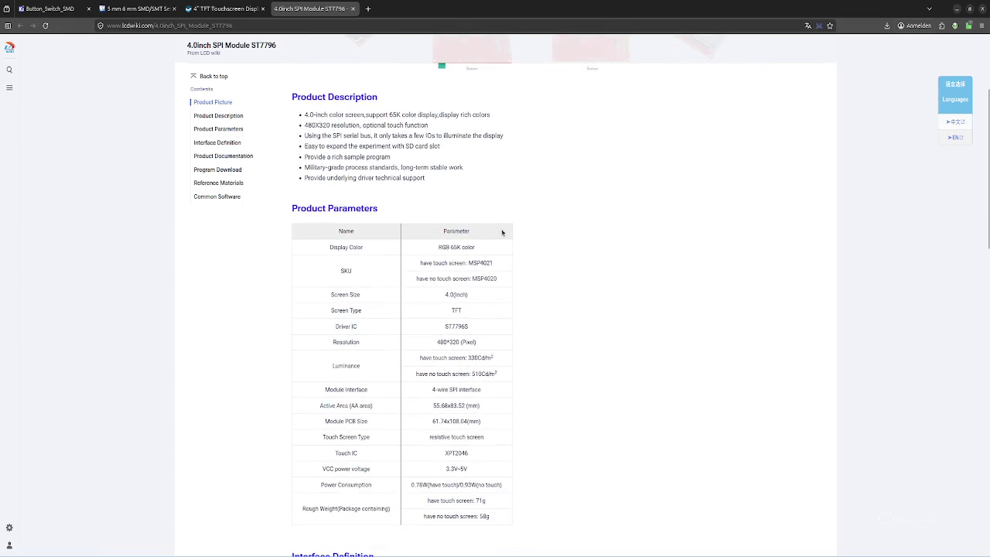
{"action": "scroll", "coordinate": [547, 237], "scroll_direction": "down", "scroll_amount": 1}
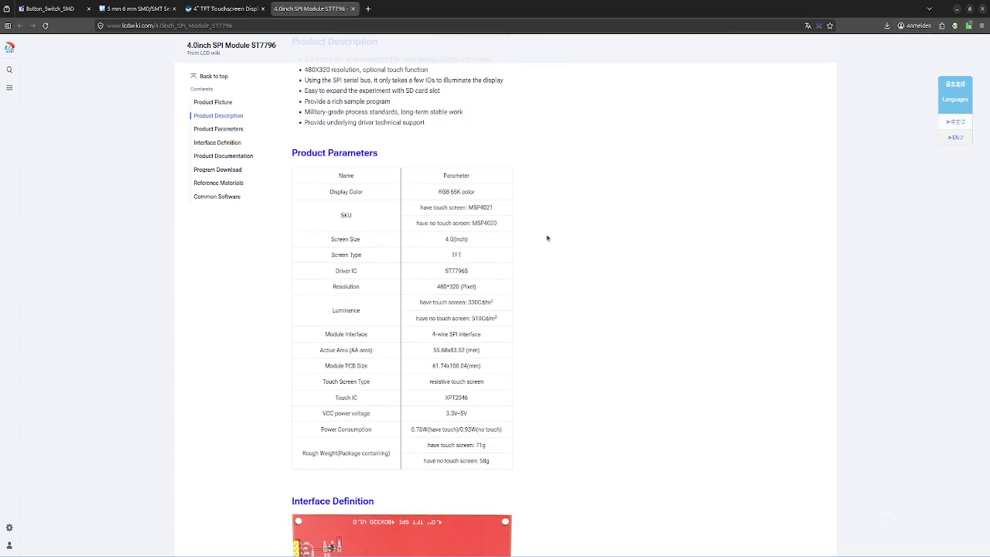
Search KiCad's symbol chooser for MSP4021, find nothing, and clear the search
{"action": "left_click_drag", "start_coordinate": [547, 238], "coordinate": [546, 193]}
{"action": "double_click", "coordinate": [546, 209]}
{"action": "key", "text": "ctrl+c"}
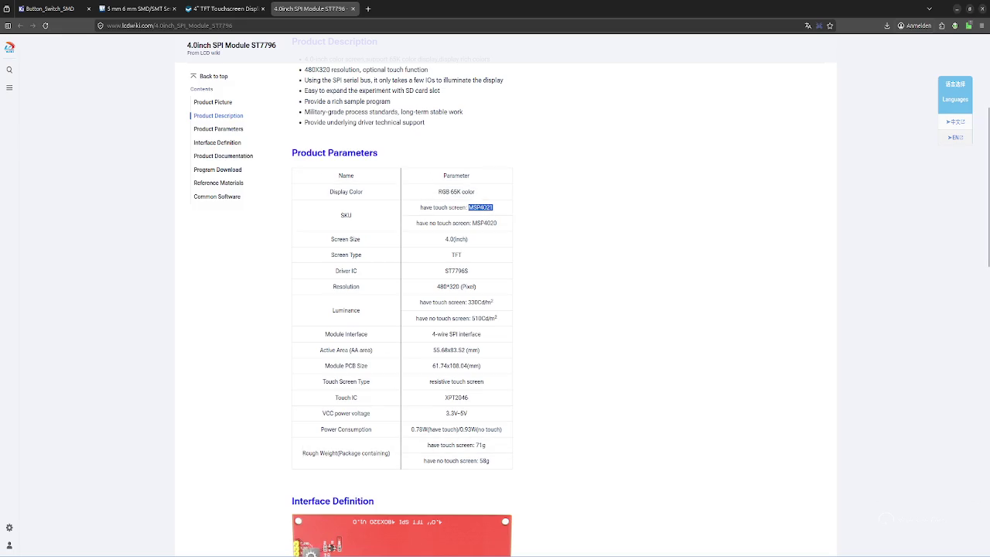
{"action": "key", "text": "alt+Tab"}
{"action": "key", "text": "ctrl+a"}
{"action": "key", "text": "ctrl+v"}
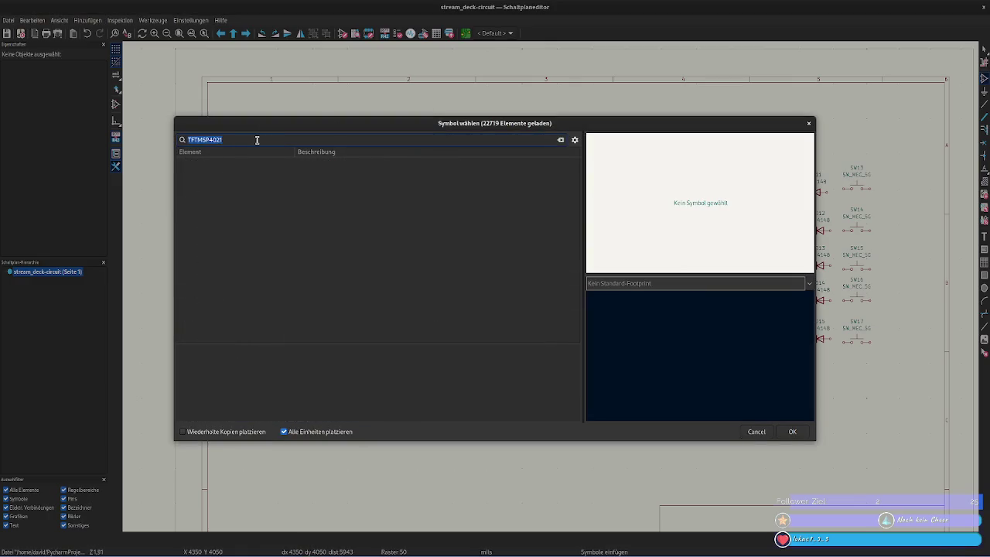
{"action": "left_click", "coordinate": [561, 140]}
{"action": "key", "text": "alt+Tab"}
Scroll past the 4-wire SPI interface note down to the Interface Definition table
{"action": "scroll", "coordinate": [549, 231], "scroll_direction": "down", "scroll_amount": 1}
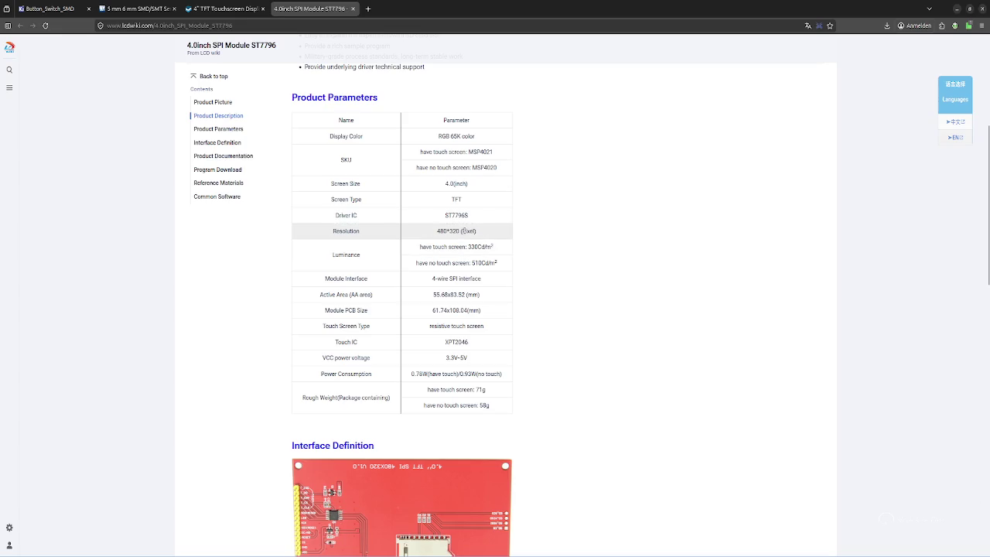
{"action": "scroll", "coordinate": [575, 283], "scroll_direction": "down", "scroll_amount": 1}
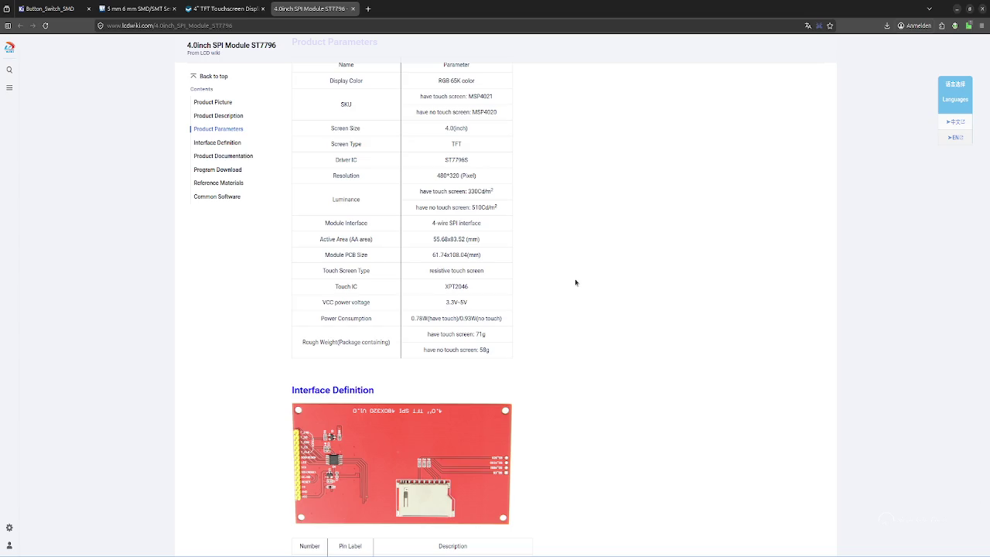
{"action": "left_click_drag", "start_coordinate": [433, 224], "coordinate": [485, 229]}
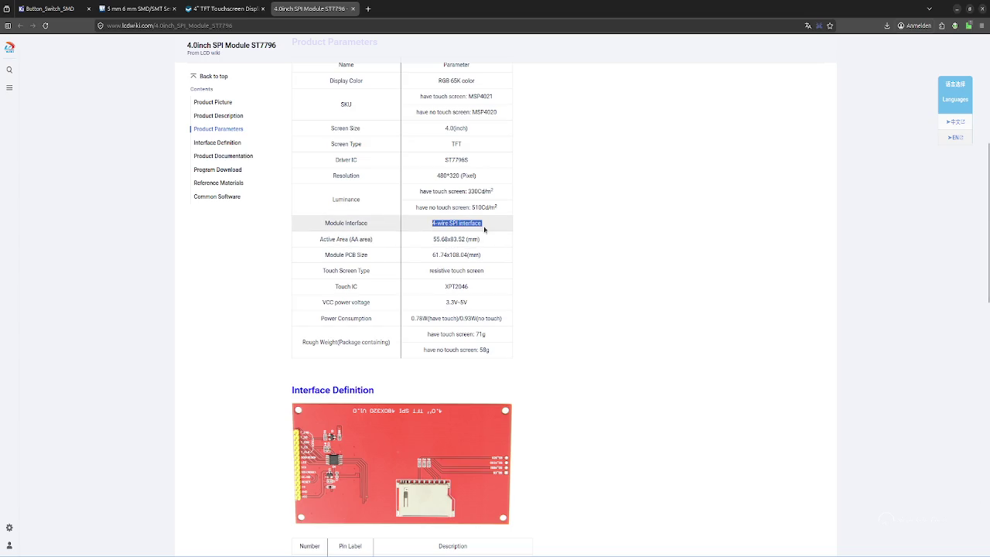
{"action": "left_click", "coordinate": [546, 244]}
{"action": "scroll", "coordinate": [547, 244], "scroll_direction": "down", "scroll_amount": 4}
{"action": "scroll", "coordinate": [546, 244], "scroll_direction": "down", "scroll_amount": 1}
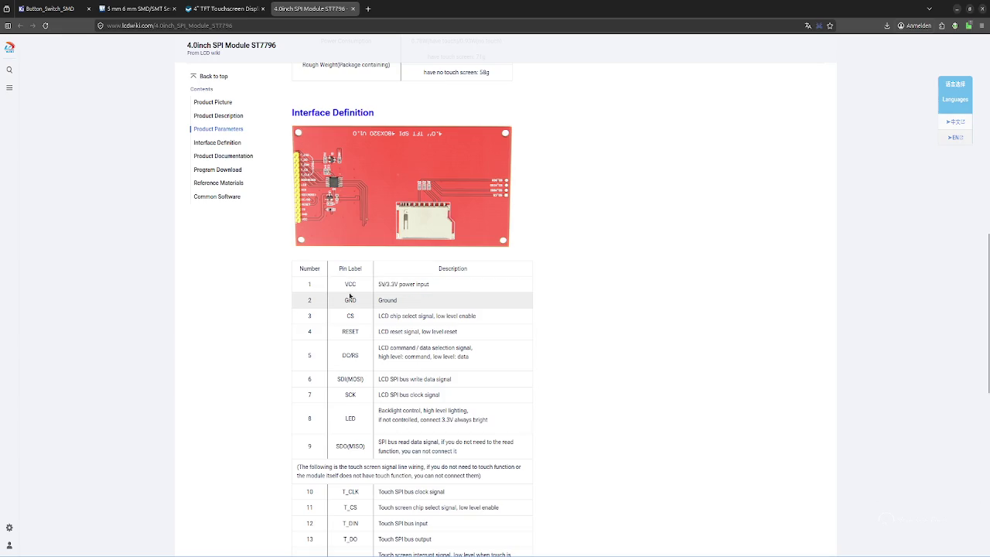
{"action": "scroll", "coordinate": [349, 296], "scroll_direction": "down", "scroll_amount": 1}
{"action": "scroll", "coordinate": [349, 295], "scroll_direction": "down", "scroll_amount": 1}
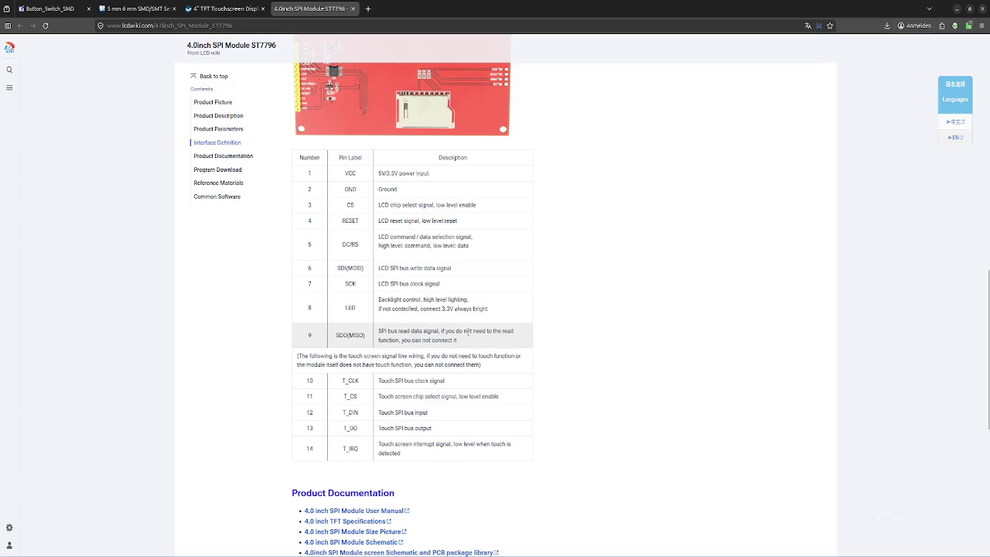
Mark the VCC and GND pin labels and SPI in the pin descriptions
{"action": "double_click", "coordinate": [351, 173]}
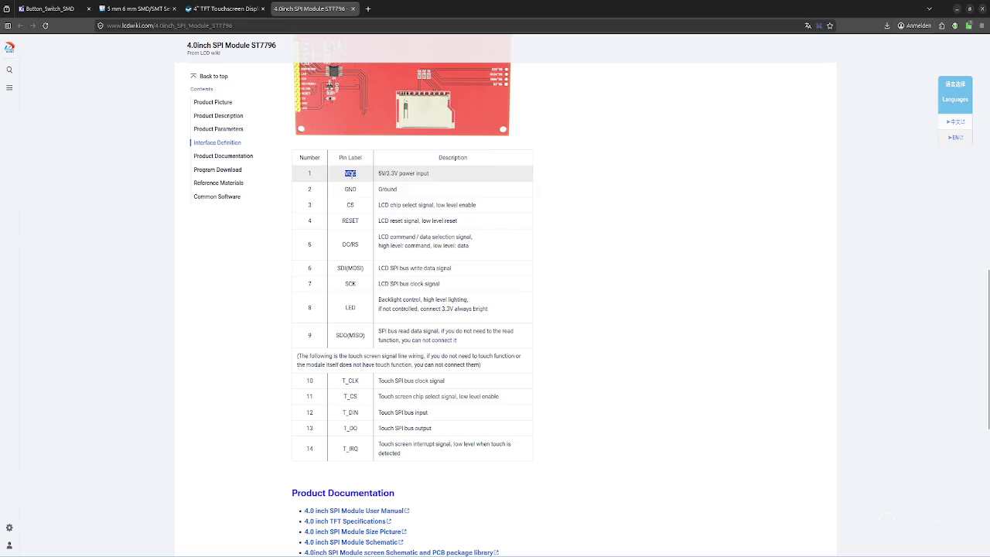
{"action": "double_click", "coordinate": [351, 189]}
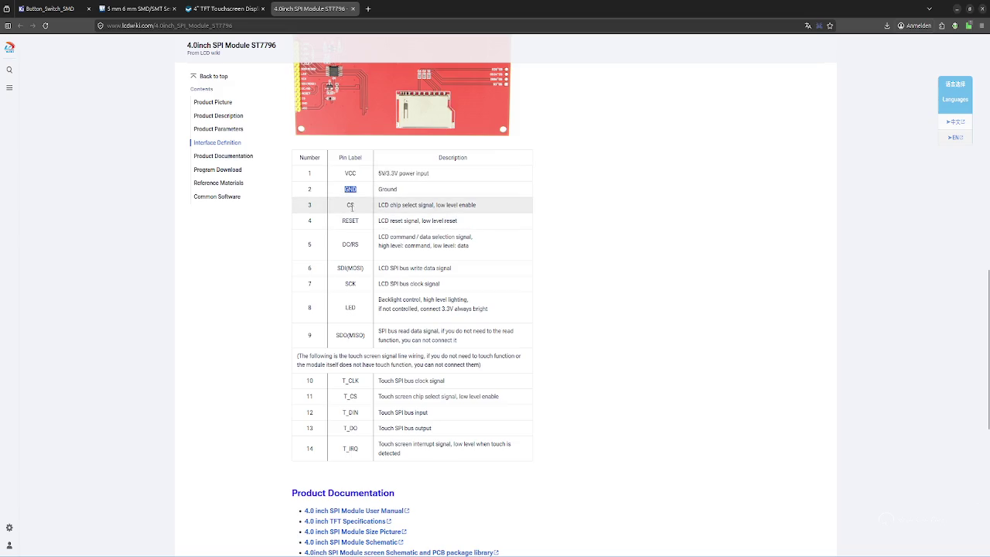
{"action": "left_click", "coordinate": [404, 213]}
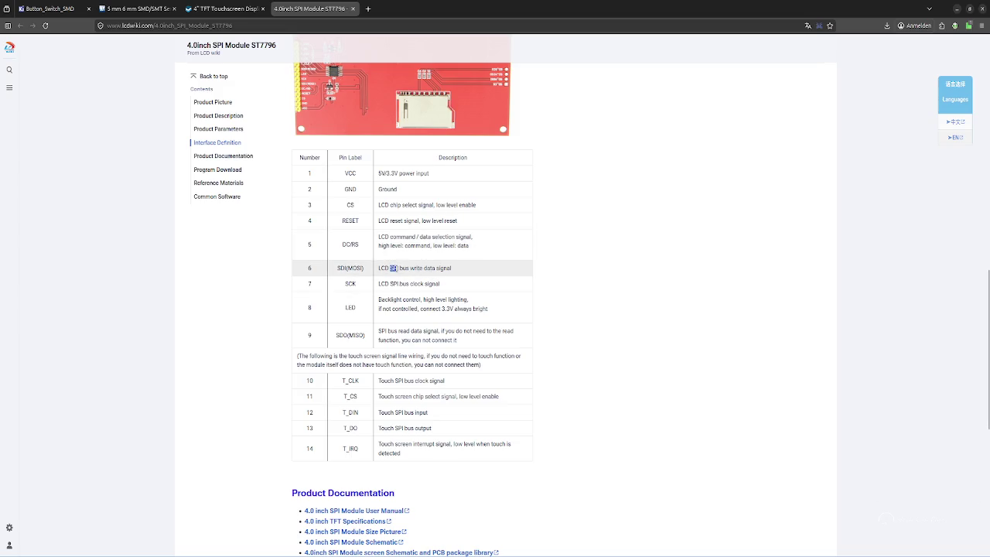
{"action": "double_click", "coordinate": [393, 283]}
{"action": "left_click", "coordinate": [484, 286]}
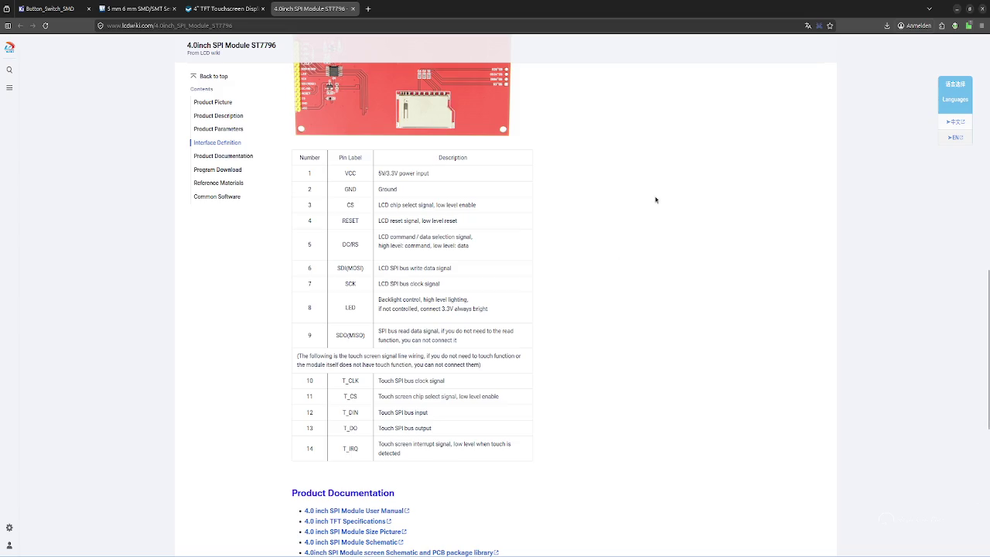
{"action": "scroll", "coordinate": [654, 198], "scroll_direction": "up", "scroll_amount": 2}
{"action": "scroll", "coordinate": [640, 199], "scroll_direction": "up", "scroll_amount": 2}
{"action": "scroll", "coordinate": [640, 200], "scroll_direction": "up", "scroll_amount": 2}
{"action": "scroll", "coordinate": [641, 200], "scroll_direction": "down", "scroll_amount": 2}
{"action": "scroll", "coordinate": [641, 200], "scroll_direction": "down", "scroll_amount": 1}
{"action": "scroll", "coordinate": [641, 199], "scroll_direction": "down", "scroll_amount": 2}
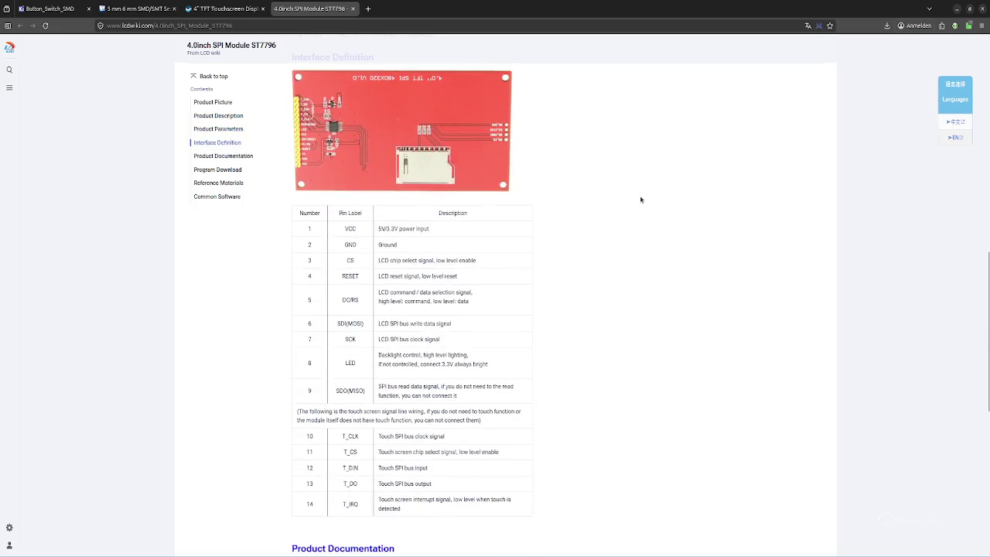
{"action": "scroll", "coordinate": [640, 199], "scroll_direction": "down", "scroll_amount": 1}
{"action": "scroll", "coordinate": [640, 200], "scroll_direction": "down", "scroll_amount": 1}
{"action": "scroll", "coordinate": [640, 199], "scroll_direction": "down", "scroll_amount": 1}
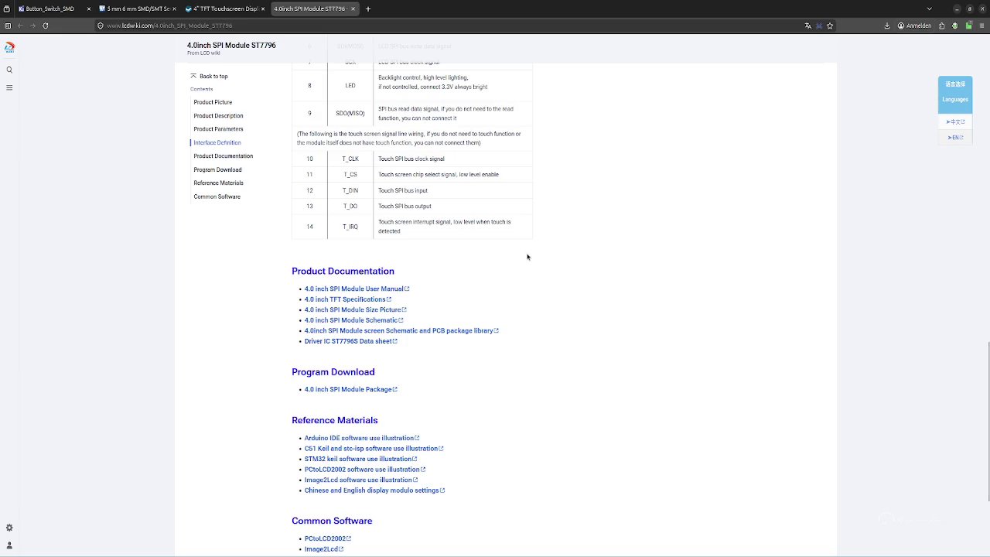
{"action": "scroll", "coordinate": [528, 257], "scroll_direction": "down", "scroll_amount": 2}
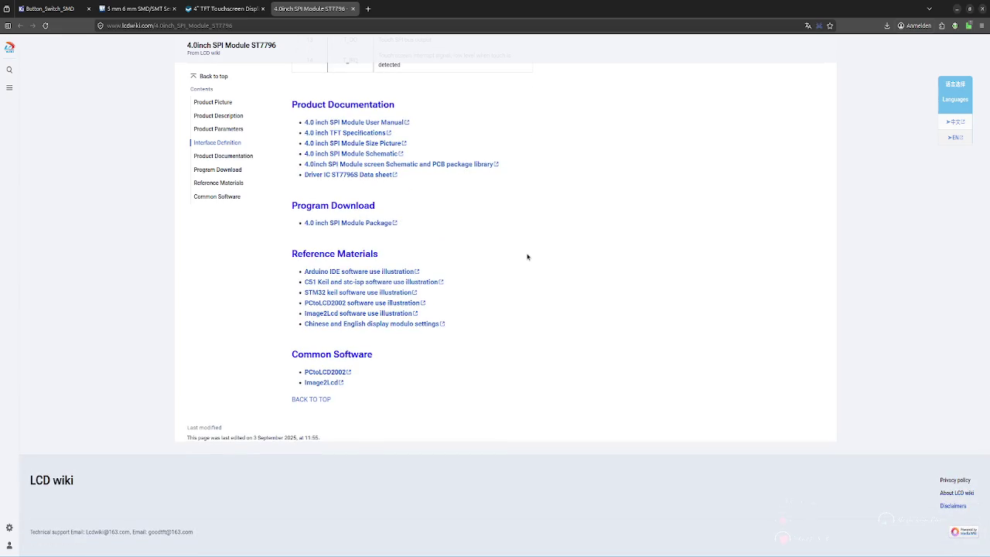
{"action": "scroll", "coordinate": [528, 257], "scroll_direction": "up", "scroll_amount": 3}
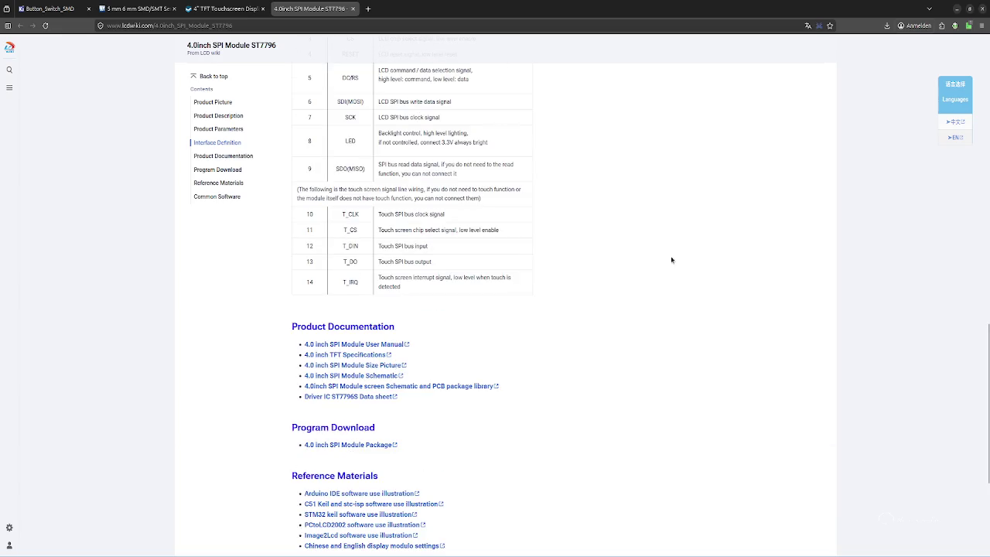
{"action": "scroll", "coordinate": [672, 260], "scroll_direction": "up", "scroll_amount": 2}
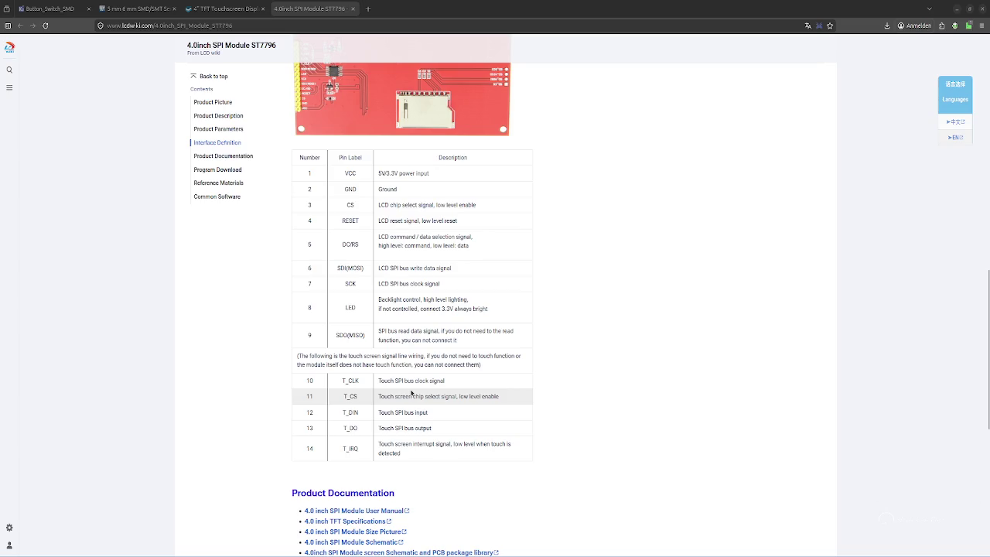
Filter the symbol chooser for 'TFT', glancing at the LCD wiki page in between
{"action": "scroll", "coordinate": [411, 393], "scroll_direction": "up", "scroll_amount": 1}
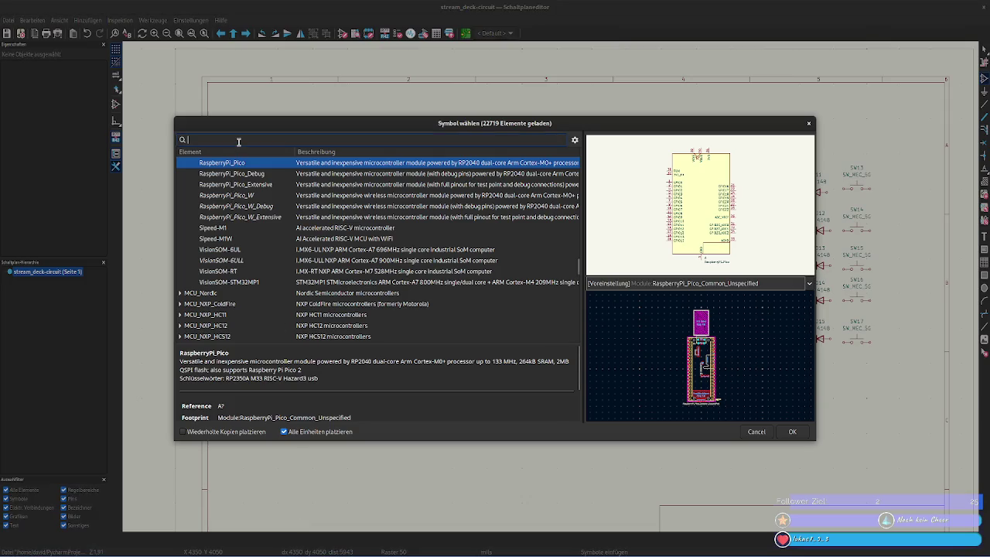
{"action": "type", "text": "TLS"}
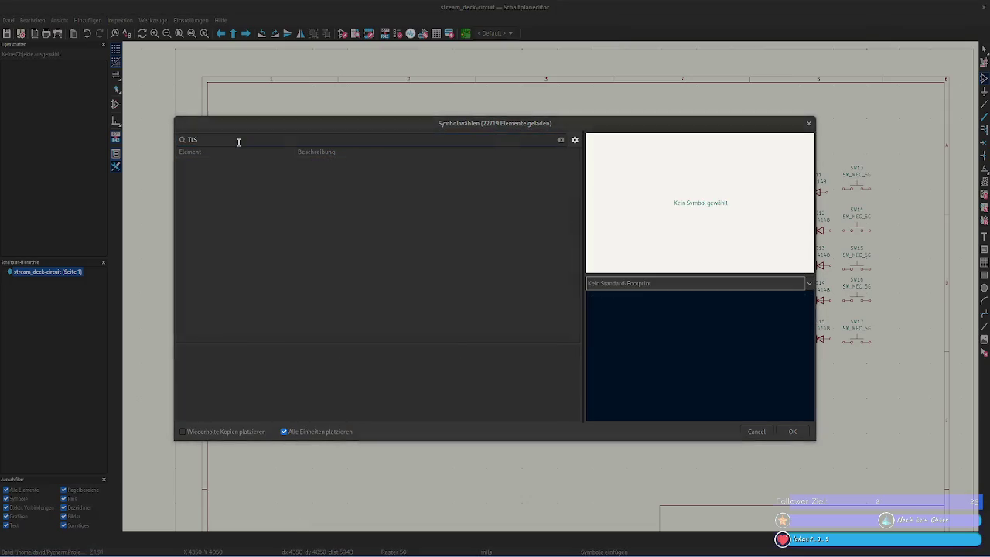
{"action": "key", "text": "alt+Tab"}
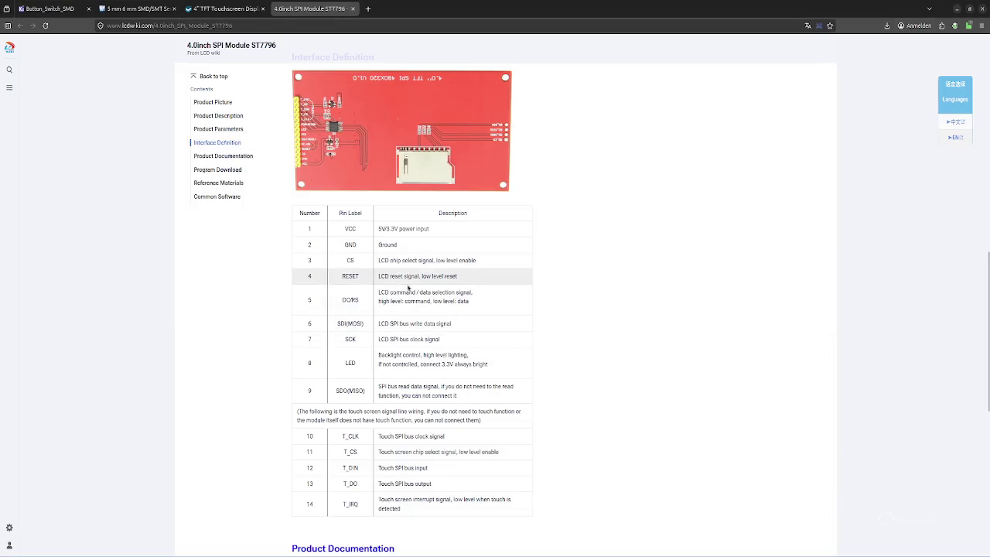
{"action": "scroll", "coordinate": [433, 232], "scroll_direction": "up", "scroll_amount": 5}
{"action": "key", "text": "alt+Tab"}
{"action": "key", "text": "alt+Tab"}
{"action": "key", "text": "alt+Tab"}
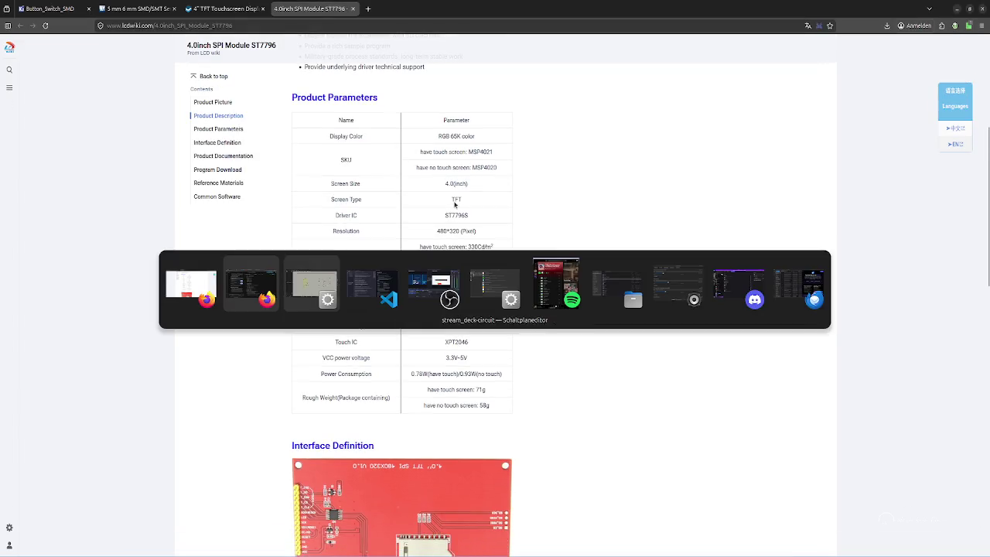
{"action": "type", "text": "TFT"}
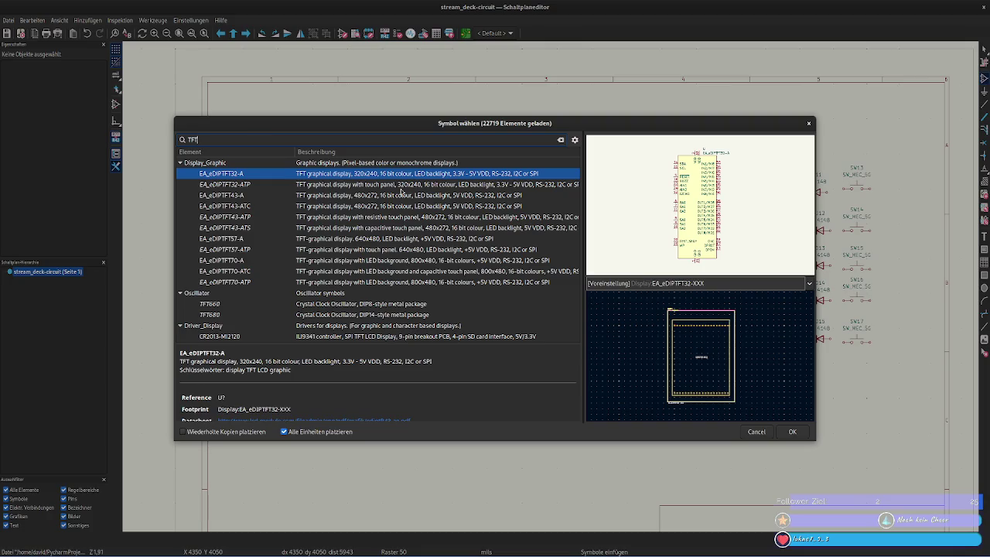
{"action": "key", "text": "alt+Tab"}
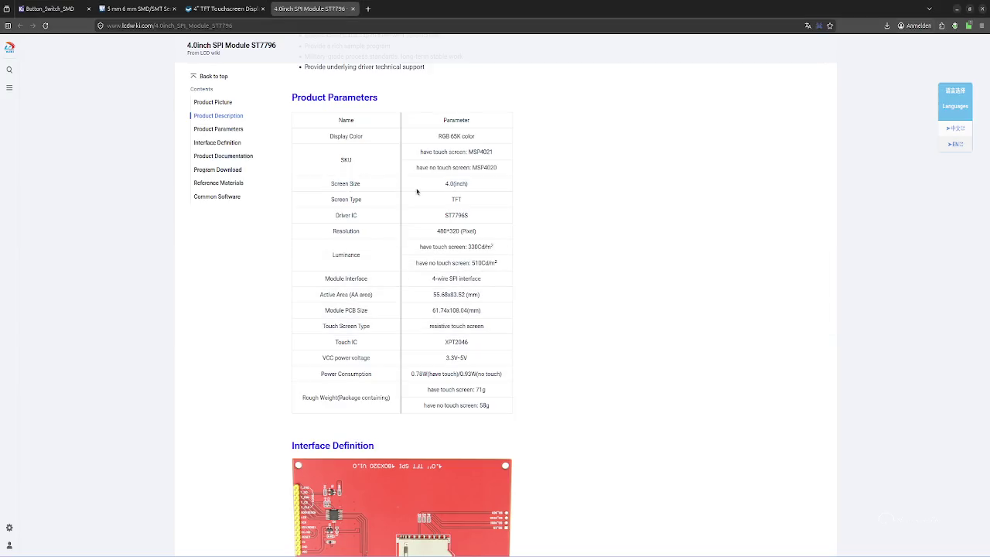
{"action": "key", "text": "alt+Tab"}
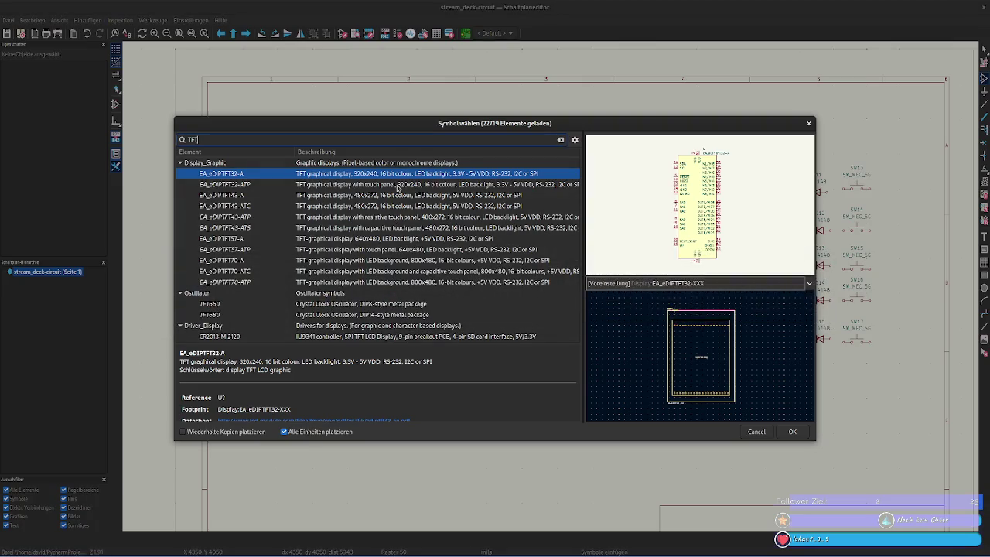
Preview EA_eDIPTFT32-ATP, 43-A and 43-ATC against the wiki specs
{"action": "left_click", "coordinate": [399, 186]}
{"action": "key", "text": "alt+Tab"}
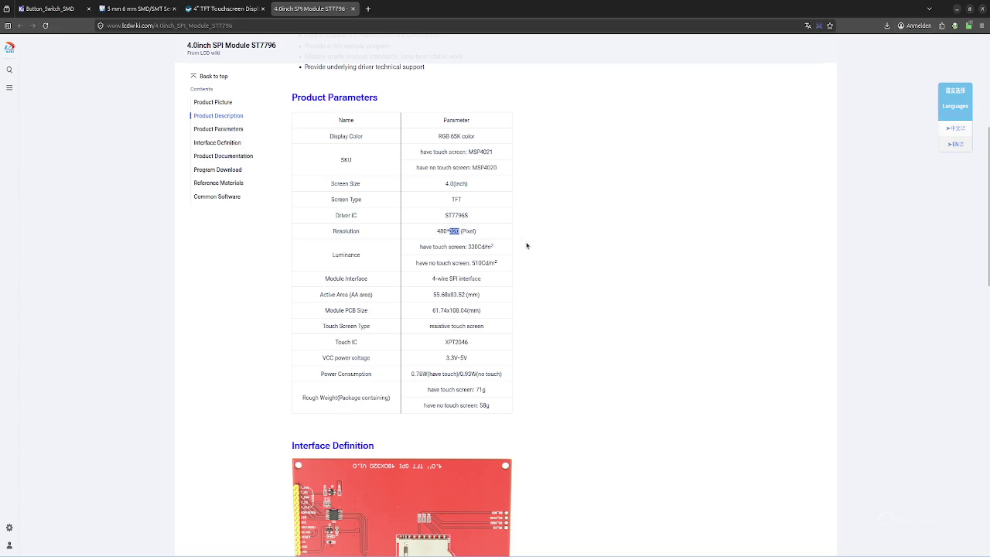
{"action": "key", "text": "alt+Tab"}
{"action": "left_click", "coordinate": [427, 198]}
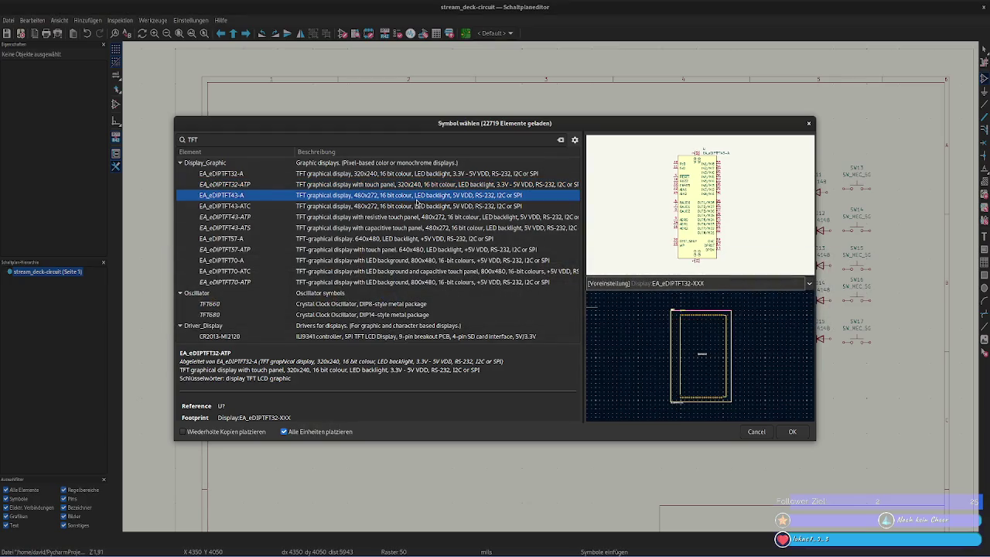
{"action": "left_click", "coordinate": [414, 205]}
{"action": "left_click", "coordinate": [414, 200]}
{"action": "left_click", "coordinate": [413, 206]}
Note the XPT2046 touch IC, 3.3V~5V supply and power consumption in the wiki parameters
{"action": "key", "text": "alt+Tab"}
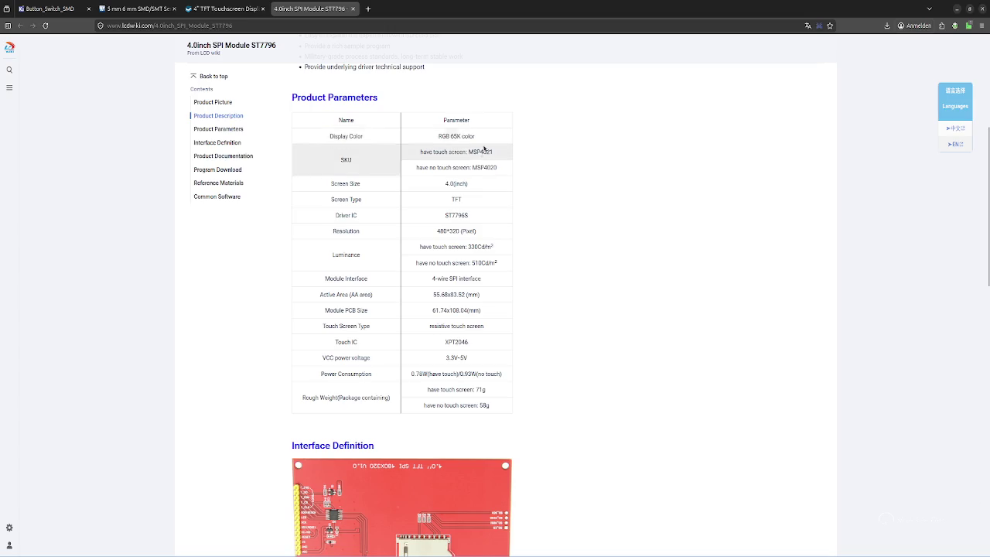
{"action": "left_click", "coordinate": [536, 300]}
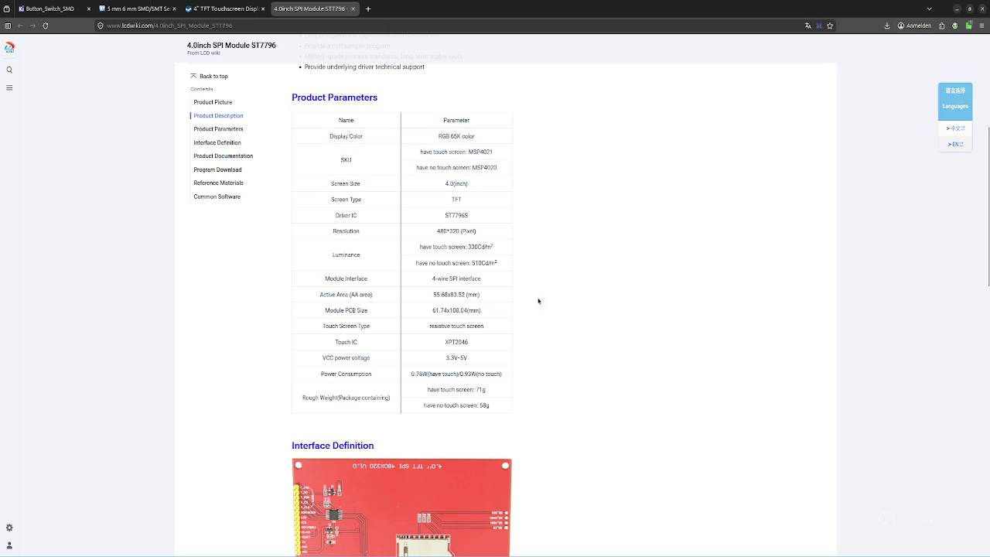
{"action": "double_click", "coordinate": [457, 342]}
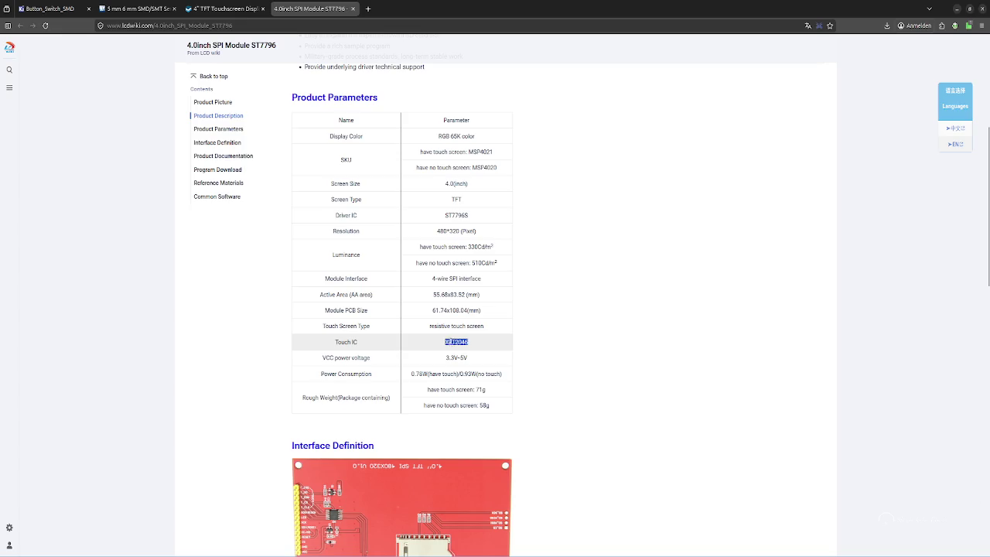
{"action": "left_click", "coordinate": [545, 356]}
{"action": "double_click", "coordinate": [475, 326]}
{"action": "left_click", "coordinate": [431, 362]}
{"action": "mouse_move", "coordinate": [431, 362]}
{"action": "left_mouse_down"}
{"action": "mouse_move", "coordinate": [469, 358]}
{"action": "mouse_move", "coordinate": [390, 378]}
{"action": "left_mouse_up"}
{"action": "left_click", "coordinate": [487, 362]}
{"action": "left_click", "coordinate": [418, 386]}
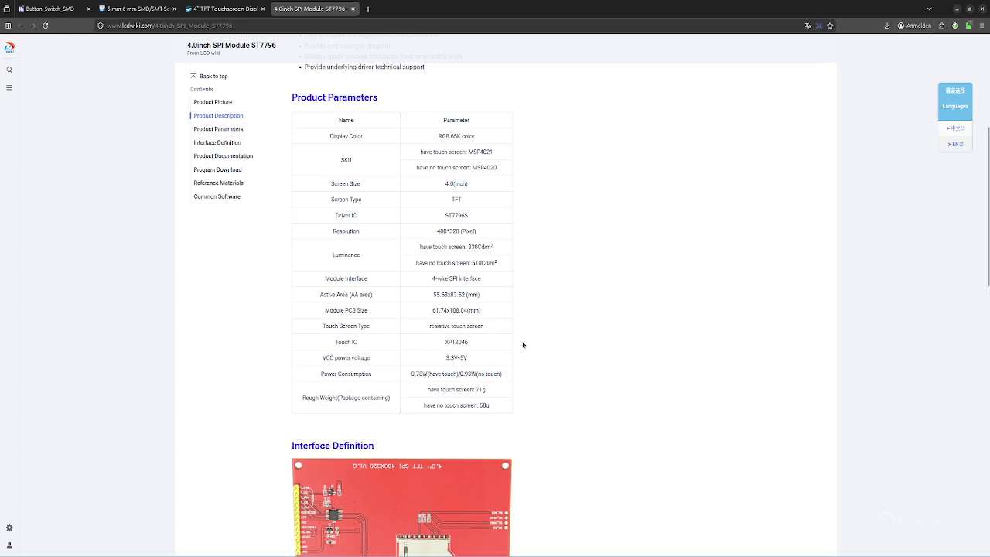
Note the symbol's 5V backlight, compare the EA_eDIPTFT70 variants, and pick EA_eDIPTFT70-ATP
{"action": "key", "text": "alt+Tab"}
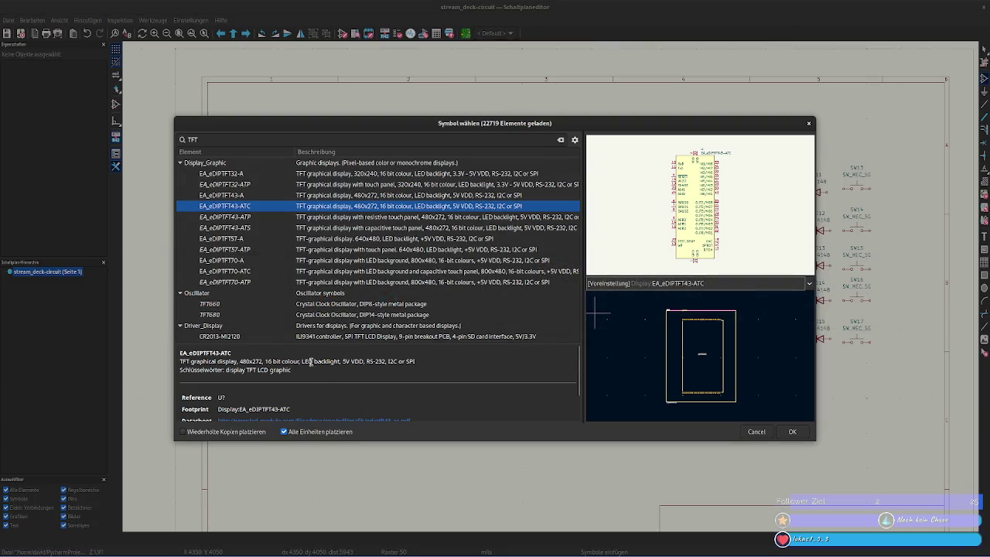
{"action": "left_click_drag", "start_coordinate": [338, 360], "coordinate": [361, 361]}
{"action": "left_click", "coordinate": [375, 369]}
{"action": "key", "text": "alt+Tab"}
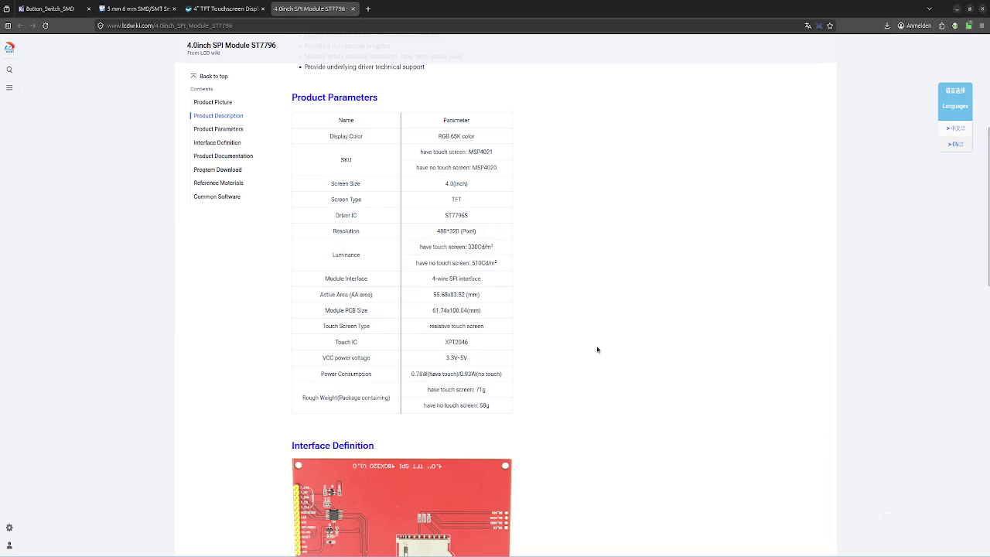
{"action": "key", "text": "alt+Tab"}
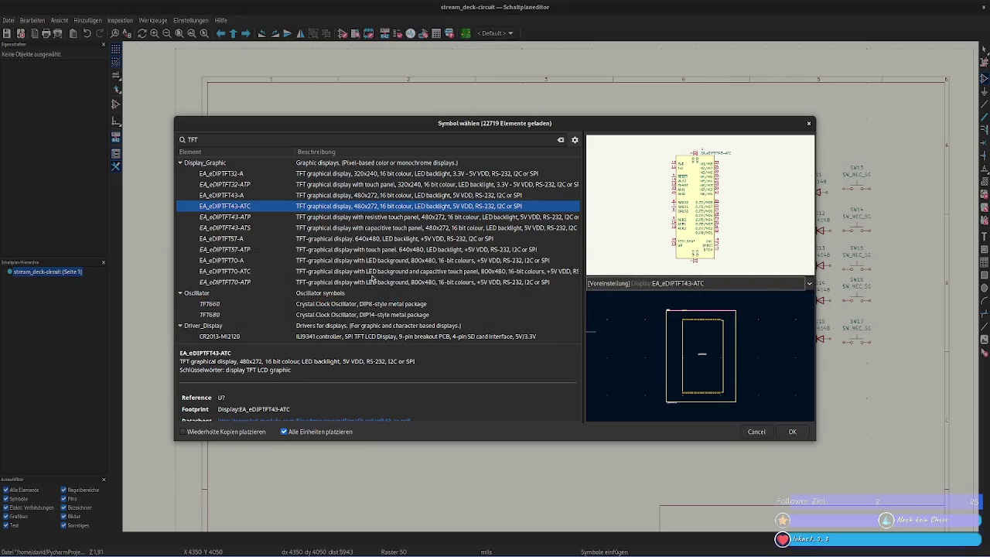
{"action": "left_click", "coordinate": [418, 282]}
{"action": "left_click", "coordinate": [420, 271]}
{"action": "left_click", "coordinate": [423, 261]}
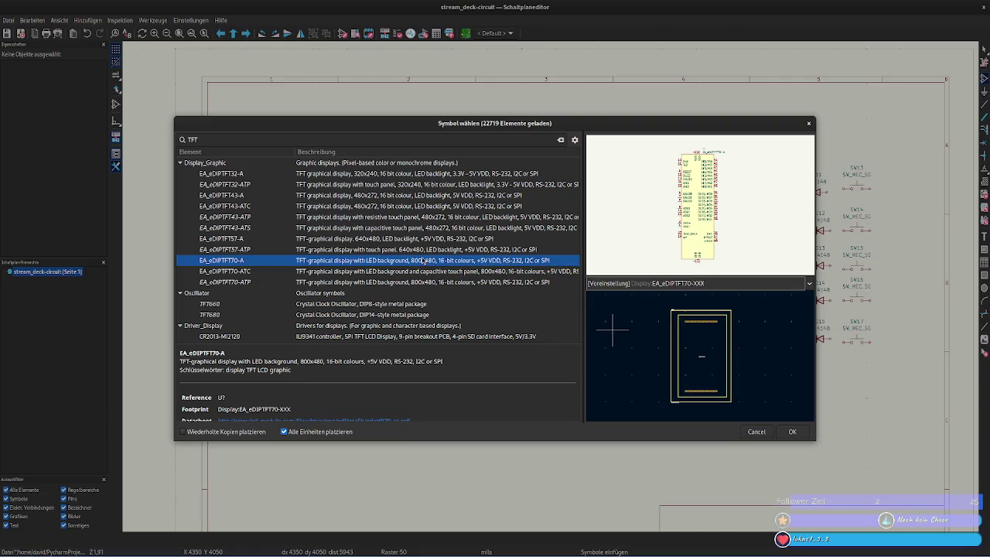
{"action": "double_click", "coordinate": [428, 281]}
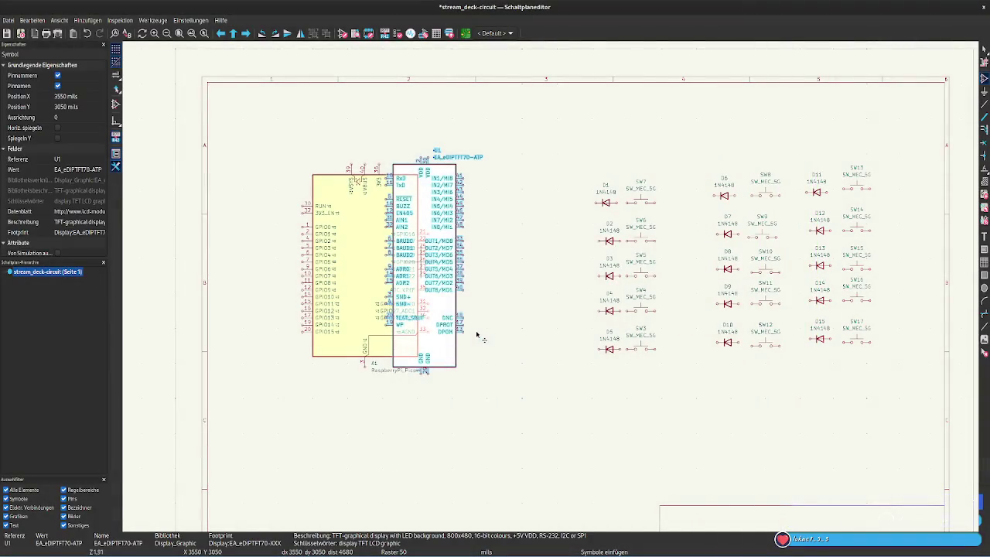
Place display symbol U1 right of the Pico, then delete it
{"action": "left_click", "coordinate": [516, 357]}
{"action": "left_click", "coordinate": [525, 364]}
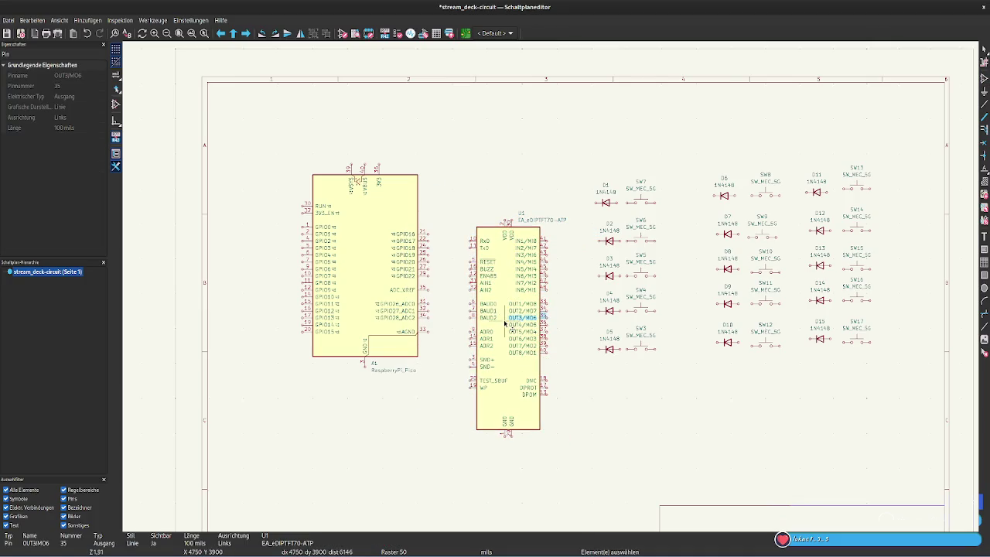
{"action": "left_click", "coordinate": [509, 370]}
{"action": "key", "text": "Delete"}
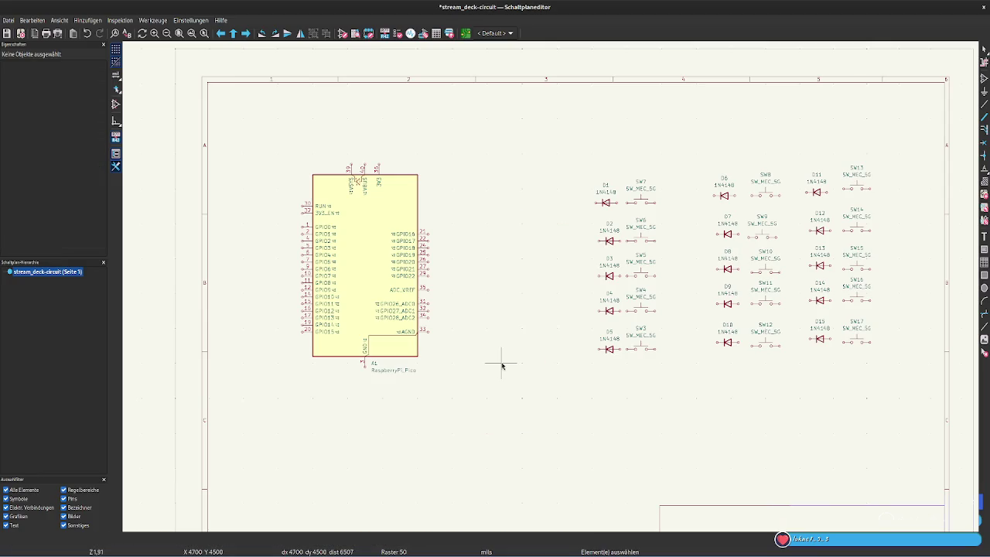
Re-browse EA_eDIPTFT32-A, 32-ATP and CR2013-MI2120, then close the chooser without placing anything
{"action": "key", "text": "a"}
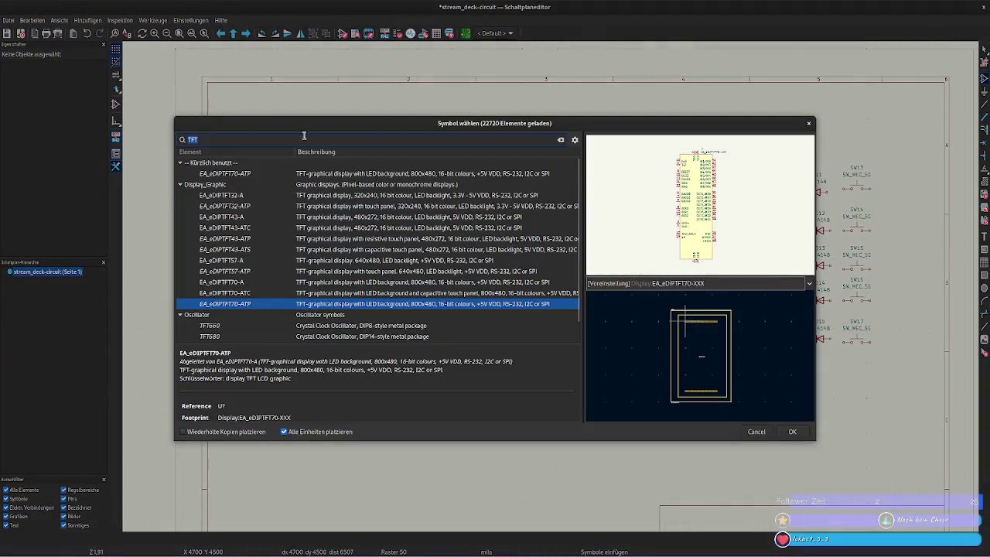
{"action": "left_click", "coordinate": [283, 198]}
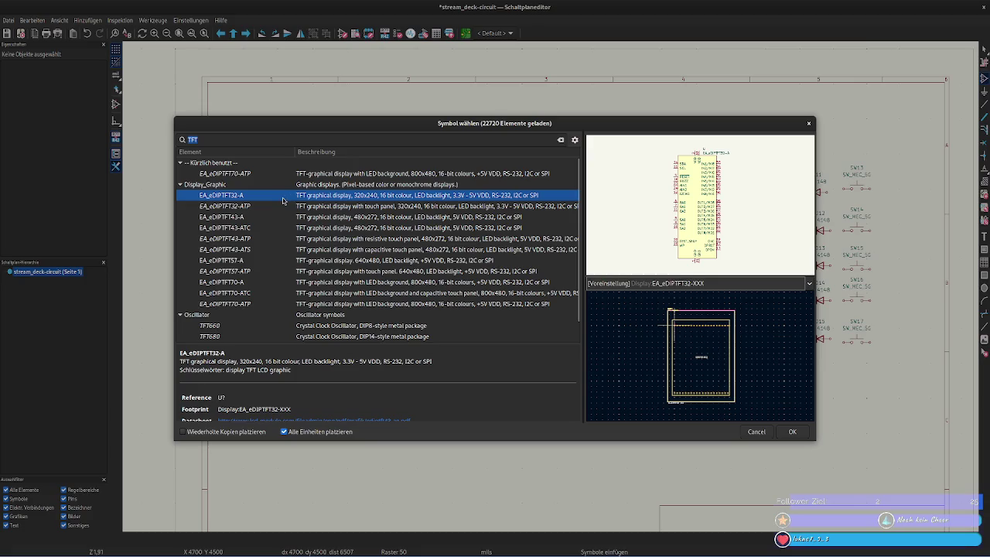
{"action": "left_click", "coordinate": [268, 206]}
{"action": "scroll", "coordinate": [283, 227], "scroll_direction": "down", "scroll_amount": 1}
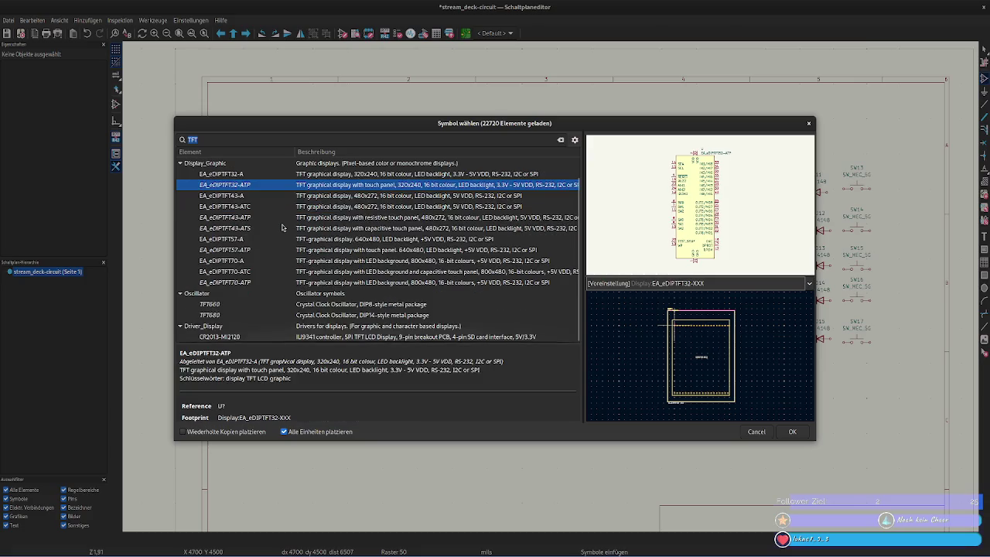
{"action": "left_click", "coordinate": [236, 338]}
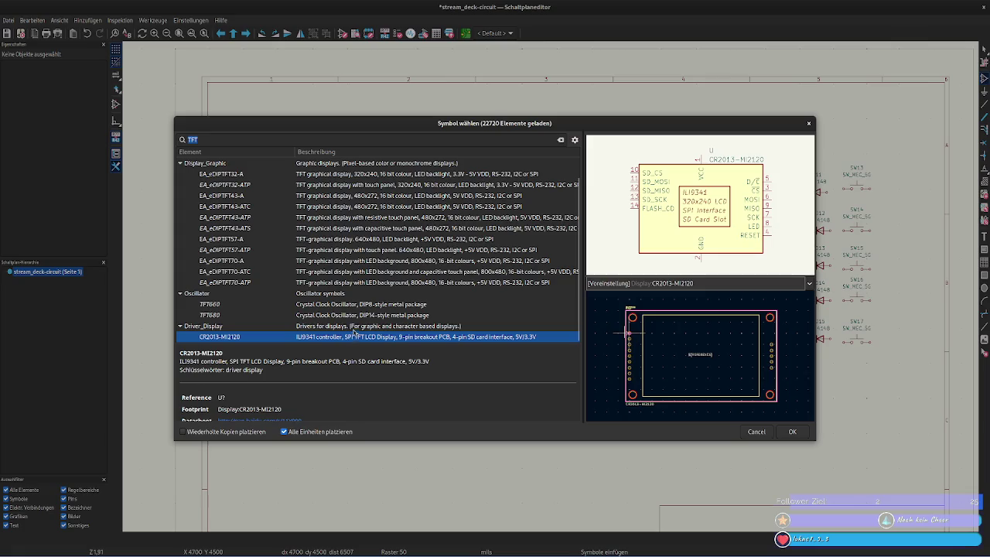
{"action": "scroll", "coordinate": [363, 318], "scroll_direction": "up", "scroll_amount": 1}
{"action": "left_click", "coordinate": [221, 196]}
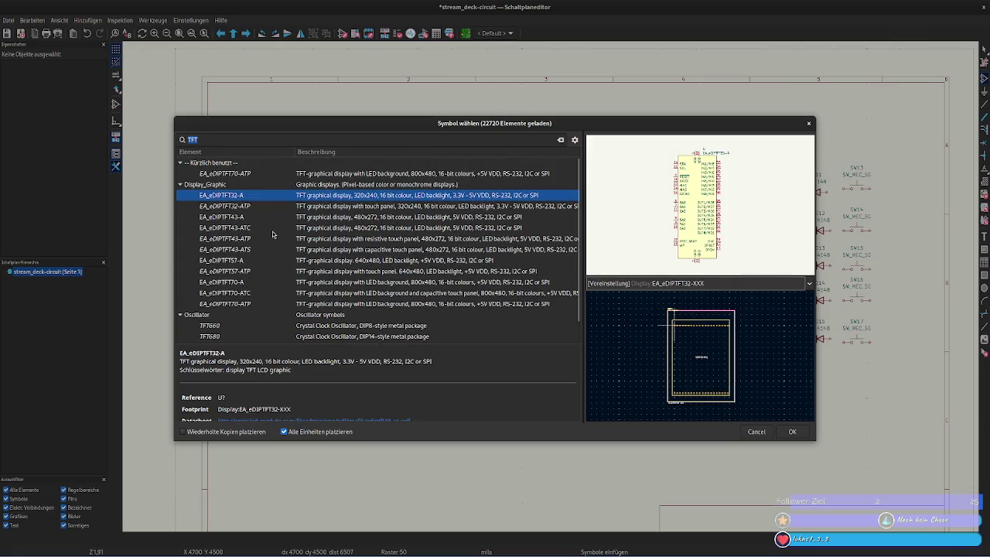
{"action": "left_click", "coordinate": [783, 431]}
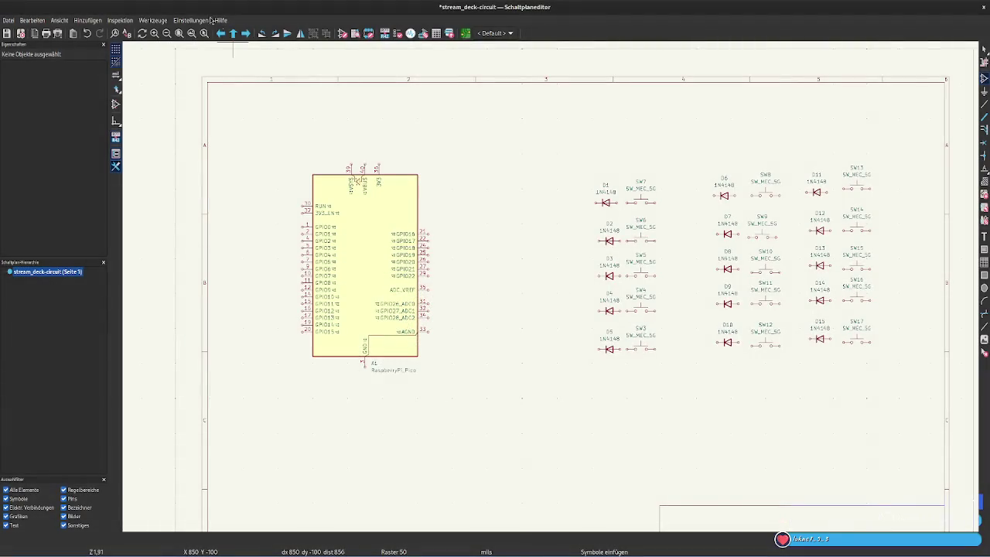
{"action": "left_click", "coordinate": [109, 21]}
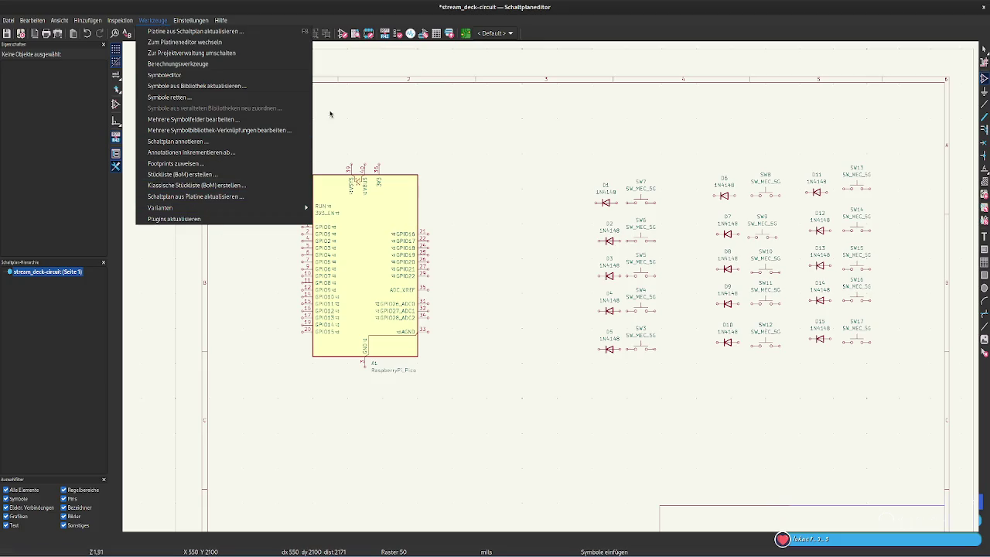
{"action": "left_click", "coordinate": [450, 63]}
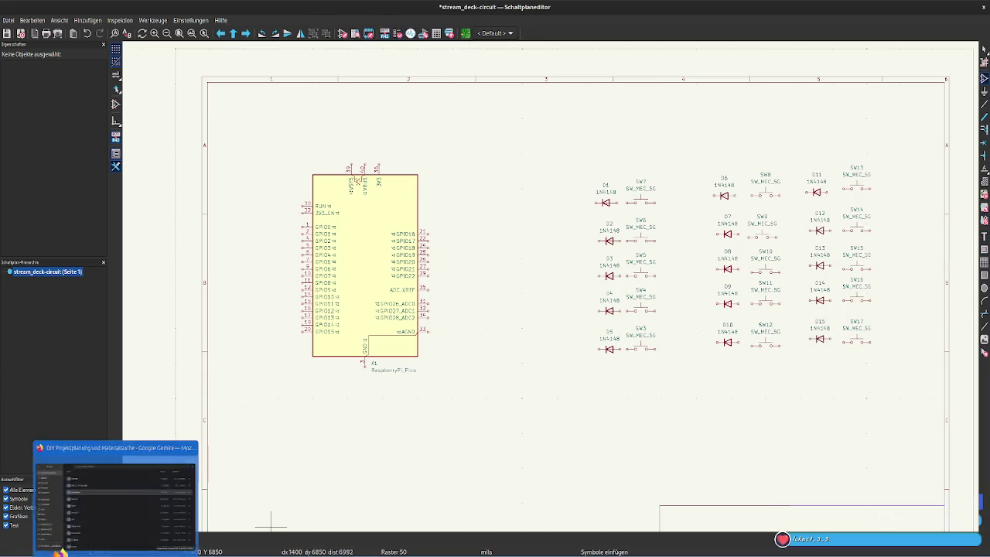
Review the ST7796 wiki parameters and TFT shop listing, then open a new blank tab
{"action": "left_click", "coordinate": [60, 551]}
{"action": "scroll", "coordinate": [286, 240], "scroll_direction": "up", "scroll_amount": 3}
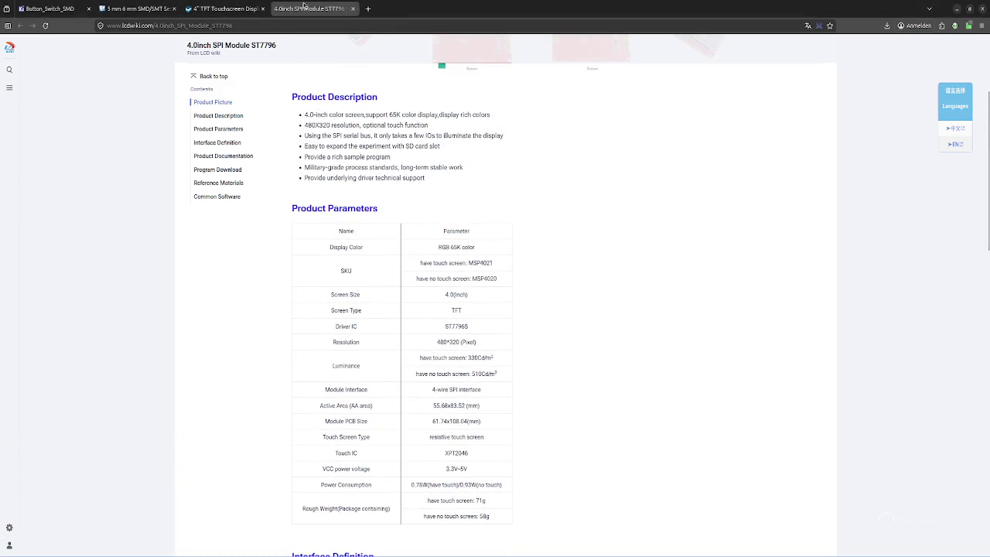
{"action": "left_click", "coordinate": [224, 8]}
{"action": "left_click", "coordinate": [302, 7]}
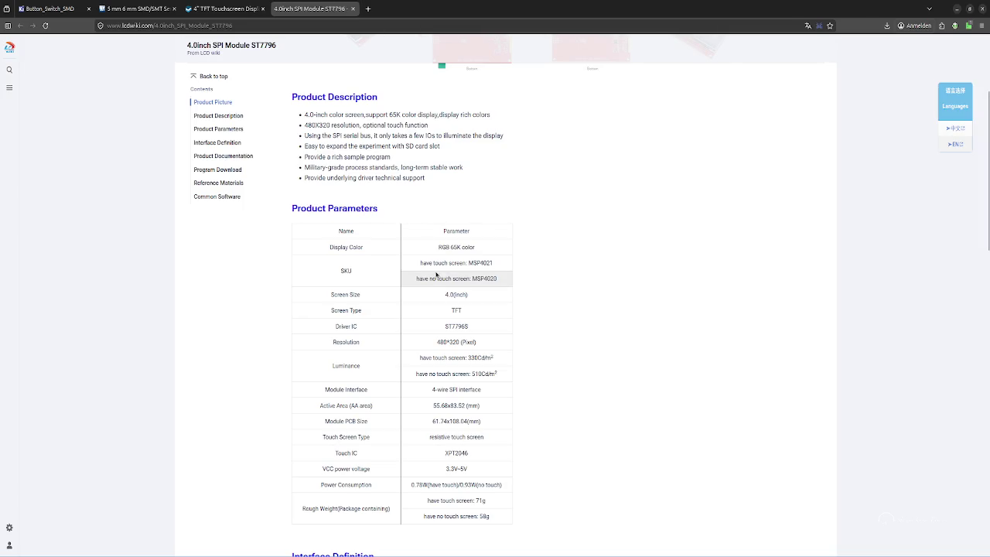
{"action": "scroll", "coordinate": [436, 274], "scroll_direction": "down", "scroll_amount": 1}
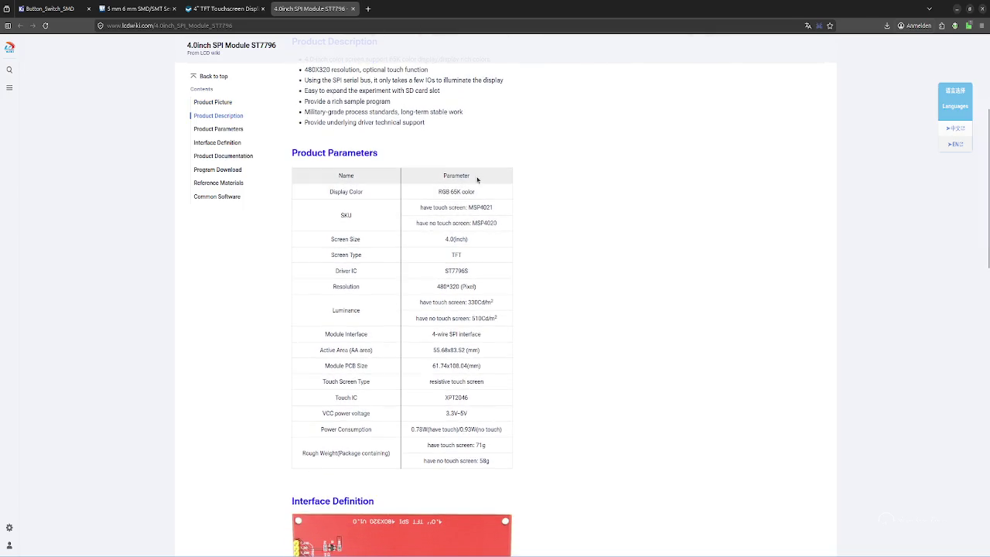
{"action": "left_click", "coordinate": [370, 9]}
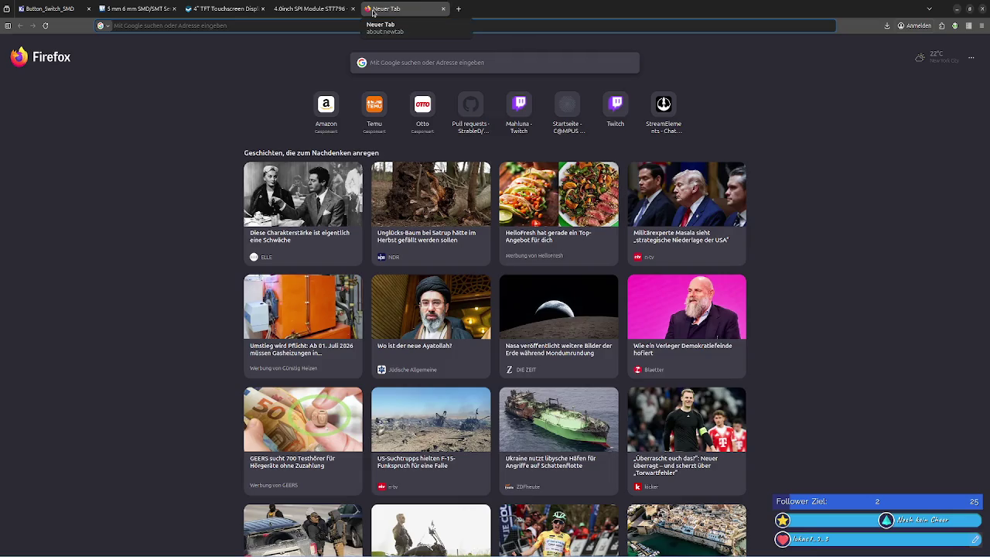
Search Google for '4.0 inch spi tft lcd screen 480x320 kicad', using the autocomplete suggestion
{"action": "type", "text": "4"}
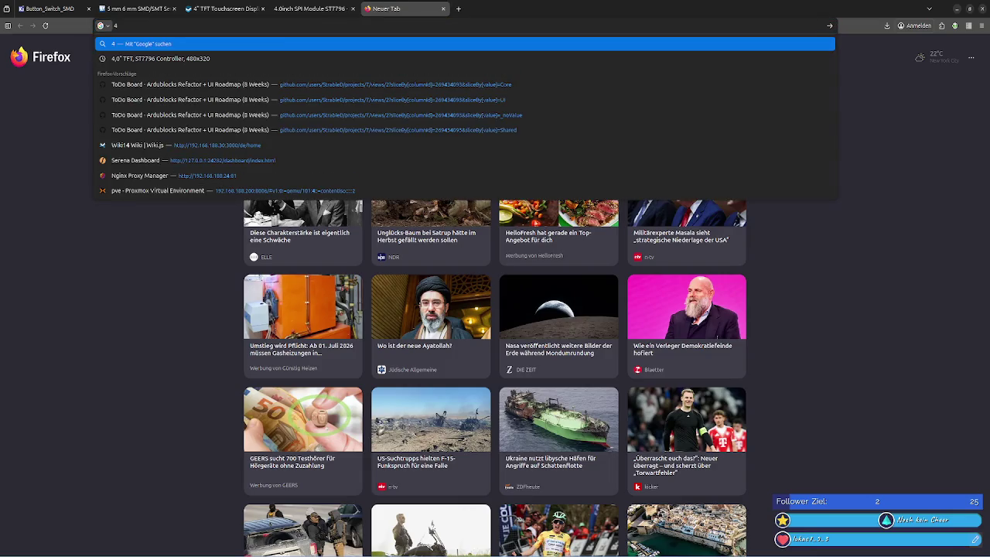
{"action": "type", "text": ".ß"}
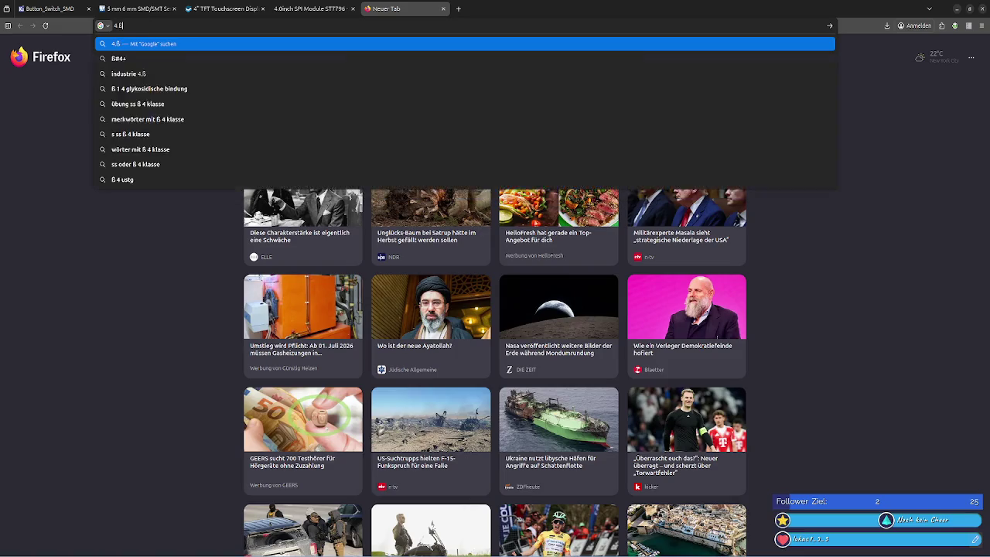
{"action": "key", "text": "BackSpace"}
{"action": "type", "text": ",0"}
{"action": "key", "text": "BackSpace"}
{"action": "key", "text": "BackSpace"}
{"action": "type", "text": ".0"}
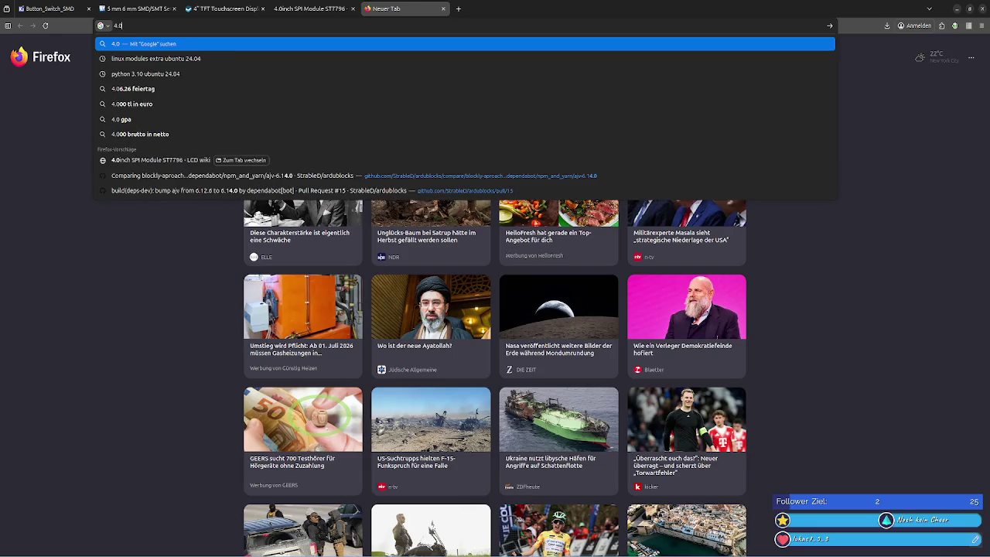
{"action": "type", "text": "\""}
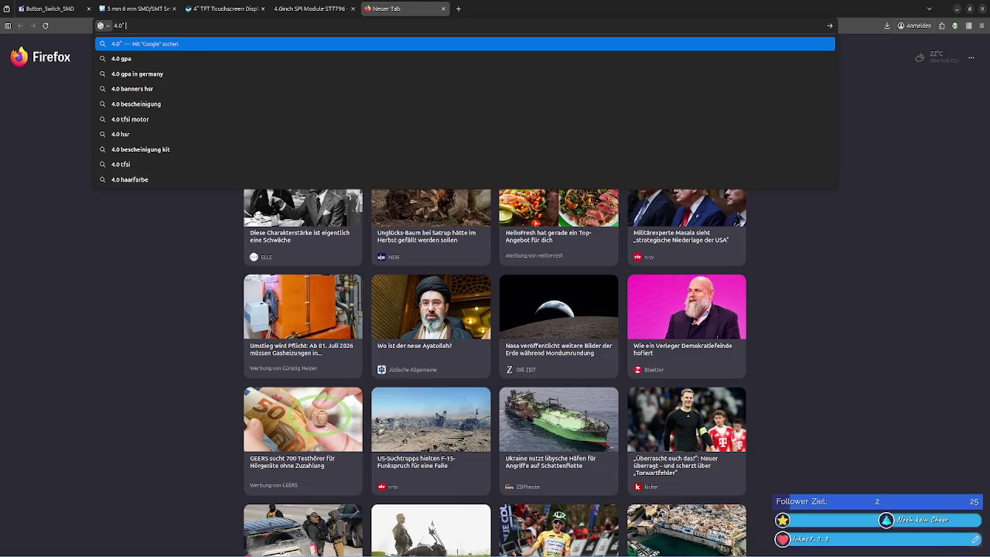
{"action": "type", "text": " TFTR"}
{"action": "key", "text": "BackSpace"}
{"action": "type", "text": "LCD spi sc"}
{"action": "key", "text": "Down"}
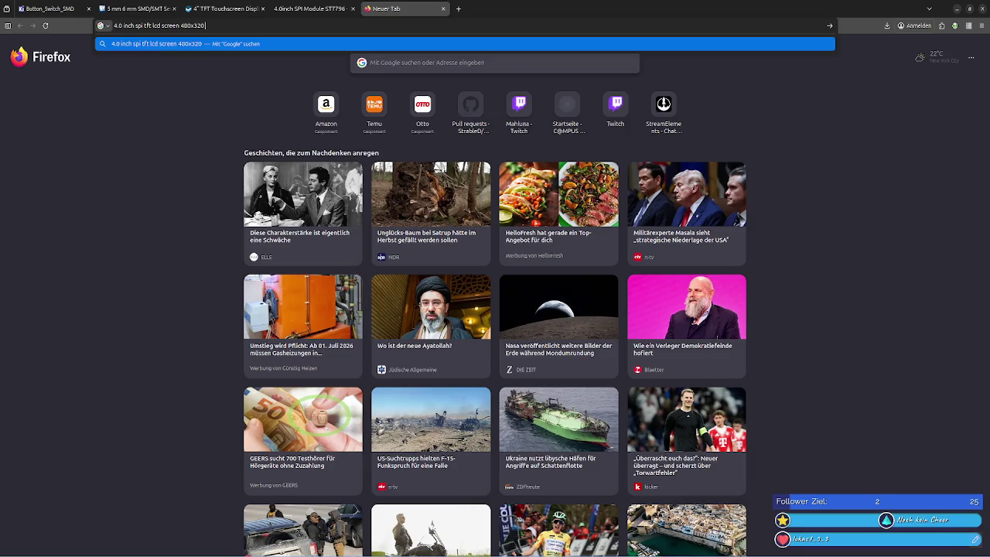
{"action": "type", "text": "ki"}
{"action": "type", "text": "cad"}
{"action": "key", "text": "Return"}
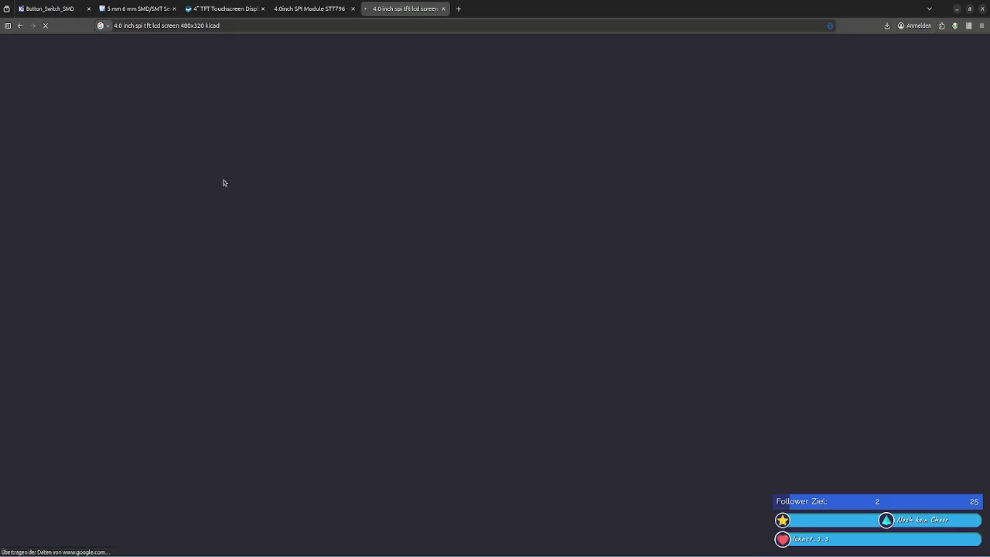
Scroll the results and check the Eckstein Waveshare 4 inch result, then come back
{"action": "scroll", "coordinate": [453, 274], "scroll_direction": "down", "scroll_amount": 2}
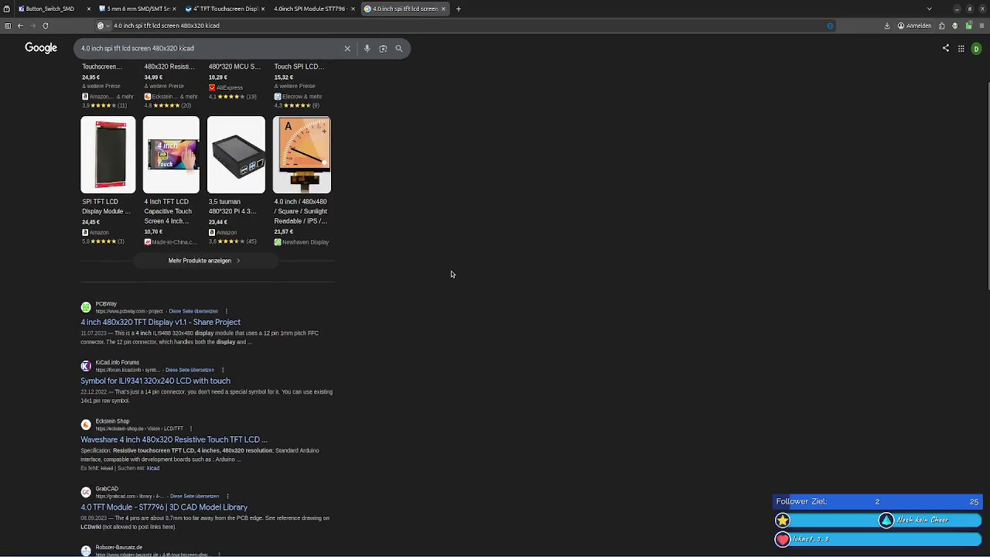
{"action": "scroll", "coordinate": [451, 274], "scroll_direction": "down", "scroll_amount": 1}
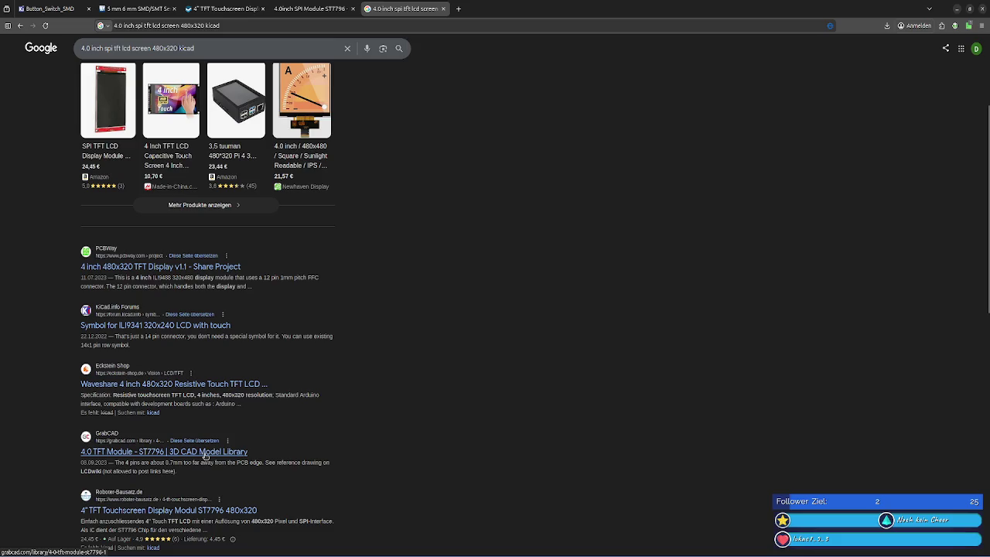
{"action": "left_click", "coordinate": [202, 385]}
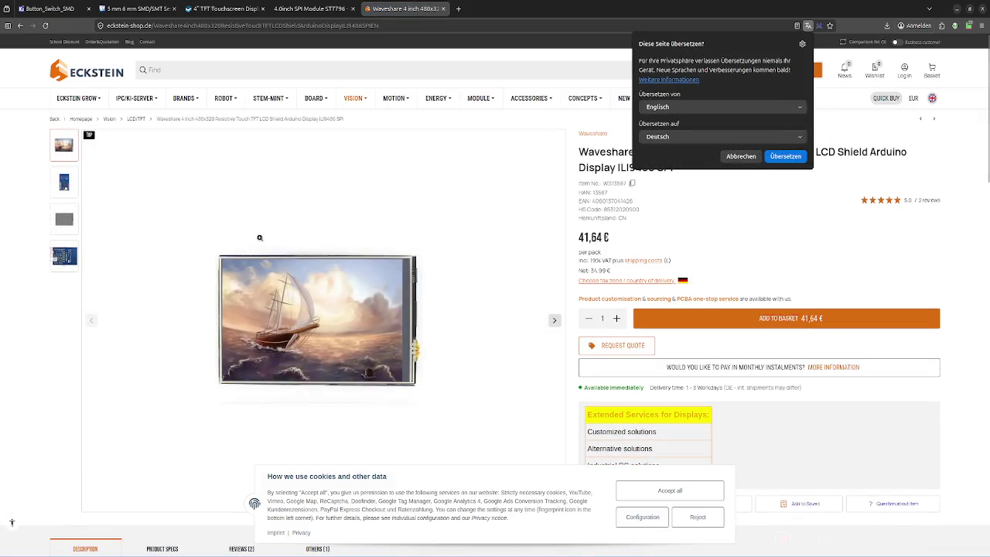
{"action": "left_click", "coordinate": [20, 26]}
Review the GrabCAD 4.0 TFT Module ST7796 page, then open the PCBWay 4 inch TFT project
{"action": "left_click", "coordinate": [162, 457]}
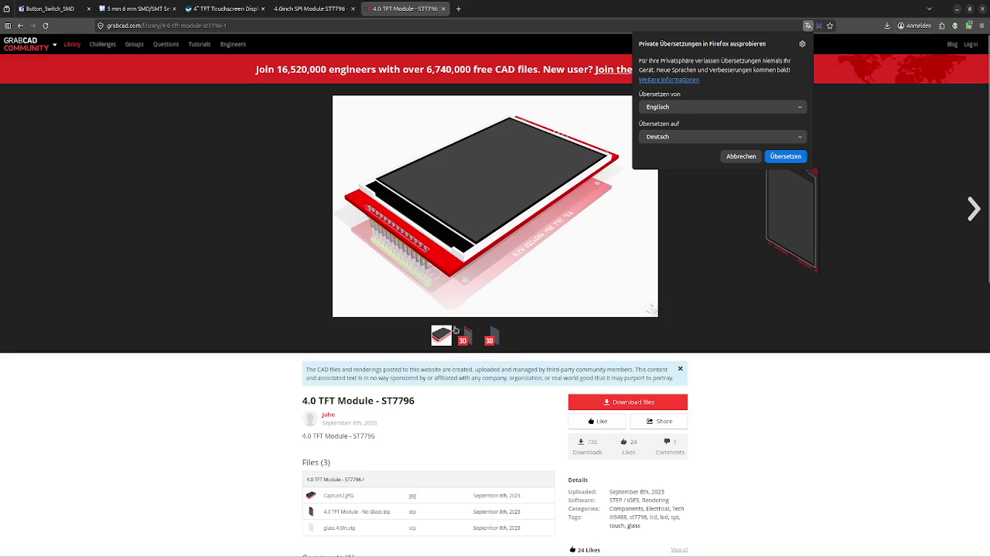
{"action": "scroll", "coordinate": [456, 330], "scroll_direction": "down", "scroll_amount": 2}
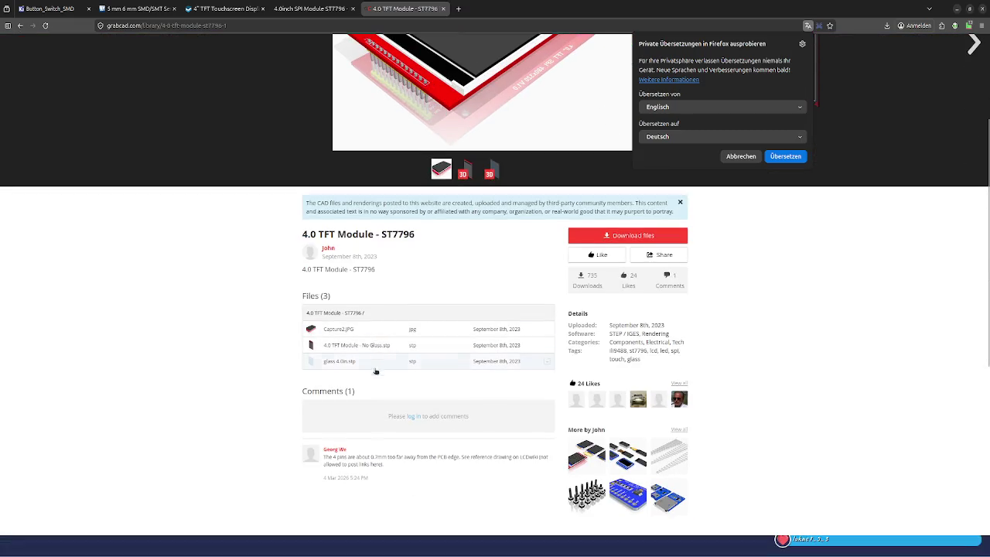
{"action": "scroll", "coordinate": [371, 380], "scroll_direction": "down", "scroll_amount": 1}
{"action": "scroll", "coordinate": [371, 380], "scroll_direction": "up", "scroll_amount": 3}
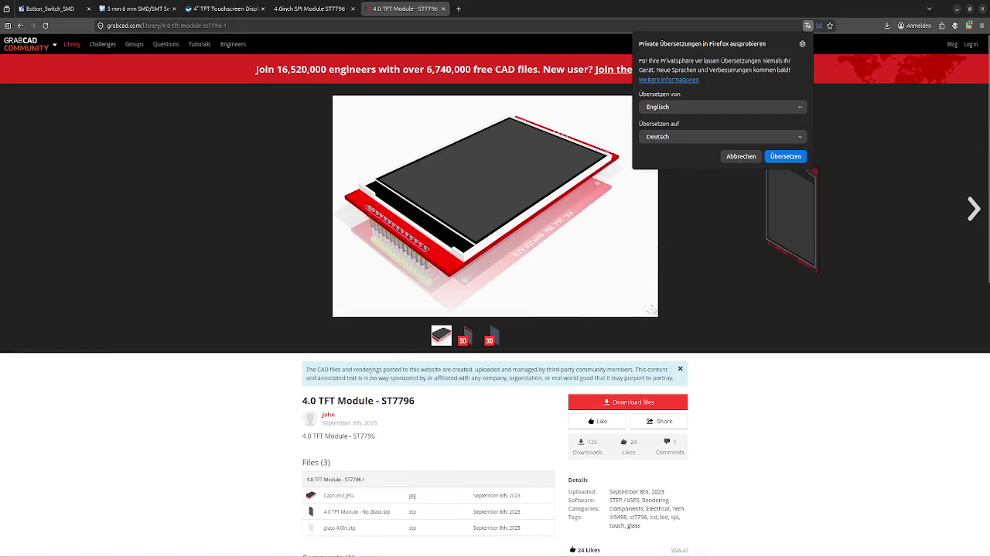
{"action": "left_click", "coordinate": [21, 26]}
{"action": "left_click", "coordinate": [184, 274]}
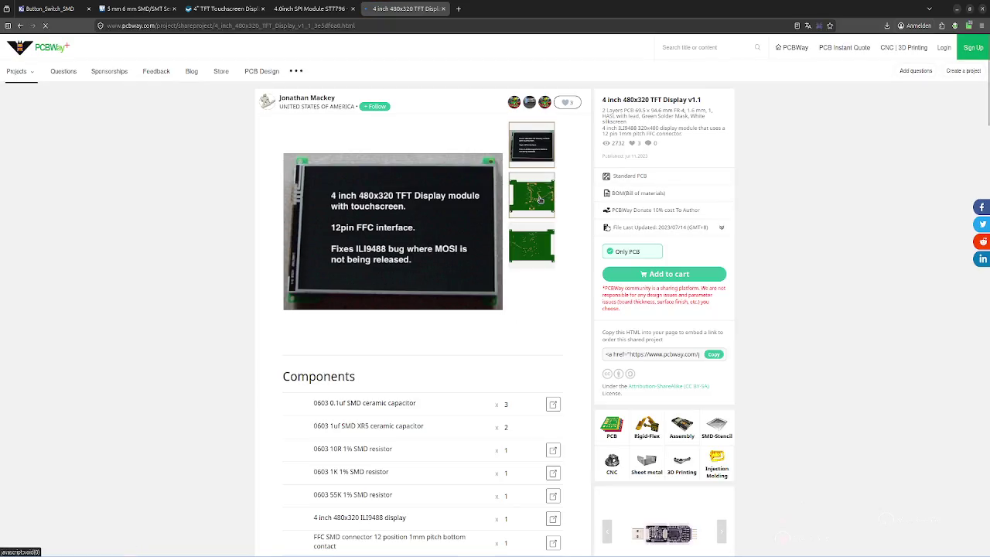
Flip through the board's top-side and bottom-side renders and the display photo
{"action": "left_click", "coordinate": [532, 242]}
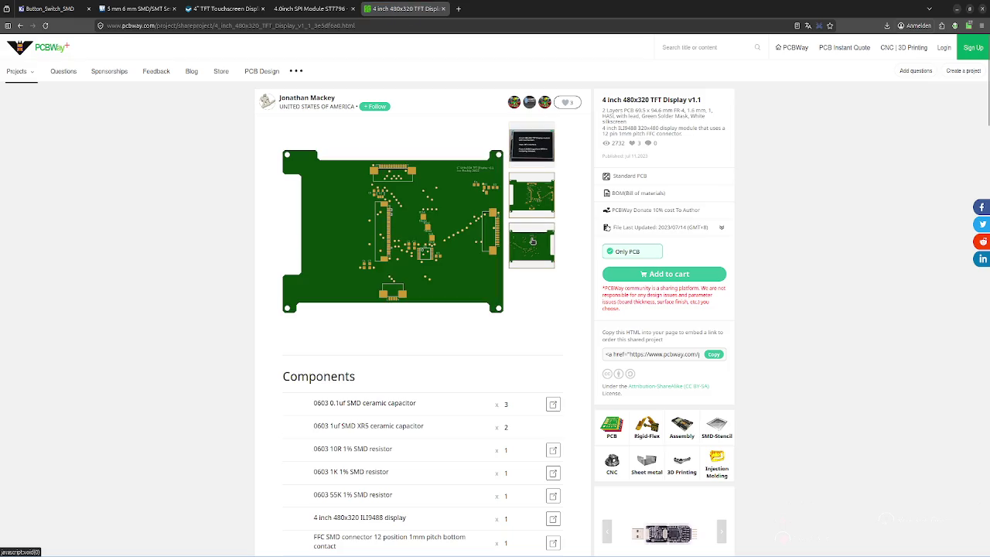
{"action": "left_click", "coordinate": [532, 242]}
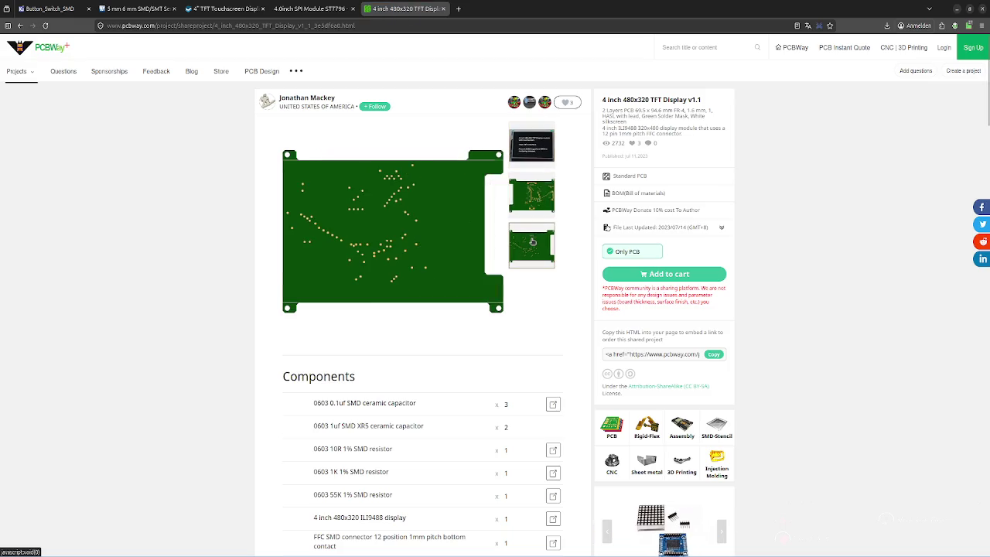
{"action": "left_click", "coordinate": [528, 154]}
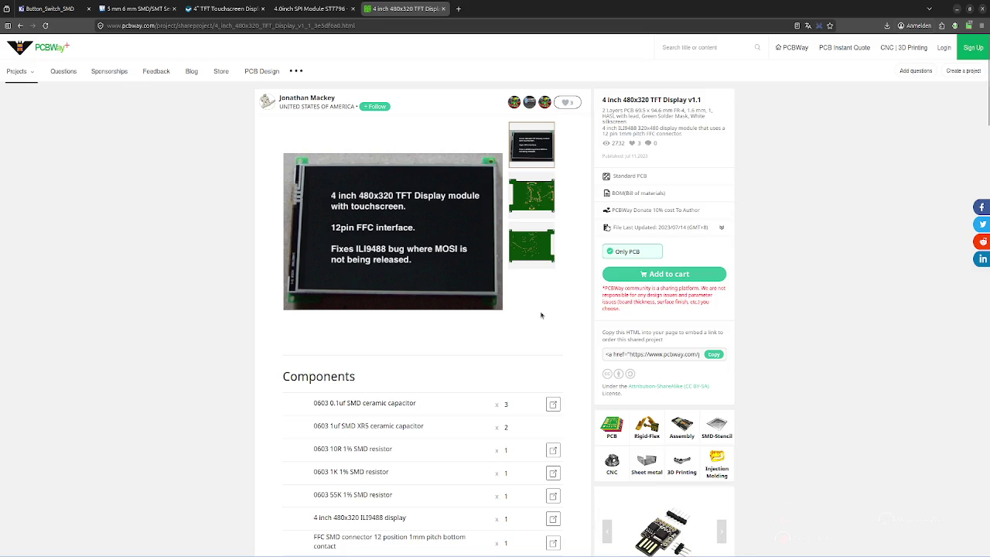
Scroll through the Components and Description sections, then go back to the Google results
{"action": "scroll", "coordinate": [541, 315], "scroll_direction": "down", "scroll_amount": 3}
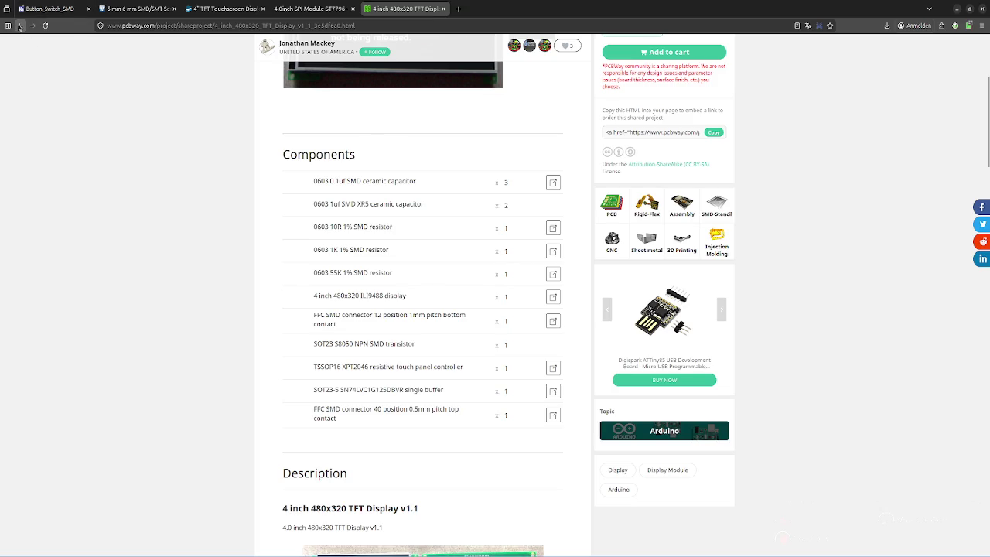
{"action": "scroll", "coordinate": [243, 217], "scroll_direction": "down", "scroll_amount": 3}
{"action": "scroll", "coordinate": [240, 215], "scroll_direction": "down", "scroll_amount": 1}
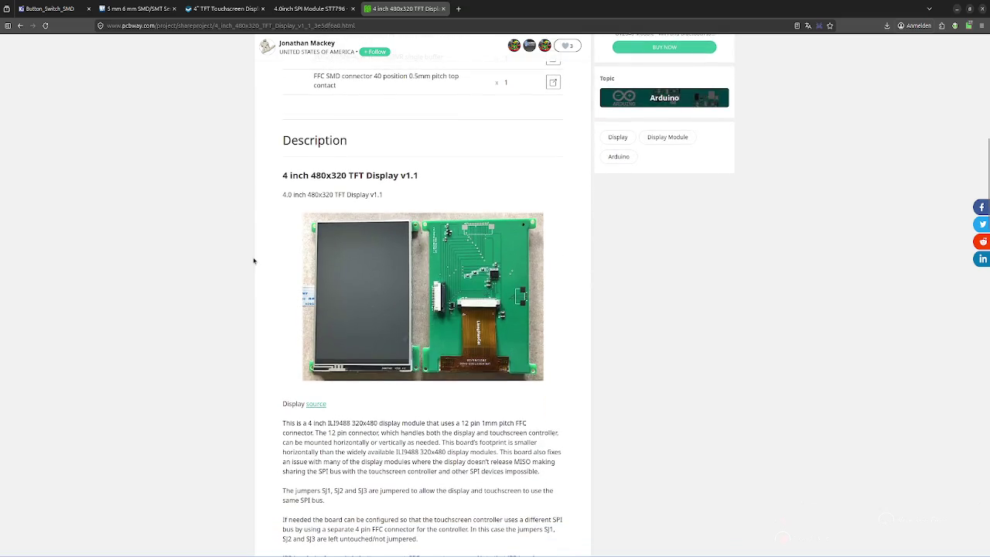
{"action": "scroll", "coordinate": [252, 267], "scroll_direction": "down", "scroll_amount": 1}
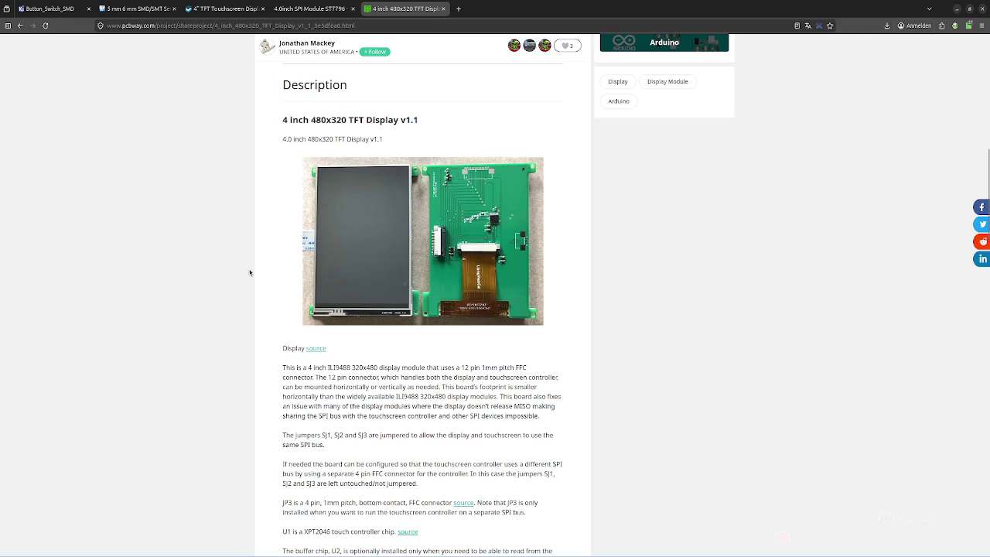
{"action": "scroll", "coordinate": [250, 272], "scroll_direction": "down", "scroll_amount": 2}
{"action": "scroll", "coordinate": [119, 102], "scroll_direction": "down", "scroll_amount": 4}
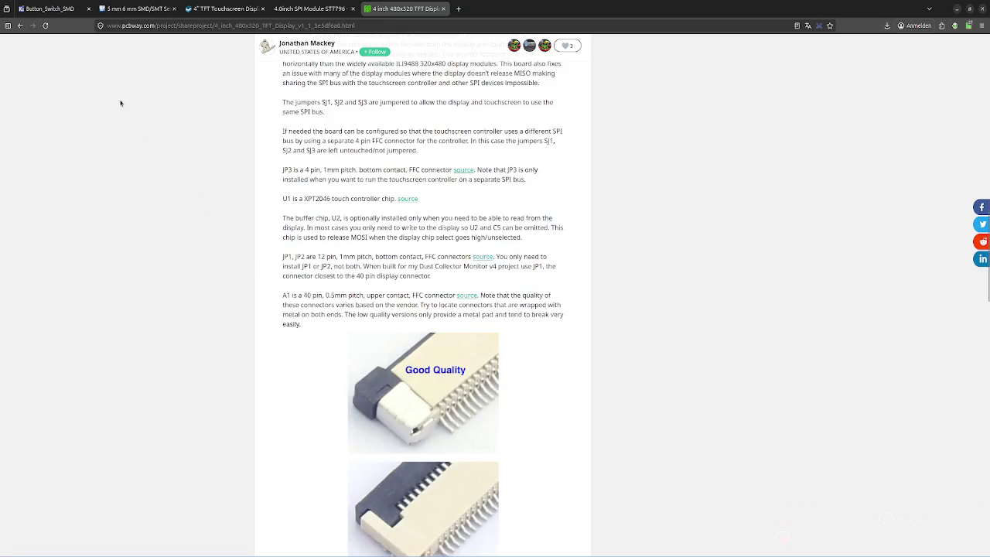
{"action": "scroll", "coordinate": [120, 116], "scroll_direction": "down", "scroll_amount": 4}
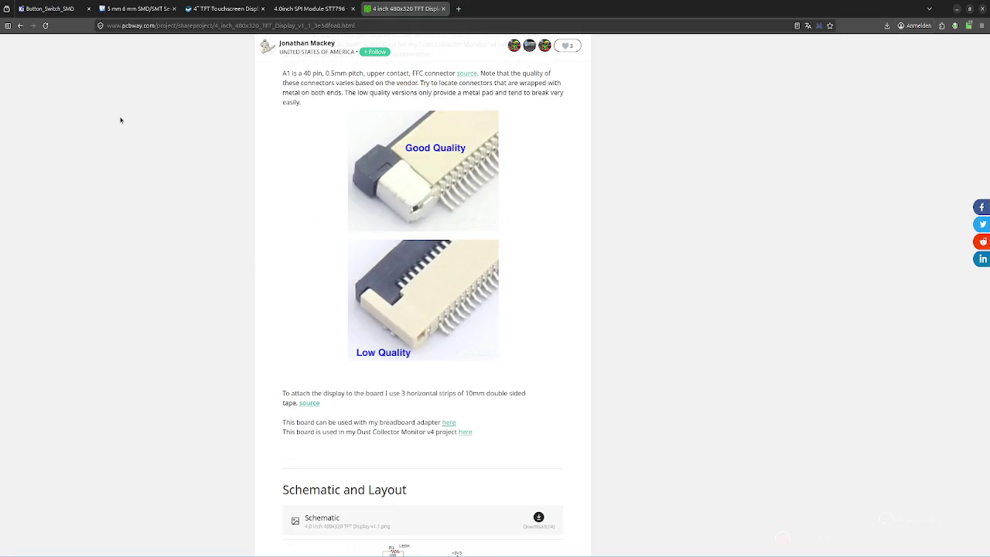
{"action": "scroll", "coordinate": [120, 120], "scroll_direction": "up", "scroll_amount": 4}
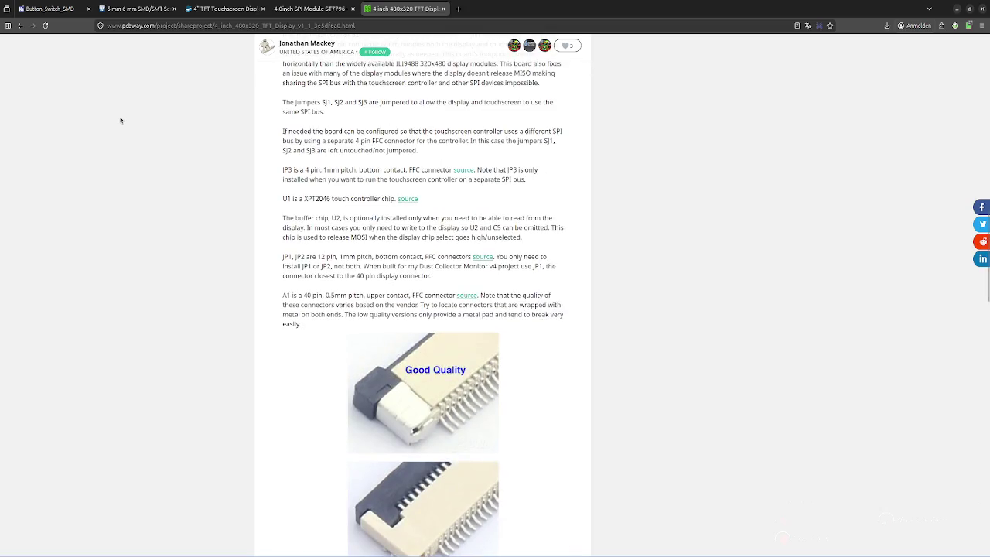
{"action": "scroll", "coordinate": [119, 119], "scroll_direction": "down", "scroll_amount": 2}
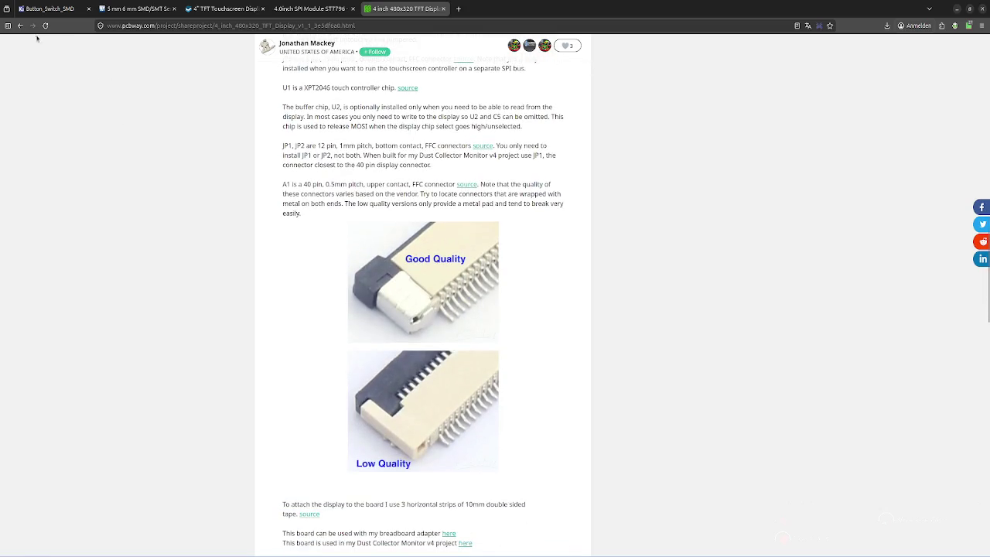
{"action": "left_click", "coordinate": [20, 26]}
{"action": "scroll", "coordinate": [351, 221], "scroll_direction": "down", "scroll_amount": 3}
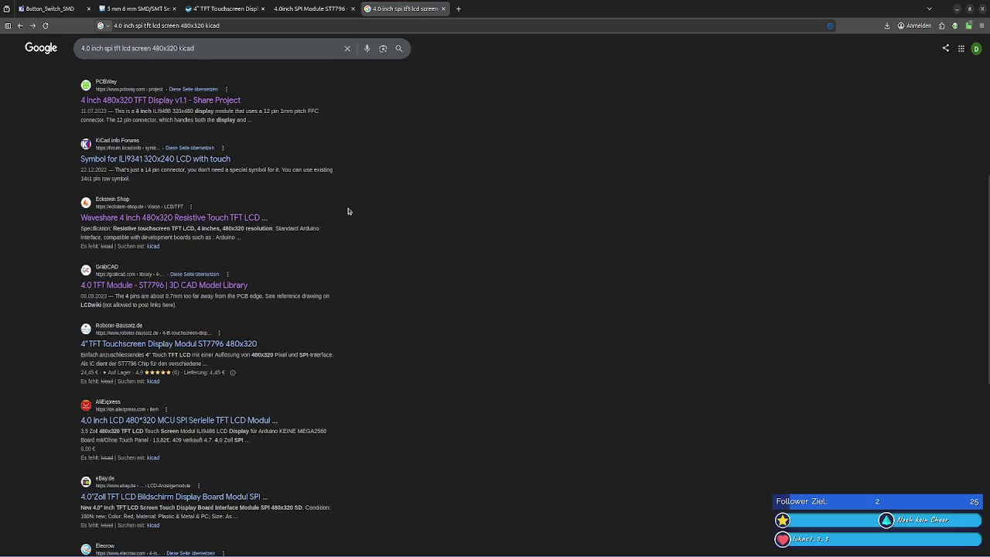
Glance at the lcdwiki ST7796 module tab, then return to the Google results
{"action": "scroll", "coordinate": [348, 213], "scroll_direction": "up", "scroll_amount": 5}
{"action": "left_click", "coordinate": [325, 8]}
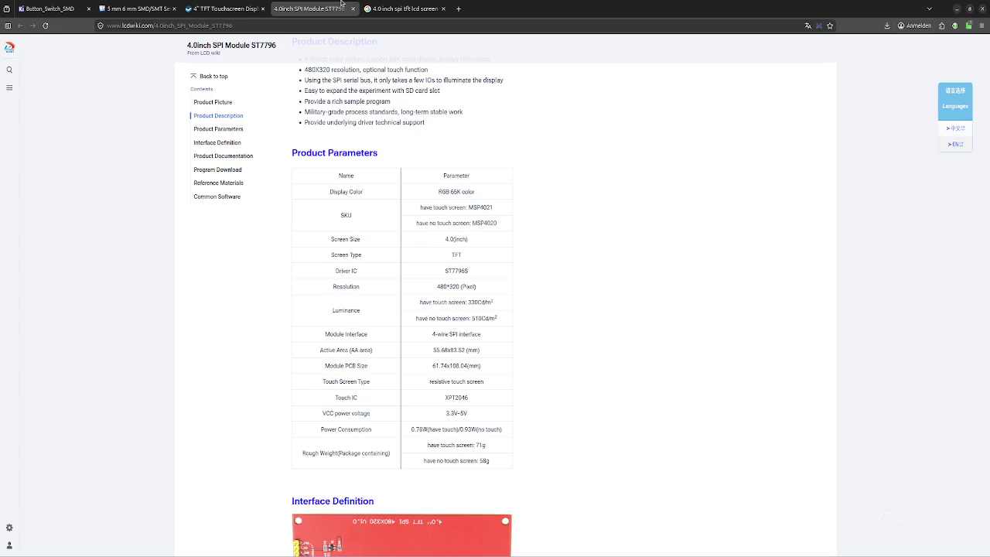
{"action": "left_click", "coordinate": [400, 6]}
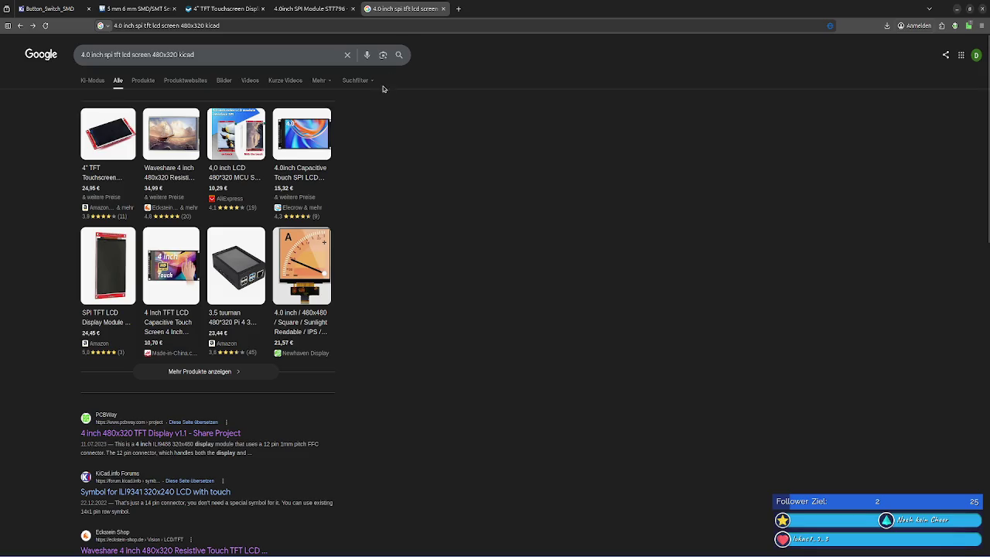
Shorten the query to 'tft lcd screen 480x320 kicad', rerun it, and switch to KiCad
{"action": "left_click_drag", "start_coordinate": [153, 54], "coordinate": [62, 54]}
{"action": "left_click", "coordinate": [121, 54]}
{"action": "key", "text": "BackSpace"}
{"action": "key", "text": "Return"}
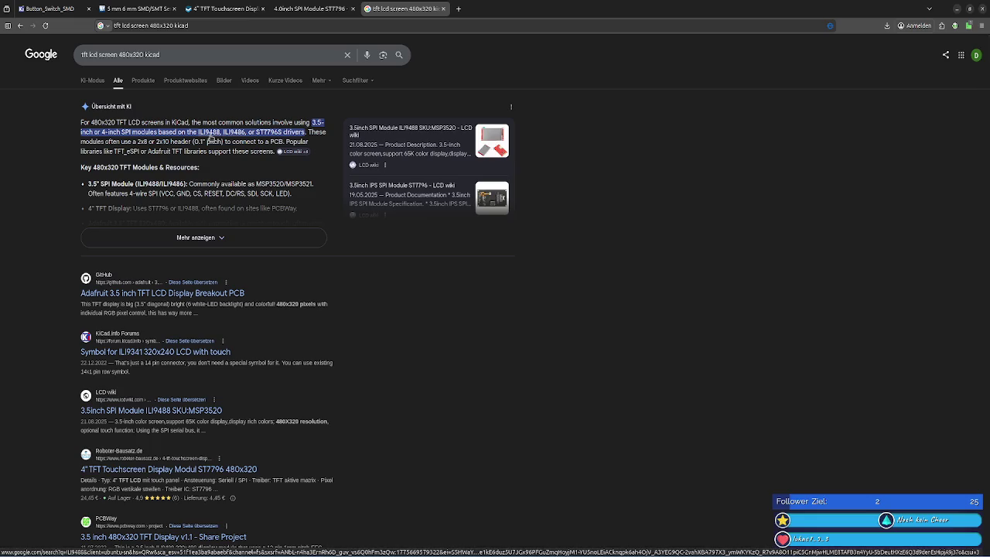
{"action": "key", "text": "alt+Tab"}
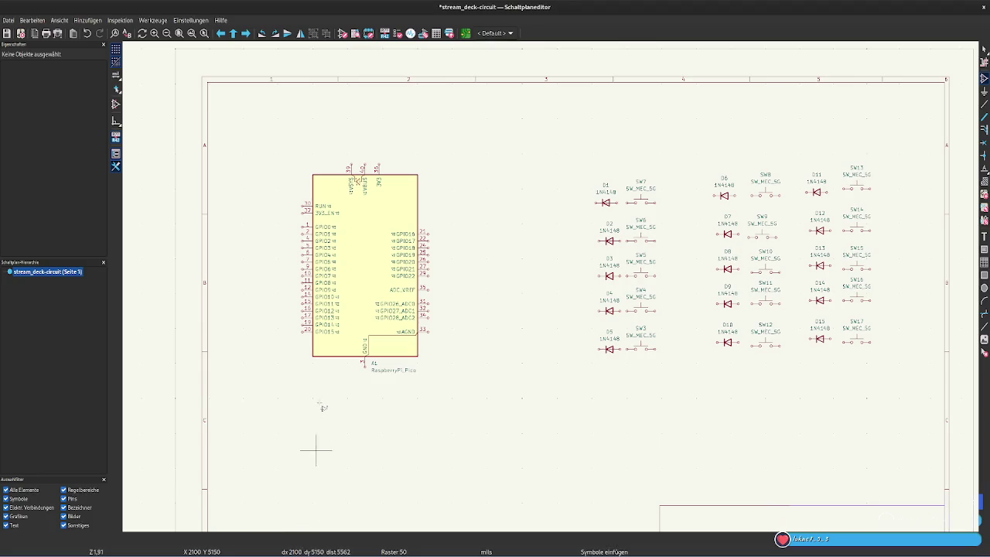
Bring back the KiCad symbol chooser and search it for 'ili94', then return to Google
{"action": "left_click", "coordinate": [310, 552]}
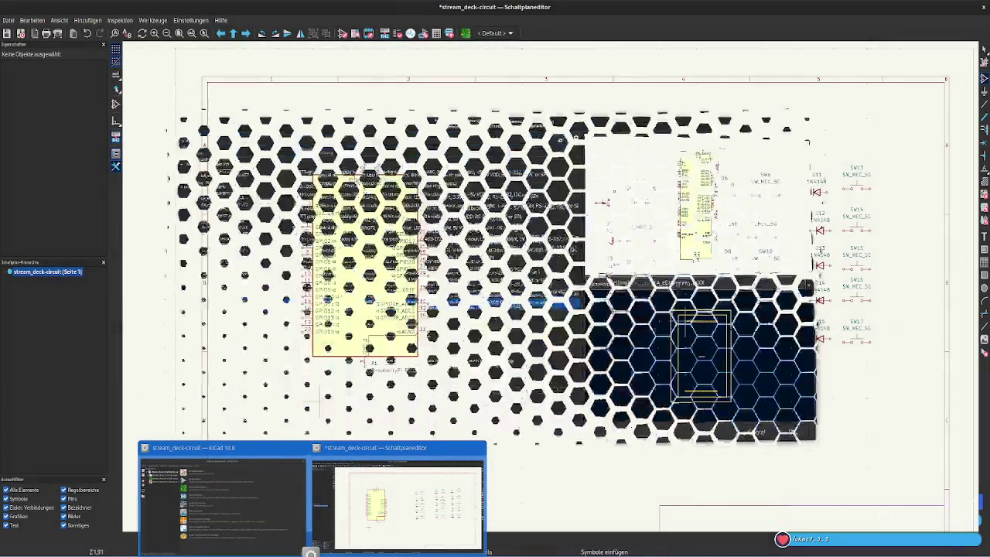
{"action": "left_click", "coordinate": [310, 553]}
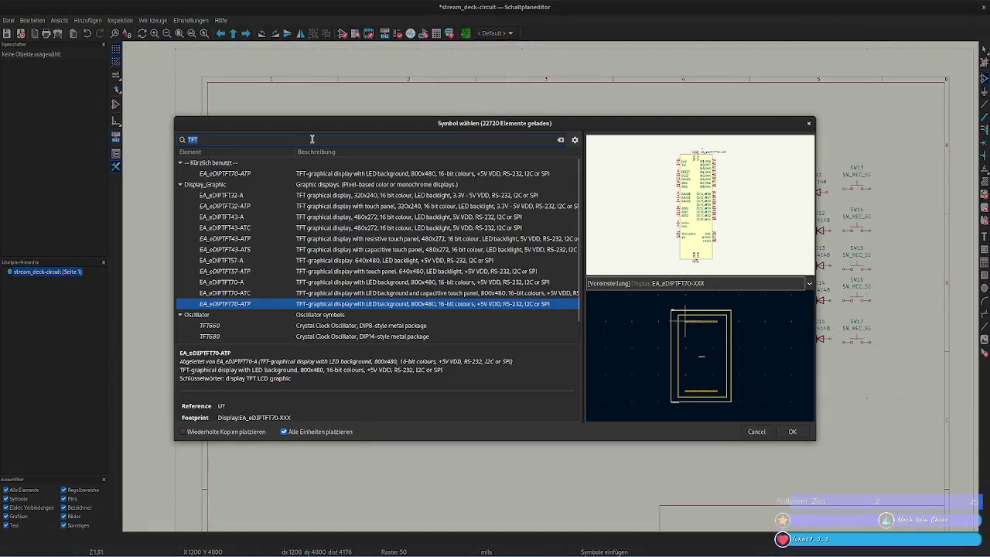
{"action": "type", "text": "m"}
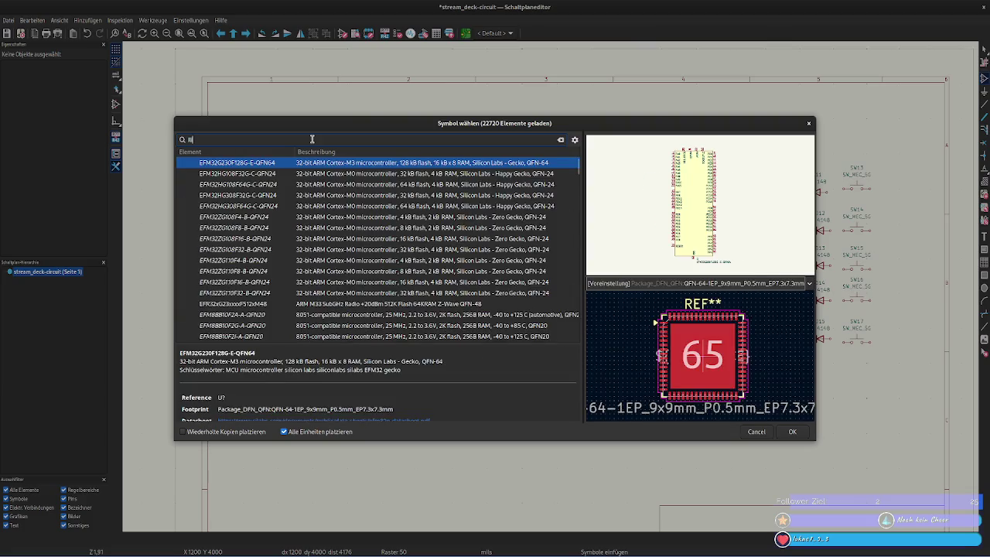
{"action": "key", "text": "alt+Tab"}
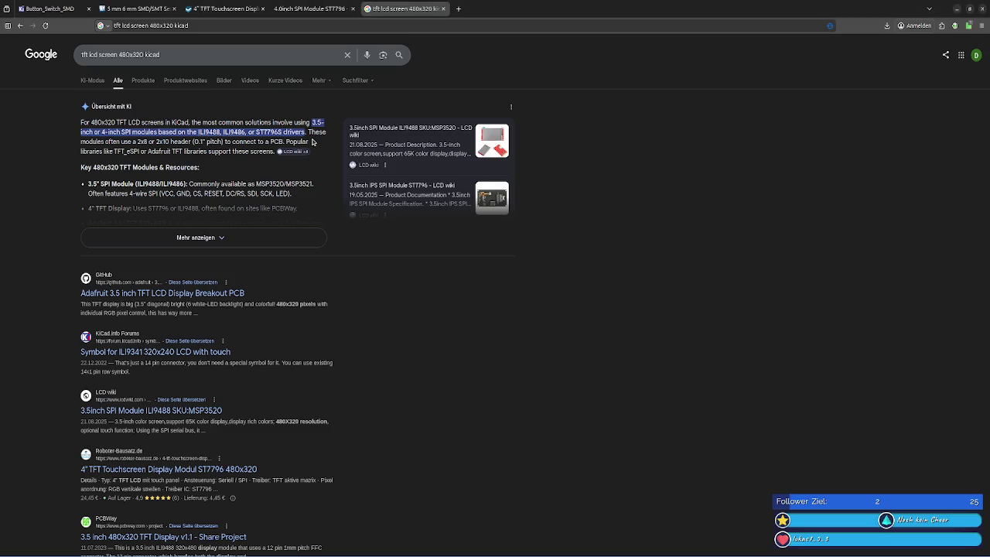
{"action": "key", "text": "alt+Tab"}
{"action": "type", "text": "ili94"}
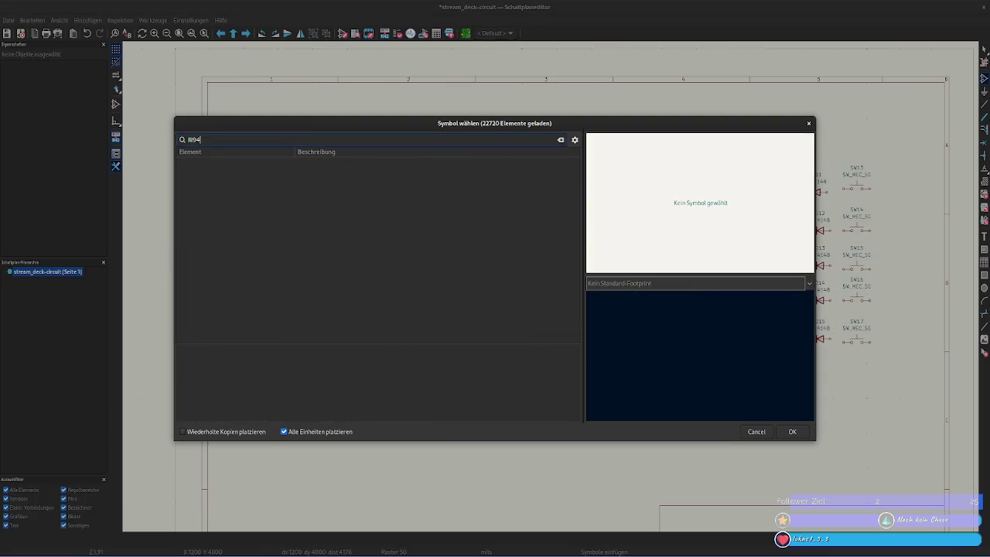
{"action": "key", "text": "alt+Tab"}
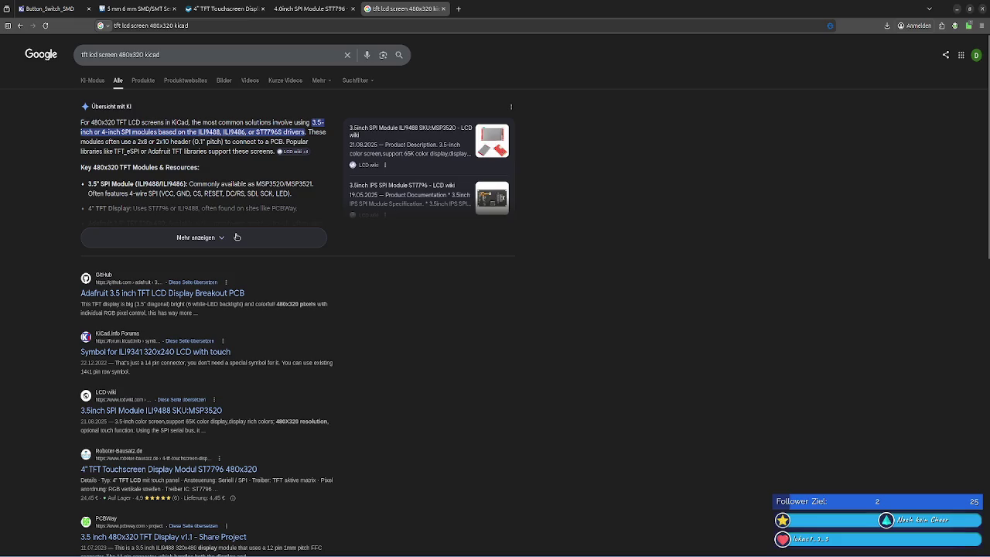
Expand the AI overview and open the forum.kicad.info 'Symbol for ILI9341 320x240 LCD with touch' thread
{"action": "left_click", "coordinate": [237, 237]}
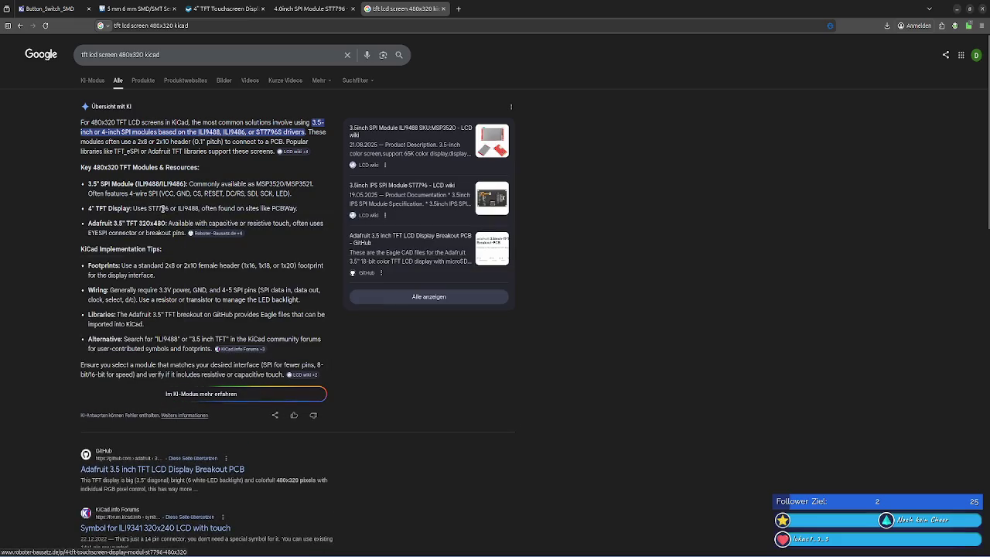
{"action": "scroll", "coordinate": [161, 208], "scroll_direction": "down", "scroll_amount": 3}
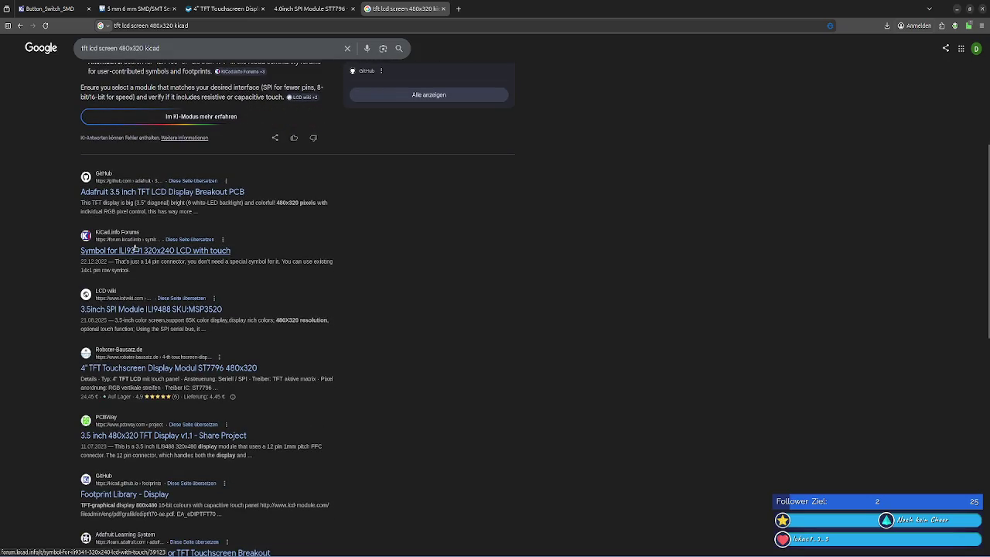
{"action": "left_click", "coordinate": [127, 252]}
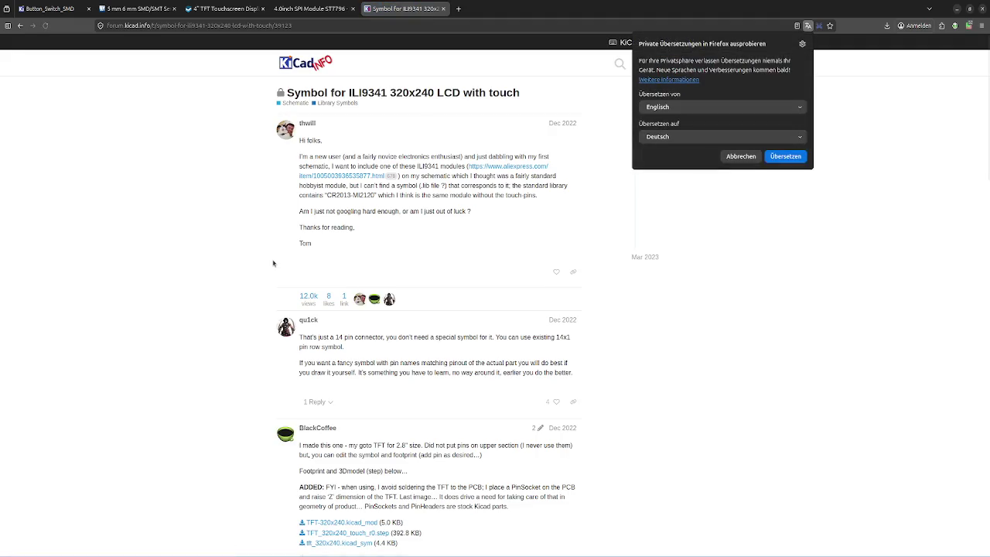
Decline the page translation and scroll into the ILI9341 symbol thread
{"action": "left_click", "coordinate": [439, 202]}
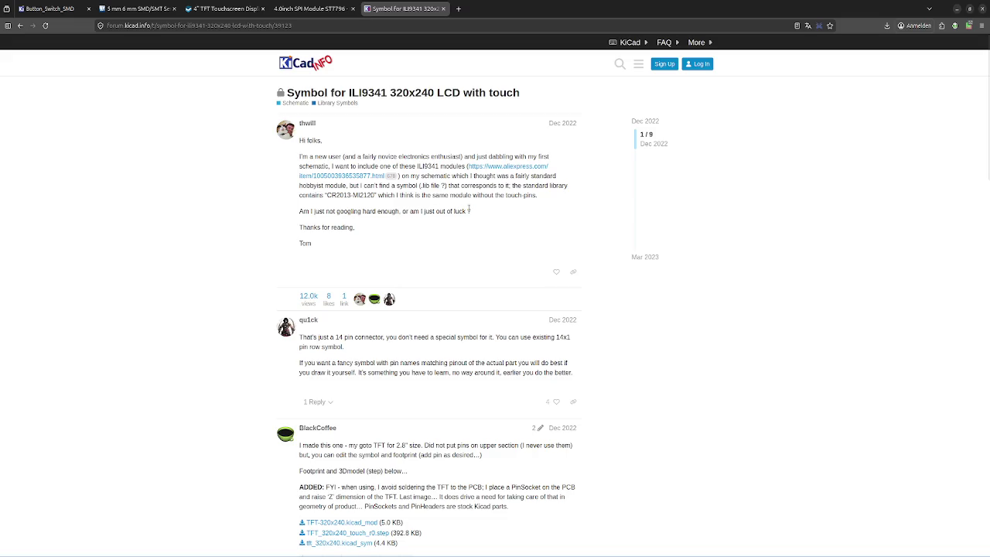
{"action": "scroll", "coordinate": [413, 185], "scroll_direction": "down", "scroll_amount": 2}
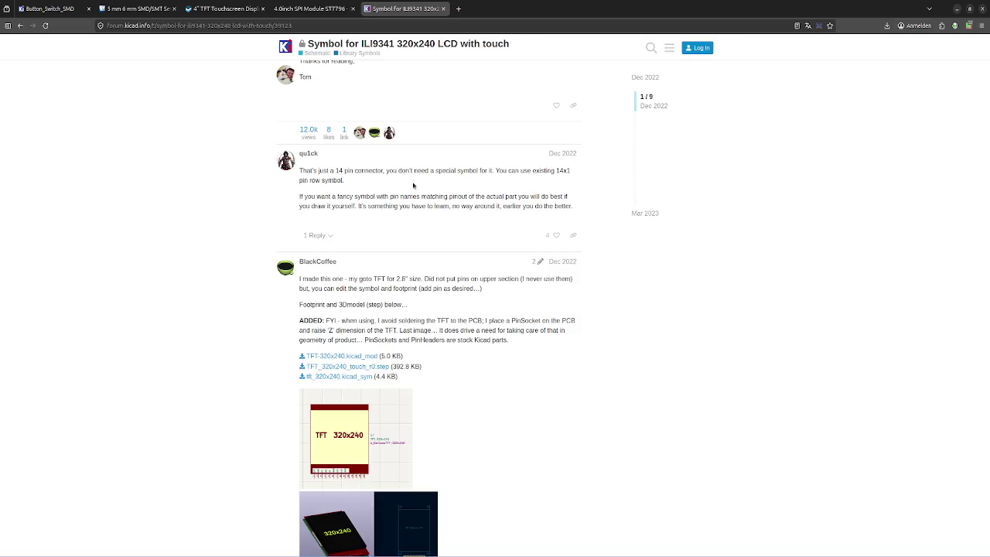
{"action": "scroll", "coordinate": [413, 185], "scroll_direction": "down", "scroll_amount": 1}
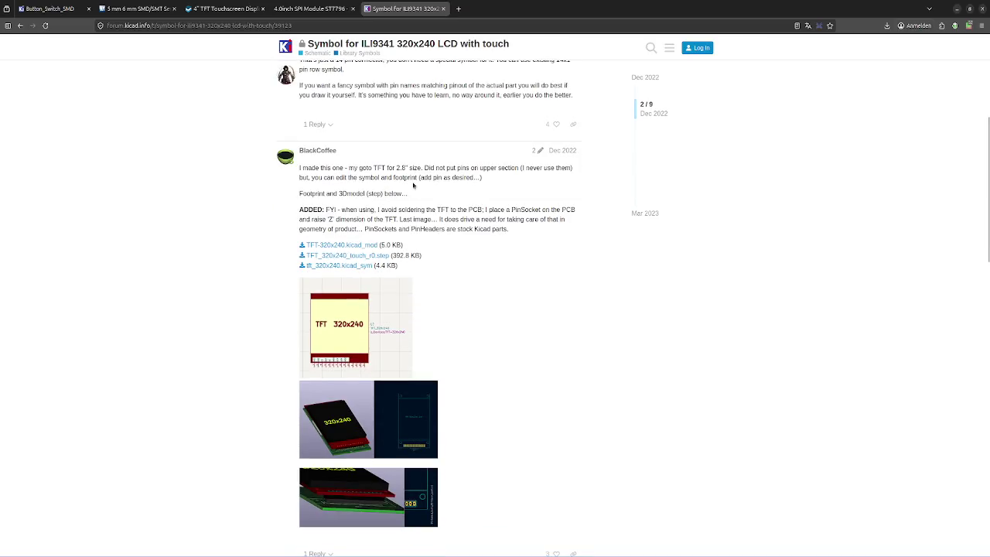
{"action": "scroll", "coordinate": [413, 185], "scroll_direction": "up", "scroll_amount": 2}
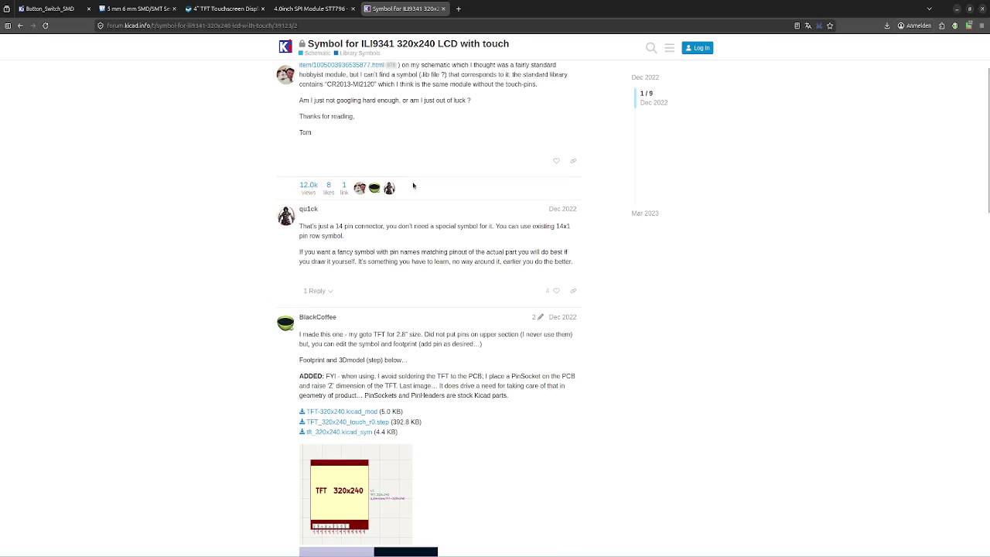
{"action": "scroll", "coordinate": [413, 185], "scroll_direction": "down", "scroll_amount": 1}
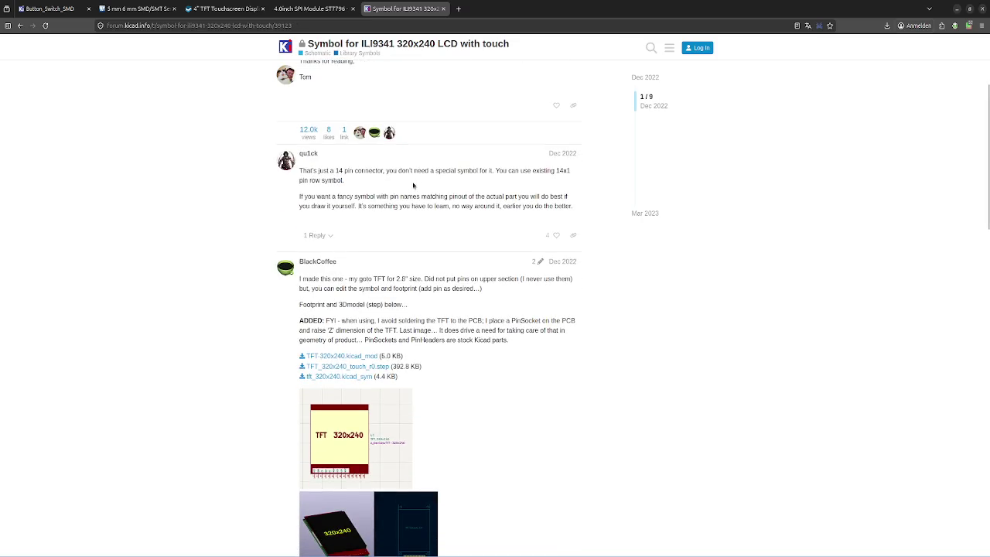
{"action": "scroll", "coordinate": [413, 185], "scroll_direction": "down", "scroll_amount": 1}
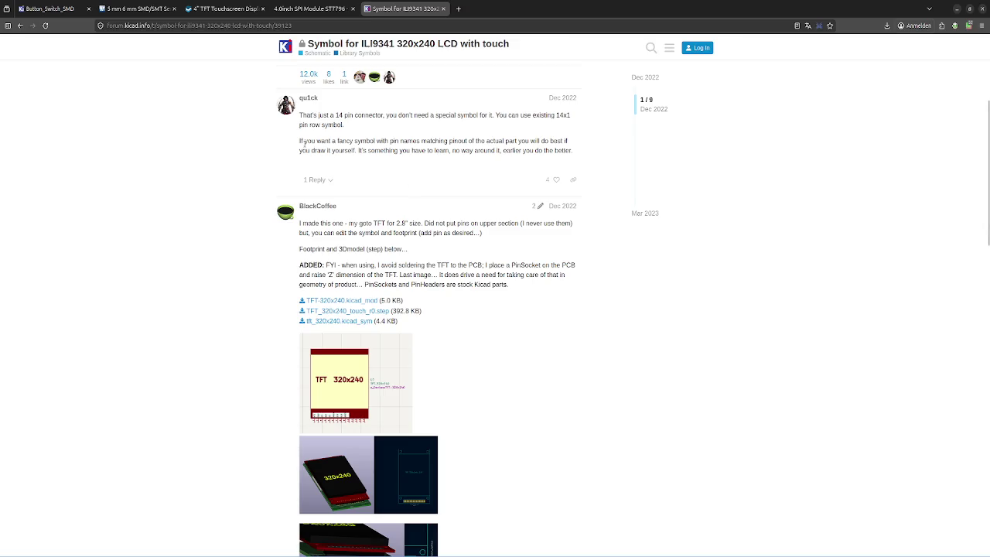
Highlight the advice about making a fancy symbol, then read through the remaining replies
{"action": "left_click_drag", "start_coordinate": [329, 141], "coordinate": [462, 142]}
{"action": "left_click", "coordinate": [421, 144]}
{"action": "left_click", "coordinate": [489, 142]}
{"action": "scroll", "coordinate": [464, 245], "scroll_direction": "down", "scroll_amount": 2}
{"action": "scroll", "coordinate": [464, 245], "scroll_direction": "down", "scroll_amount": 4}
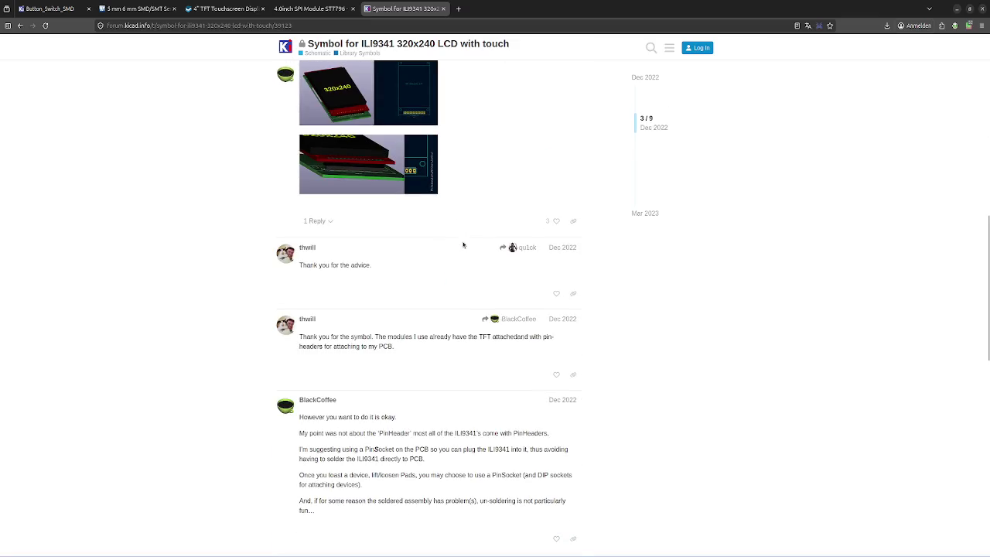
{"action": "scroll", "coordinate": [464, 245], "scroll_direction": "down", "scroll_amount": 1}
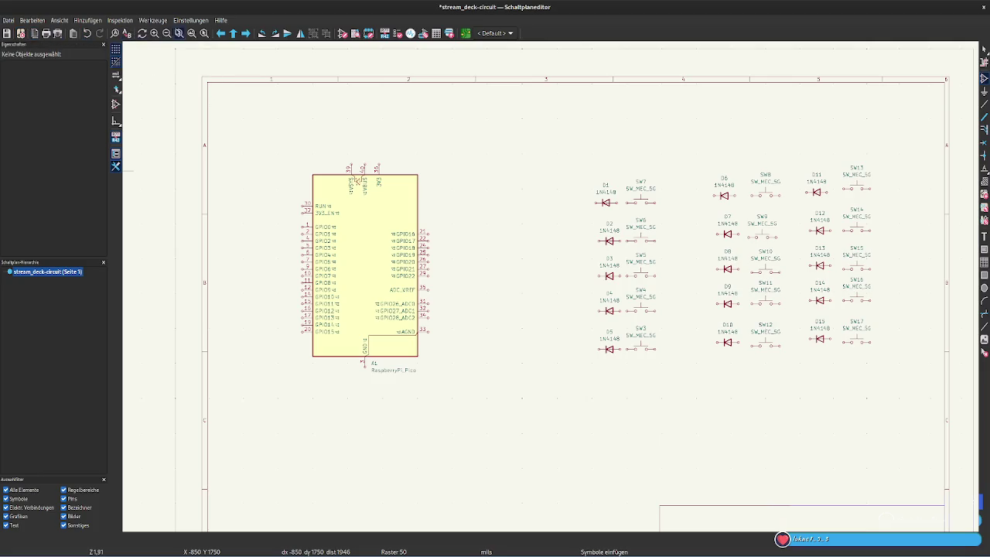
Open the Symbol Editor and scroll through its symbol library tree
{"action": "left_click", "coordinate": [343, 35]}
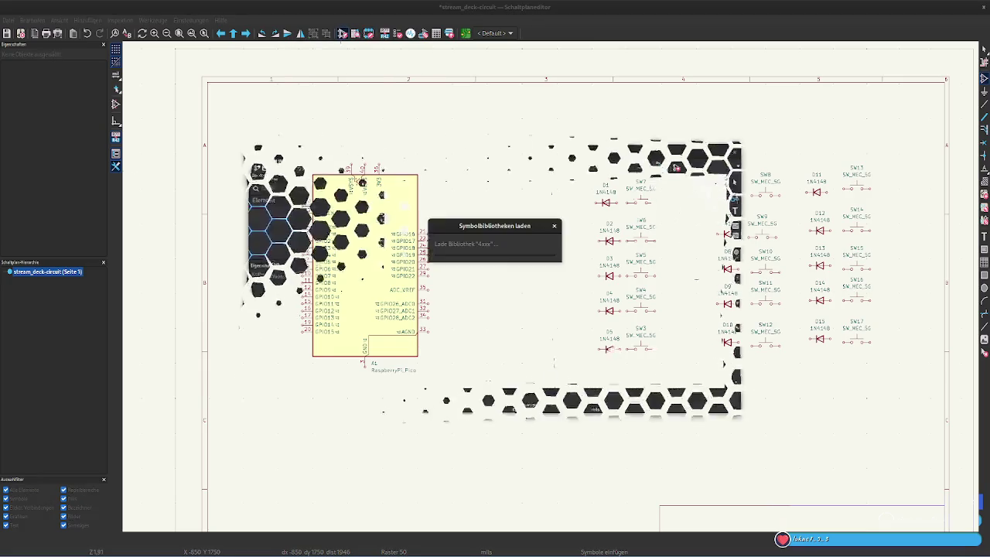
{"action": "scroll", "coordinate": [300, 241], "scroll_direction": "down", "scroll_amount": 2}
{"action": "scroll", "coordinate": [300, 241], "scroll_direction": "down", "scroll_amount": 3}
{"action": "scroll", "coordinate": [300, 242], "scroll_direction": "down", "scroll_amount": 3}
{"action": "scroll", "coordinate": [301, 241], "scroll_direction": "down", "scroll_amount": 3}
{"action": "scroll", "coordinate": [300, 242], "scroll_direction": "down", "scroll_amount": 4}
{"action": "scroll", "coordinate": [300, 241], "scroll_direction": "down", "scroll_amount": 3}
{"action": "scroll", "coordinate": [300, 242], "scroll_direction": "down", "scroll_amount": 3}
{"action": "scroll", "coordinate": [300, 241], "scroll_direction": "down", "scroll_amount": 3}
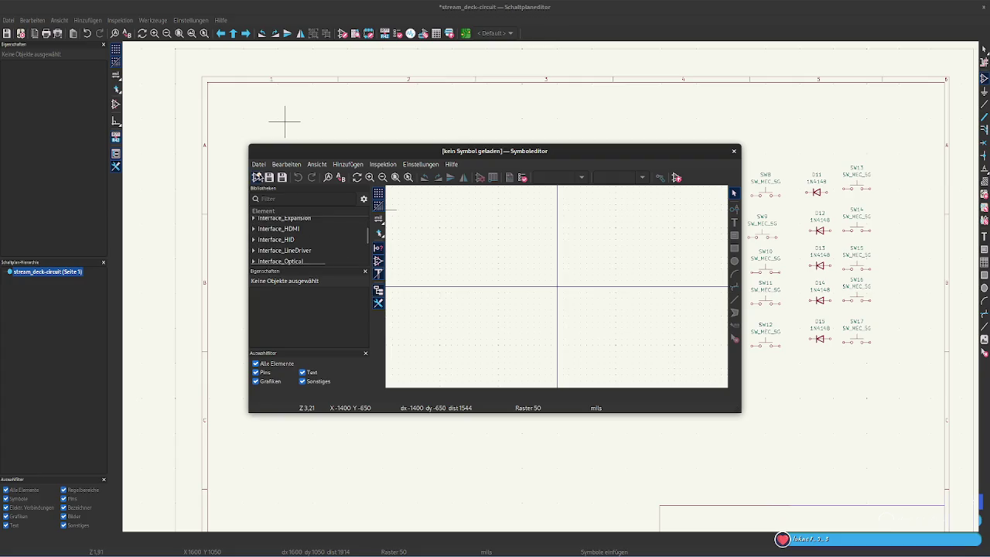
{"action": "scroll", "coordinate": [320, 254], "scroll_direction": "down", "scroll_amount": 2}
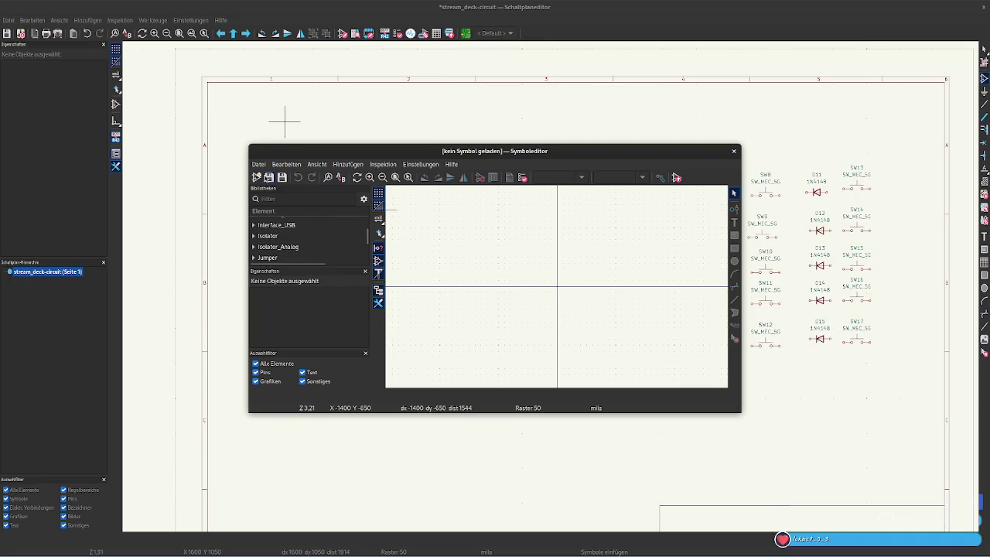
{"action": "left_click", "coordinate": [258, 177]}
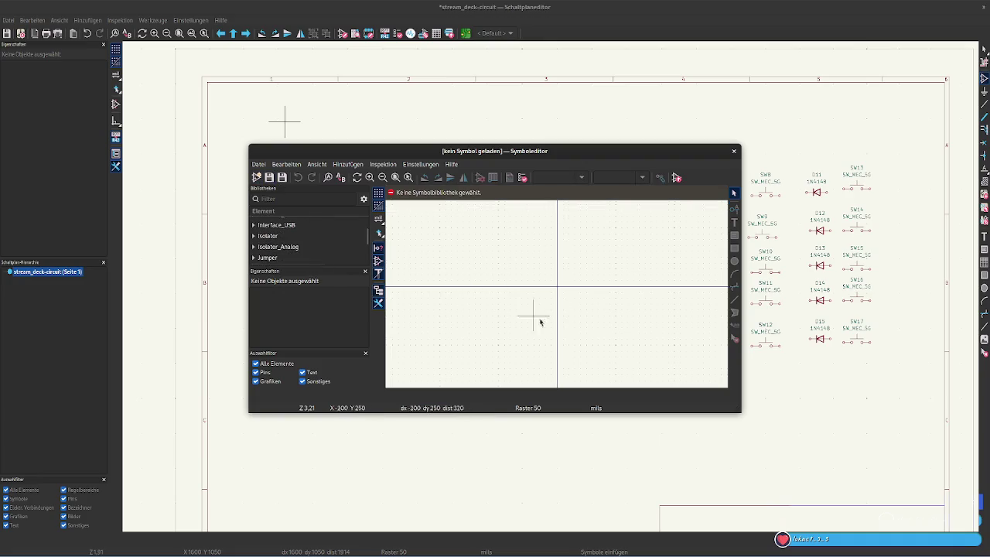
{"action": "scroll", "coordinate": [555, 295], "scroll_direction": "down", "scroll_amount": 1}
{"action": "scroll", "coordinate": [555, 295], "scroll_direction": "up", "scroll_amount": 1}
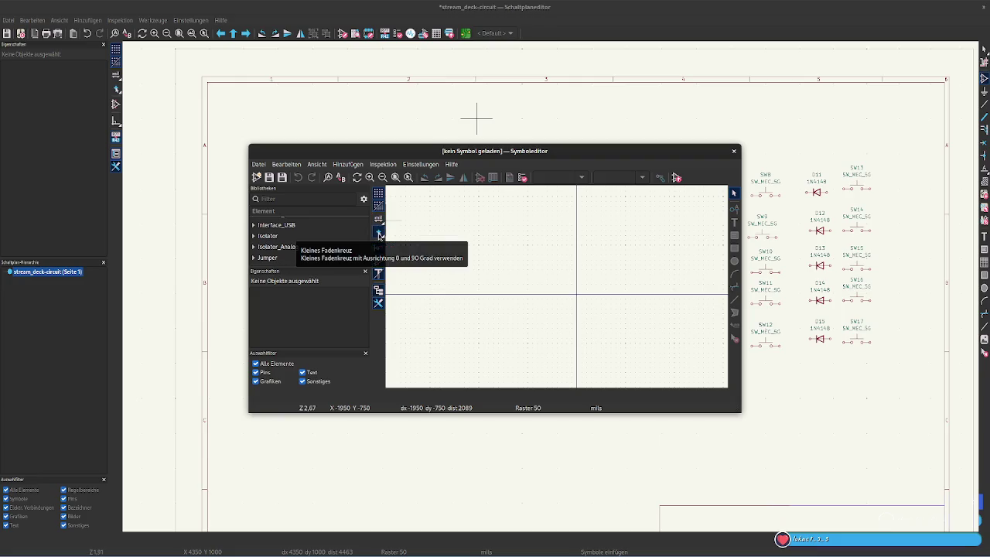
Cycle the crosshair through full-window, 45° and small styles, and check the canvas zoom/grid menu
{"action": "left_click", "coordinate": [380, 233]}
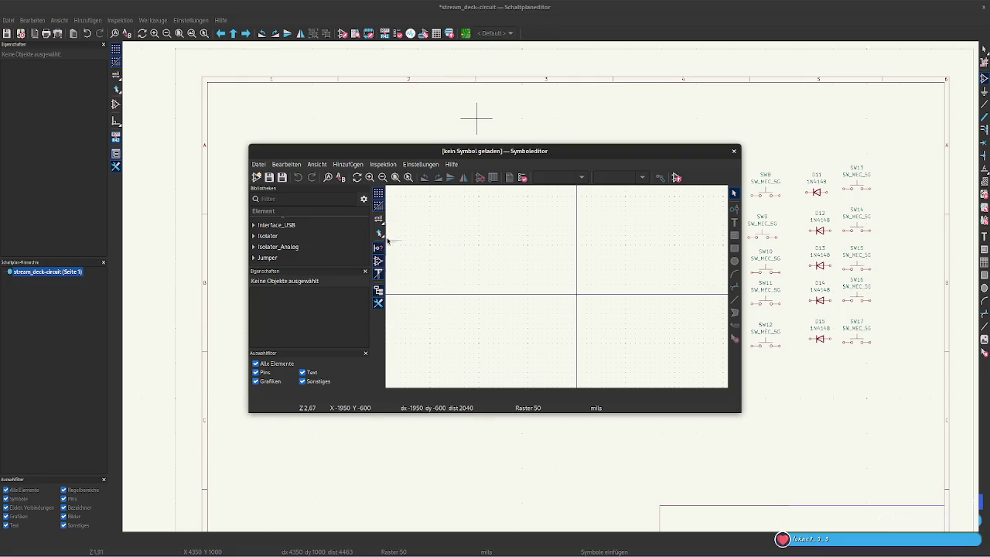
{"action": "left_click", "coordinate": [379, 233]}
{"action": "left_click", "coordinate": [380, 233]}
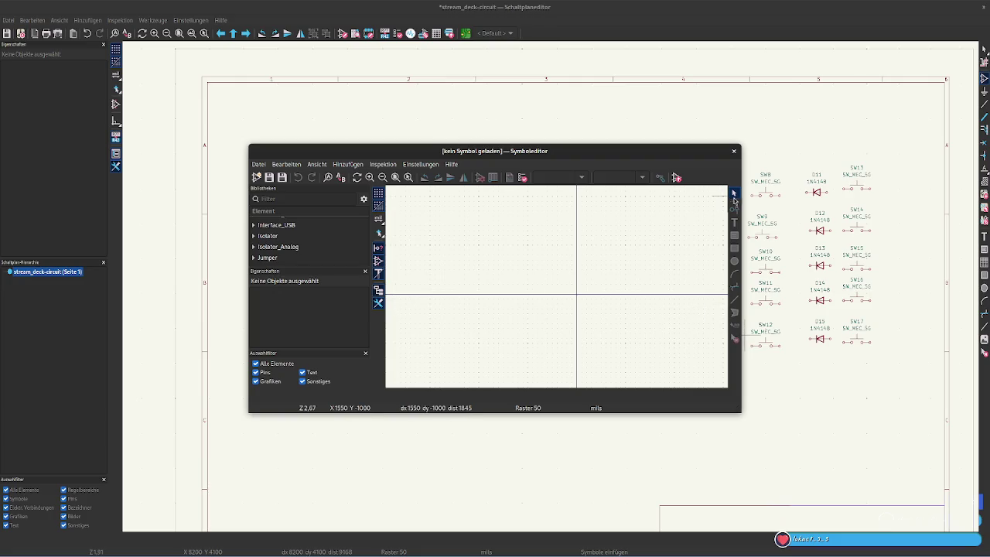
{"action": "right_click", "coordinate": [561, 252]}
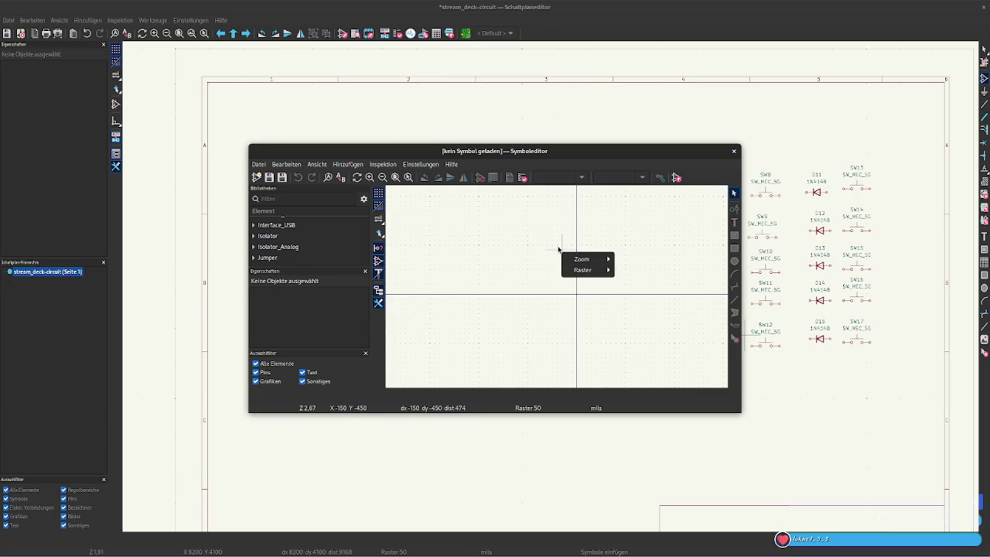
{"action": "key", "text": "Escape"}
Zoom the Symbol Editor canvas in and out with the mouse wheel
{"action": "scroll", "coordinate": [542, 278], "scroll_direction": "down", "scroll_amount": 2}
{"action": "scroll", "coordinate": [557, 287], "scroll_direction": "down", "scroll_amount": 1}
{"action": "scroll", "coordinate": [607, 291], "scroll_direction": "up", "scroll_amount": 3}
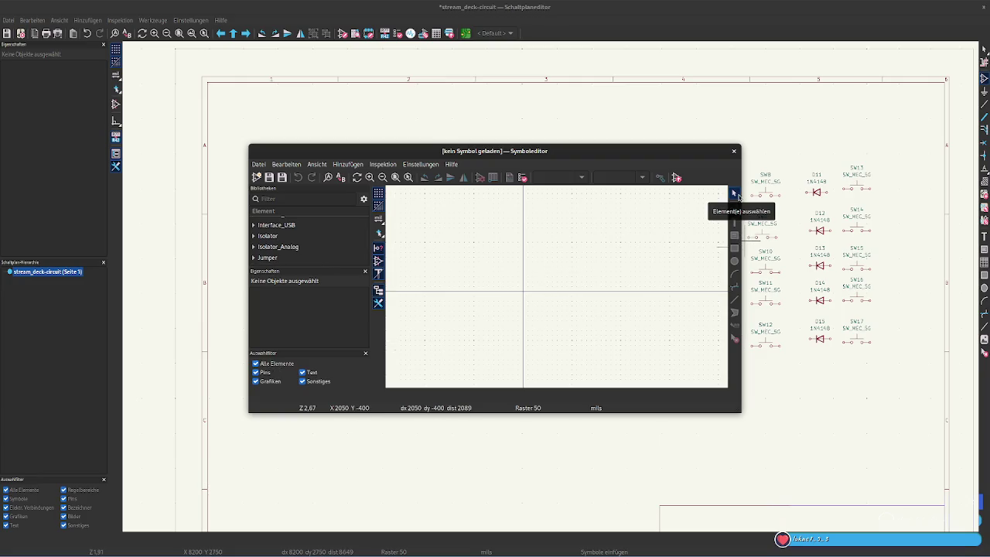
{"action": "scroll", "coordinate": [542, 282], "scroll_direction": "down", "scroll_amount": 5}
{"action": "scroll", "coordinate": [557, 290], "scroll_direction": "down", "scroll_amount": 3}
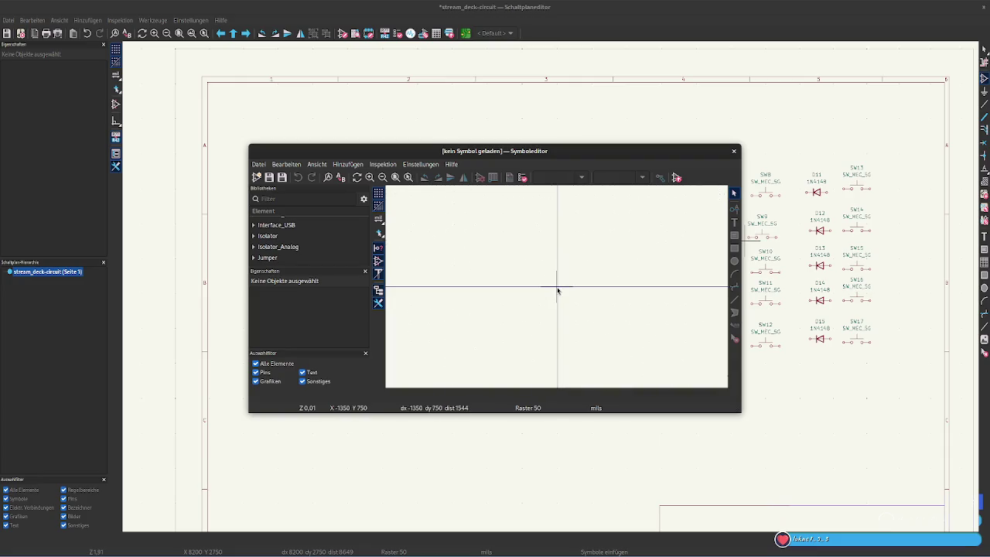
{"action": "scroll", "coordinate": [558, 290], "scroll_direction": "up", "scroll_amount": 2}
{"action": "scroll", "coordinate": [558, 290], "scroll_direction": "up", "scroll_amount": 2}
{"action": "scroll", "coordinate": [558, 290], "scroll_direction": "up", "scroll_amount": 2}
{"action": "scroll", "coordinate": [558, 290], "scroll_direction": "up", "scroll_amount": 1}
{"action": "scroll", "coordinate": [558, 290], "scroll_direction": "up", "scroll_amount": 1}
{"action": "scroll", "coordinate": [503, 331], "scroll_direction": "up", "scroll_amount": 1}
{"action": "scroll", "coordinate": [556, 287], "scroll_direction": "up", "scroll_amount": 1}
{"action": "scroll", "coordinate": [553, 302], "scroll_direction": "up", "scroll_amount": 1}
{"action": "scroll", "coordinate": [553, 303], "scroll_direction": "up", "scroll_amount": 1}
{"action": "scroll", "coordinate": [557, 290], "scroll_direction": "up", "scroll_amount": 1}
{"action": "scroll", "coordinate": [639, 232], "scroll_direction": "up", "scroll_amount": 1}
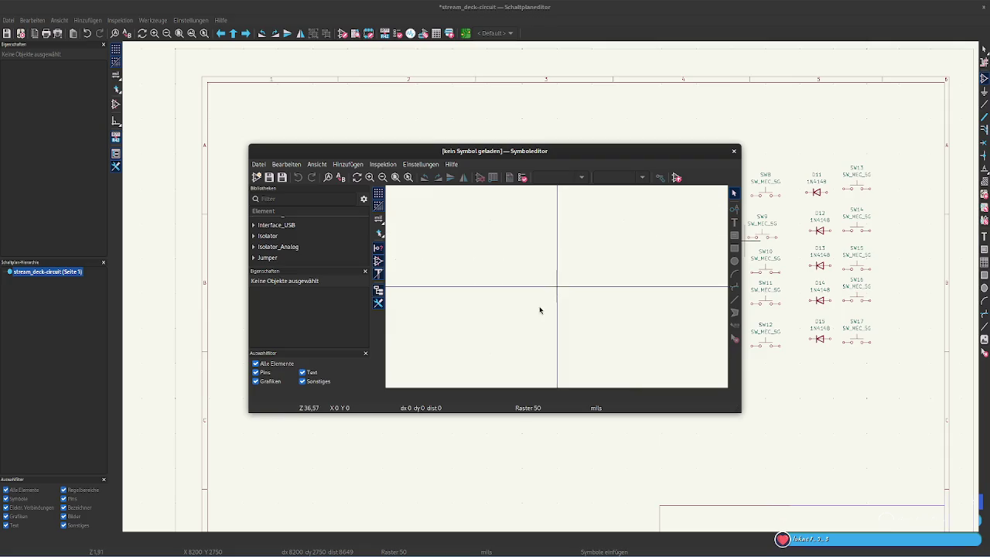
{"action": "scroll", "coordinate": [454, 349], "scroll_direction": "up", "scroll_amount": 1}
{"action": "scroll", "coordinate": [557, 290], "scroll_direction": "down", "scroll_amount": 1}
{"action": "scroll", "coordinate": [557, 290], "scroll_direction": "up", "scroll_amount": 2}
{"action": "scroll", "coordinate": [634, 200], "scroll_direction": "up", "scroll_amount": 2}
{"action": "scroll", "coordinate": [305, 244], "scroll_direction": "up", "scroll_amount": 1}
{"action": "scroll", "coordinate": [305, 244], "scroll_direction": "down", "scroll_amount": 2}
{"action": "scroll", "coordinate": [305, 244], "scroll_direction": "down", "scroll_amount": 1}
{"action": "scroll", "coordinate": [305, 245], "scroll_direction": "down", "scroll_amount": 1}
{"action": "scroll", "coordinate": [304, 244], "scroll_direction": "down", "scroll_amount": 1}
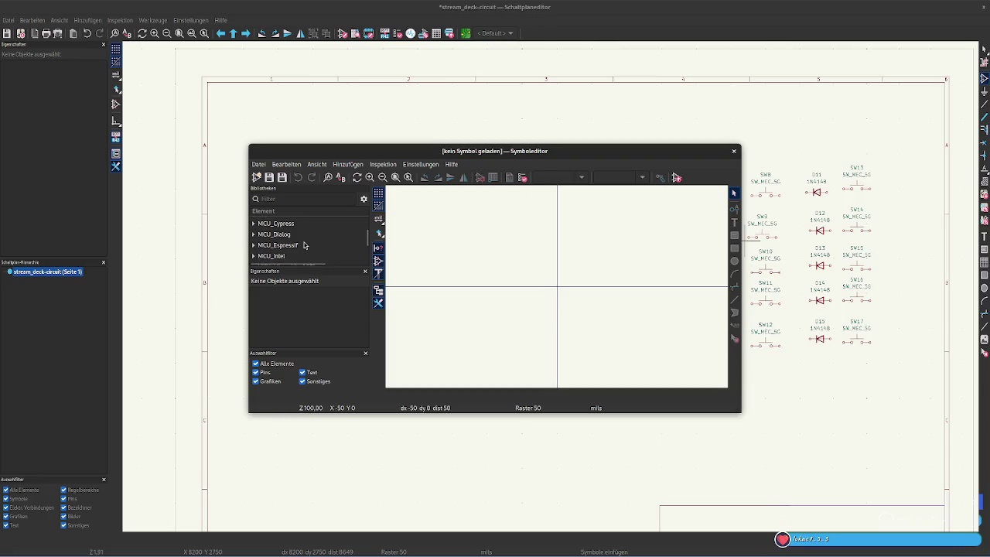
{"action": "scroll", "coordinate": [304, 245], "scroll_direction": "up", "scroll_amount": 1}
{"action": "scroll", "coordinate": [304, 245], "scroll_direction": "down", "scroll_amount": 1}
{"action": "scroll", "coordinate": [304, 245], "scroll_direction": "down", "scroll_amount": 1}
{"action": "scroll", "coordinate": [304, 245], "scroll_direction": "down", "scroll_amount": 2}
{"action": "scroll", "coordinate": [304, 246], "scroll_direction": "up", "scroll_amount": 3}
{"action": "left_click", "coordinate": [286, 198]}
{"action": "type", "text": "dis"}
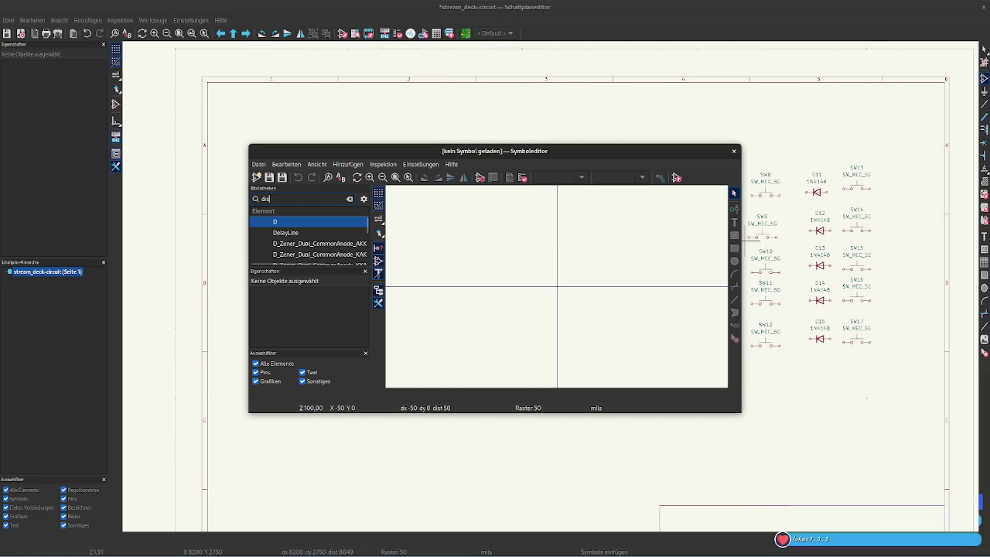
{"action": "type", "text": "play"}
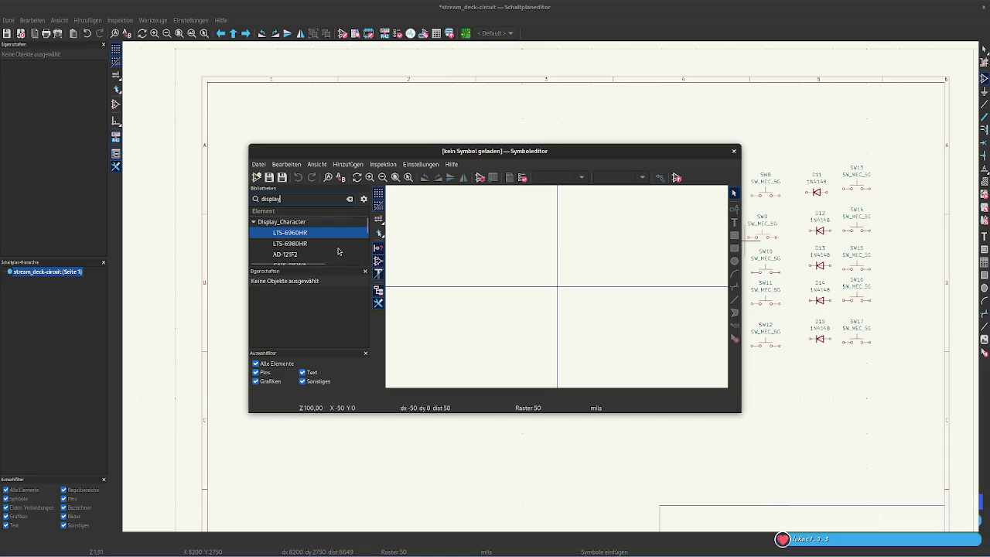
{"action": "scroll", "coordinate": [292, 237], "scroll_direction": "down", "scroll_amount": 1}
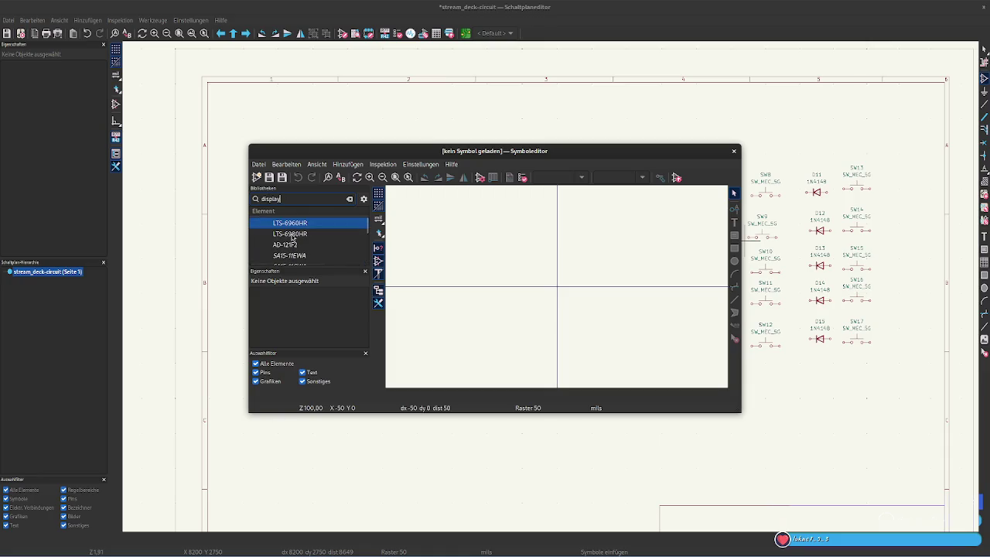
{"action": "left_click", "coordinate": [302, 244]}
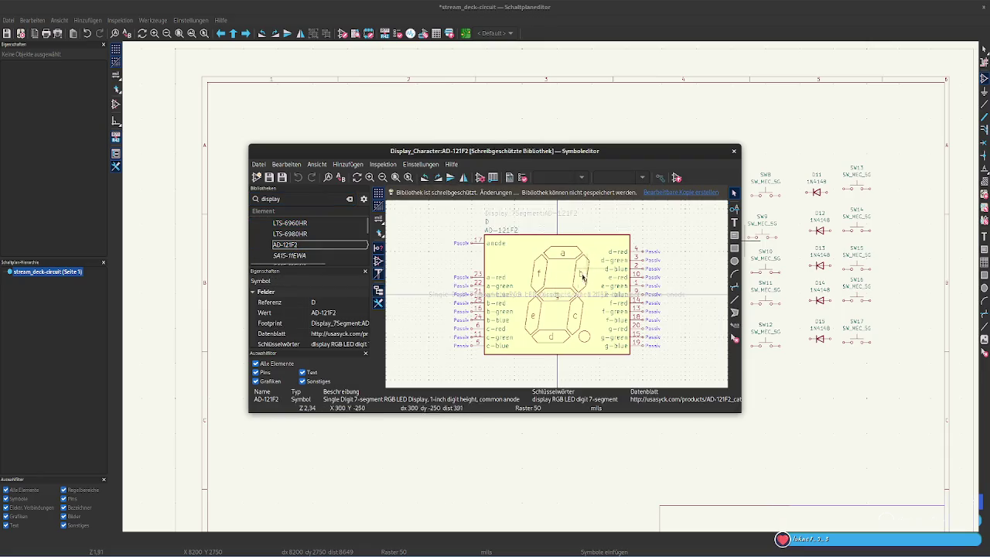
{"action": "left_click", "coordinate": [537, 285]}
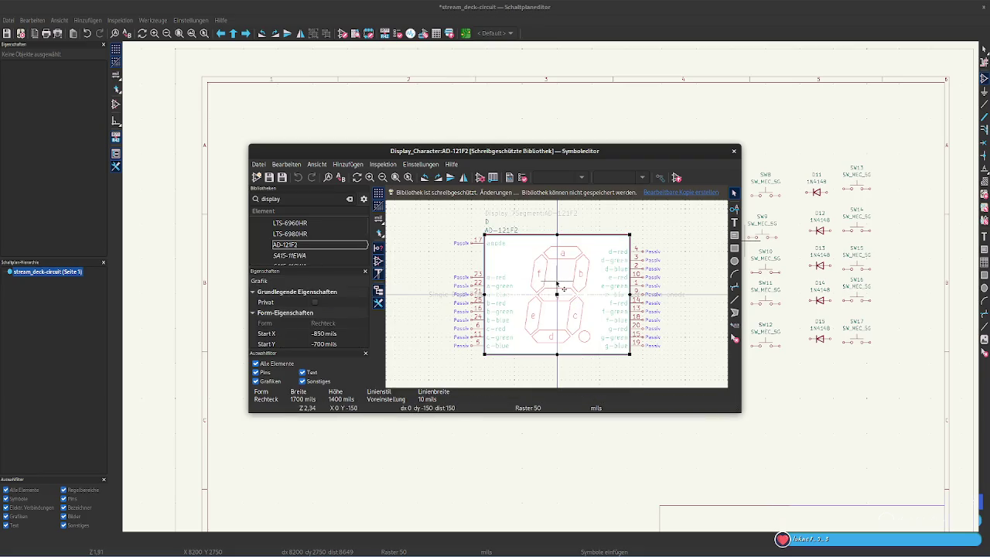
{"action": "key", "text": "Delete"}
{"action": "mouse_move", "coordinate": [456, 218]}
{"action": "left_mouse_down"}
{"action": "mouse_move", "coordinate": [648, 325]}
{"action": "mouse_move", "coordinate": [675, 364]}
{"action": "left_mouse_up"}
{"action": "key", "text": "Delete"}
{"action": "left_click_drag", "start_coordinate": [406, 201], "coordinate": [675, 367]}
{"action": "key", "text": "Delete"}
{"action": "scroll", "coordinate": [473, 255], "scroll_direction": "down", "scroll_amount": 5}
{"action": "mouse_move", "coordinate": [641, 338]}
{"action": "left_mouse_down"}
{"action": "mouse_move", "coordinate": [513, 258]}
{"action": "mouse_move", "coordinate": [640, 351]}
{"action": "left_mouse_up"}
{"action": "key", "text": "Delete"}
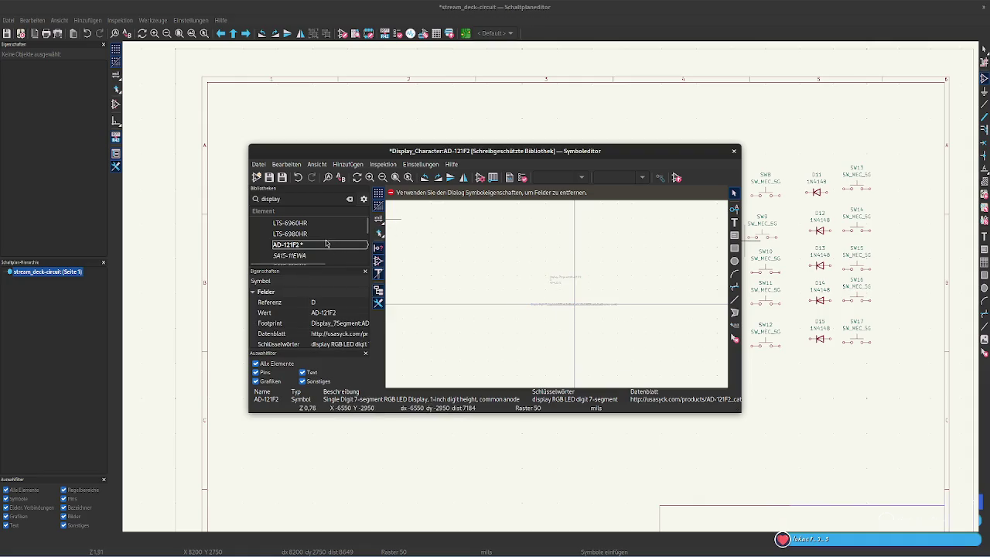
{"action": "left_click", "coordinate": [298, 177]}
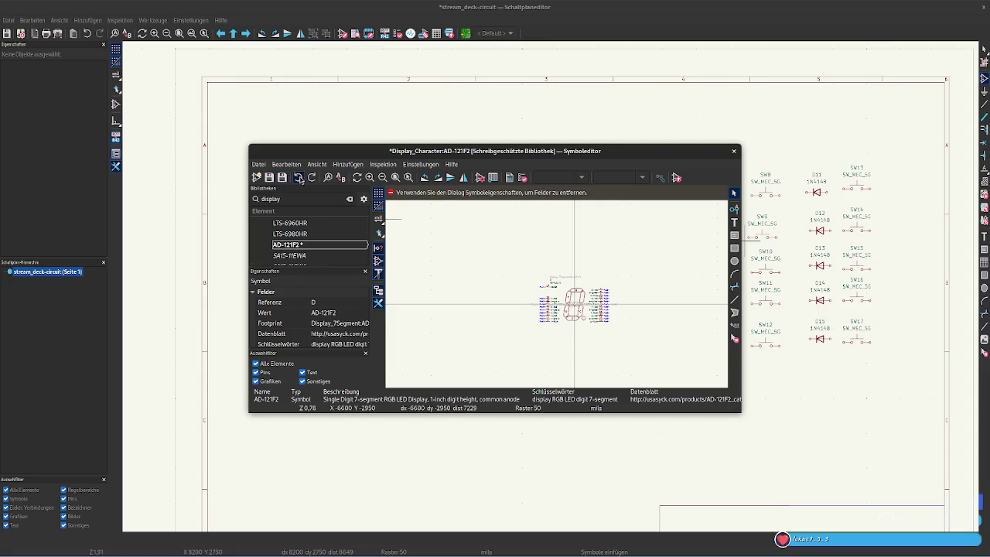
{"action": "left_click", "coordinate": [299, 178]}
{"action": "left_click", "coordinate": [300, 244]}
{"action": "right_click", "coordinate": [300, 245]}
{"action": "key", "text": "Escape"}
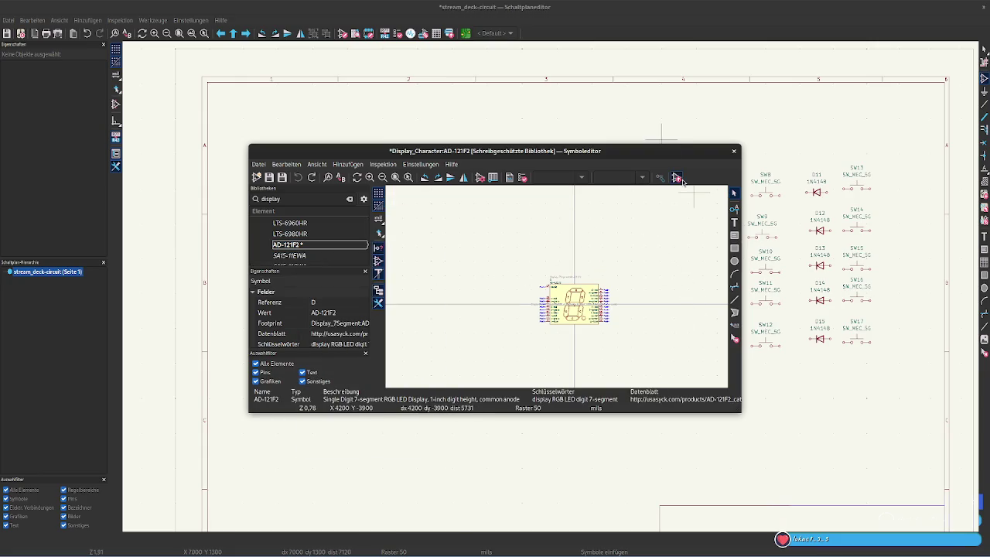
Discard the AD-121F2 edits, close the Symbol Editor and reopen it empty
{"action": "left_click", "coordinate": [733, 153]}
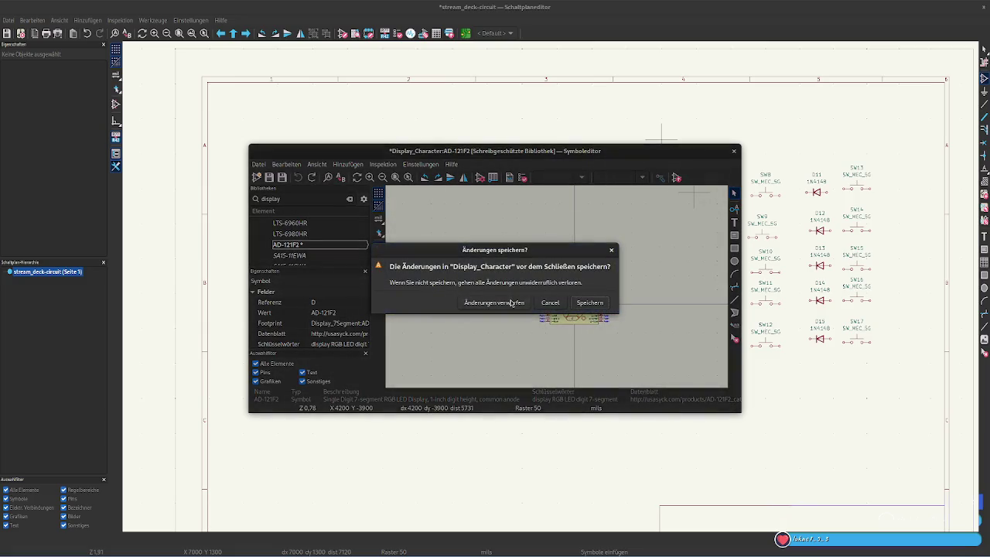
{"action": "left_click", "coordinate": [494, 303]}
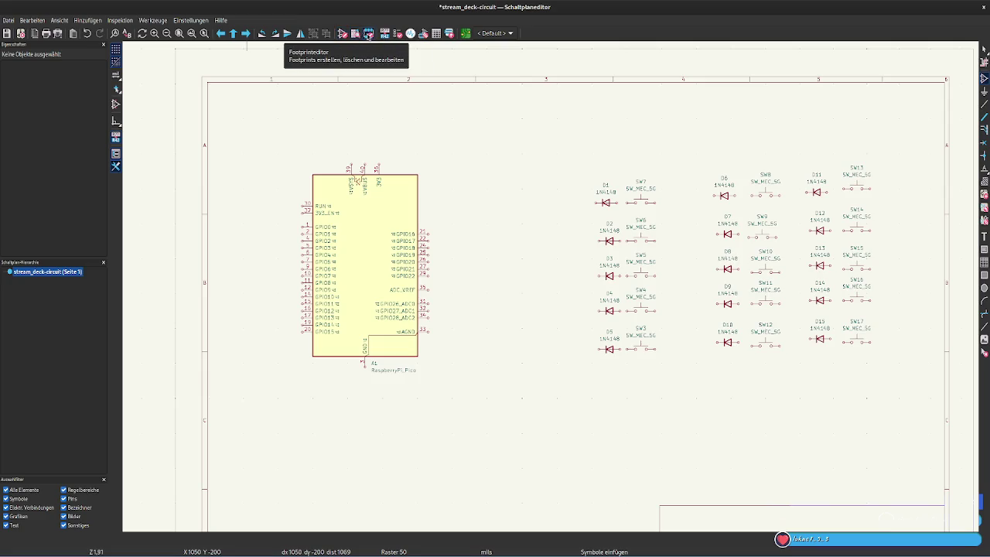
{"action": "left_click", "coordinate": [354, 34]}
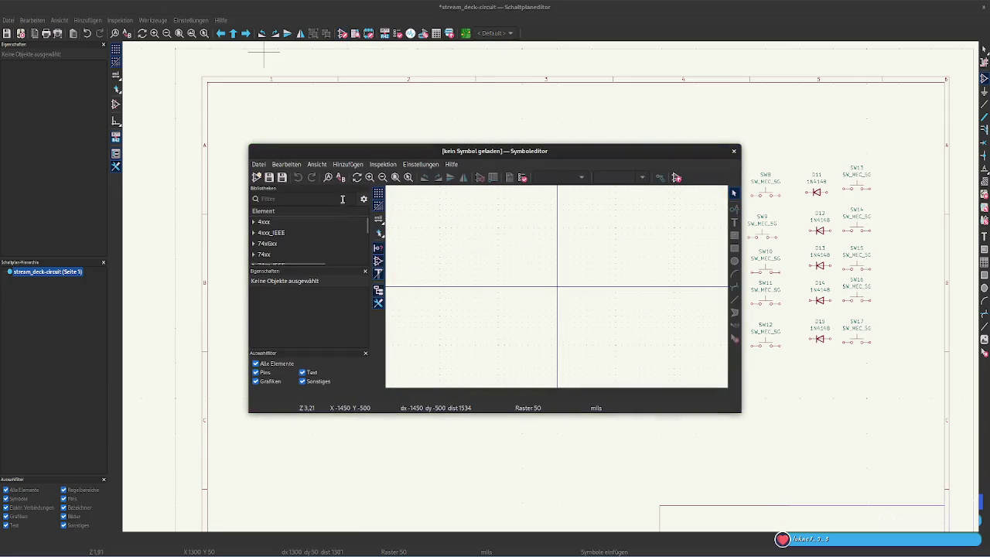
{"action": "left_click", "coordinate": [259, 164]}
{"action": "left_click", "coordinate": [262, 165]}
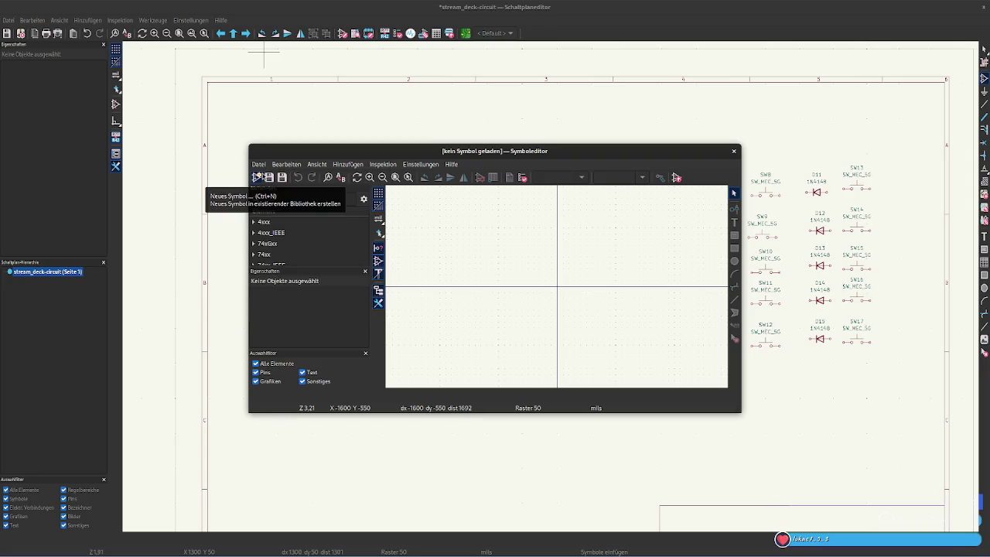
Expand the Display_Graphic library and inspect the AG12864E symbol's context menu
{"action": "scroll", "coordinate": [291, 240], "scroll_direction": "down", "scroll_amount": 5}
{"action": "scroll", "coordinate": [291, 241], "scroll_direction": "down", "scroll_amount": 5}
{"action": "scroll", "coordinate": [290, 240], "scroll_direction": "down", "scroll_amount": 5}
{"action": "scroll", "coordinate": [291, 241], "scroll_direction": "down", "scroll_amount": 2}
{"action": "scroll", "coordinate": [291, 240], "scroll_direction": "down", "scroll_amount": 1}
{"action": "scroll", "coordinate": [290, 241], "scroll_direction": "down", "scroll_amount": 1}
{"action": "left_click", "coordinate": [289, 238]}
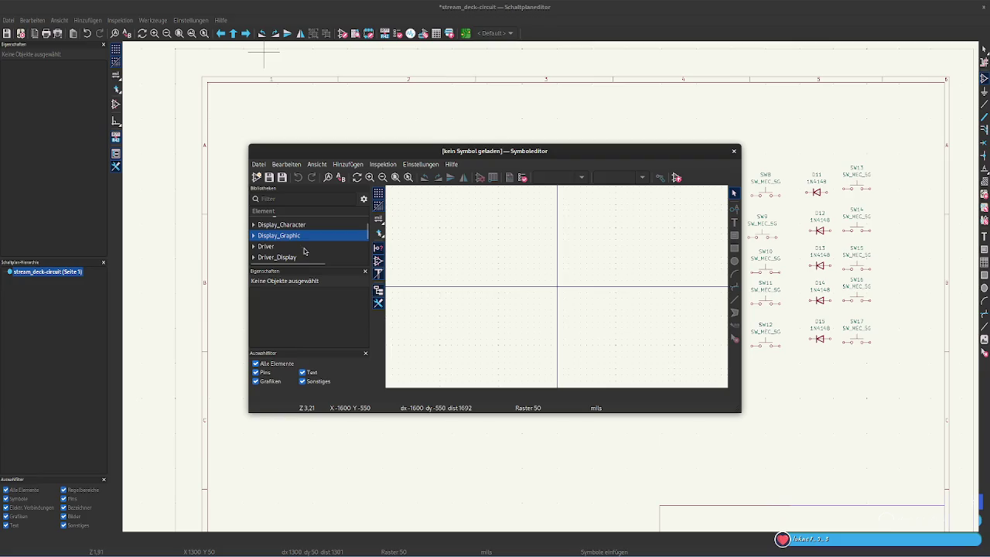
{"action": "left_click", "coordinate": [257, 239]}
{"action": "scroll", "coordinate": [301, 245], "scroll_direction": "down", "scroll_amount": 1}
{"action": "scroll", "coordinate": [302, 244], "scroll_direction": "up", "scroll_amount": 1}
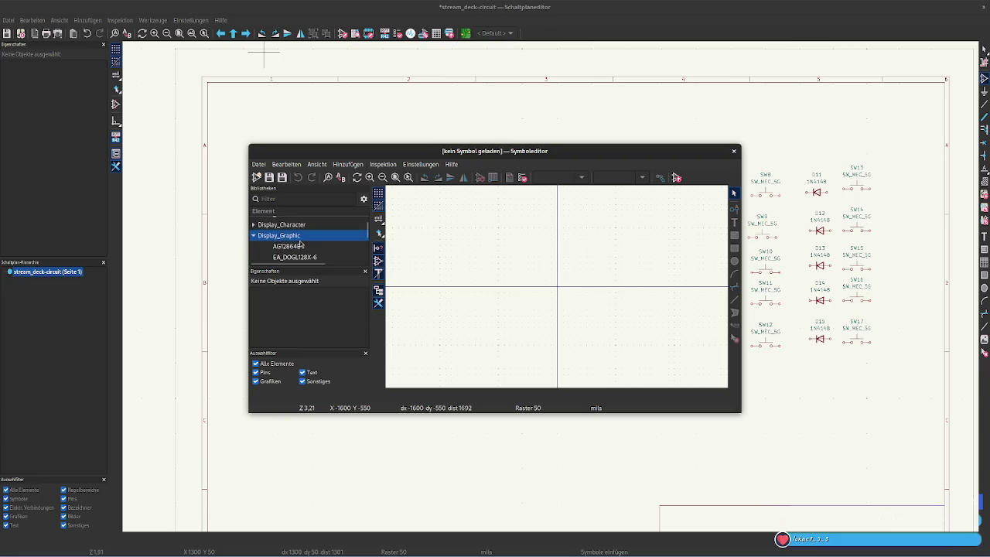
{"action": "left_click", "coordinate": [306, 248]}
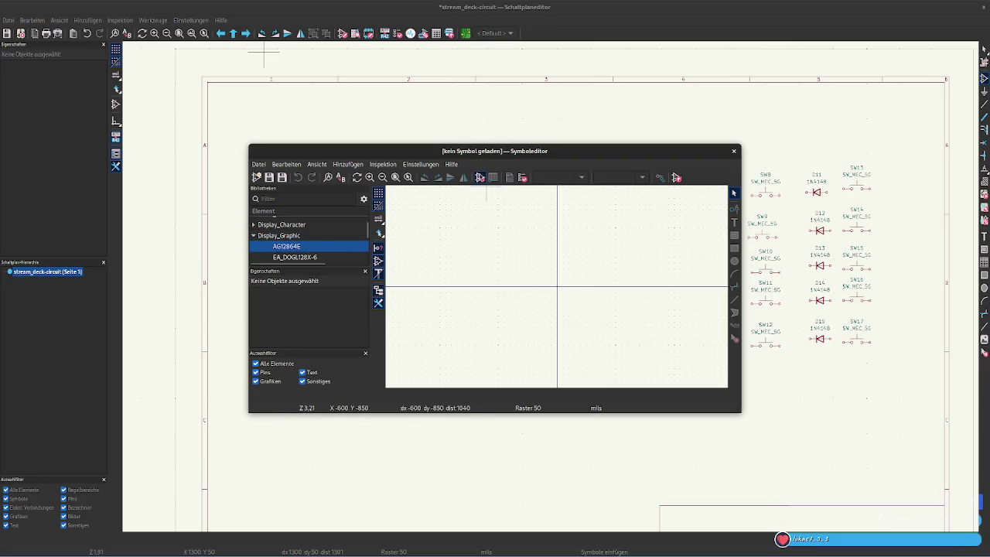
{"action": "right_click", "coordinate": [286, 248]}
{"action": "key", "text": "Escape"}
Select Display_Graphic, try creating a new symbol in it, then collapse it
{"action": "scroll", "coordinate": [275, 243], "scroll_direction": "down", "scroll_amount": 3}
{"action": "scroll", "coordinate": [271, 242], "scroll_direction": "down", "scroll_amount": 2}
{"action": "scroll", "coordinate": [271, 242], "scroll_direction": "down", "scroll_amount": 2}
{"action": "scroll", "coordinate": [270, 242], "scroll_direction": "down", "scroll_amount": 2}
{"action": "scroll", "coordinate": [270, 242], "scroll_direction": "down", "scroll_amount": 2}
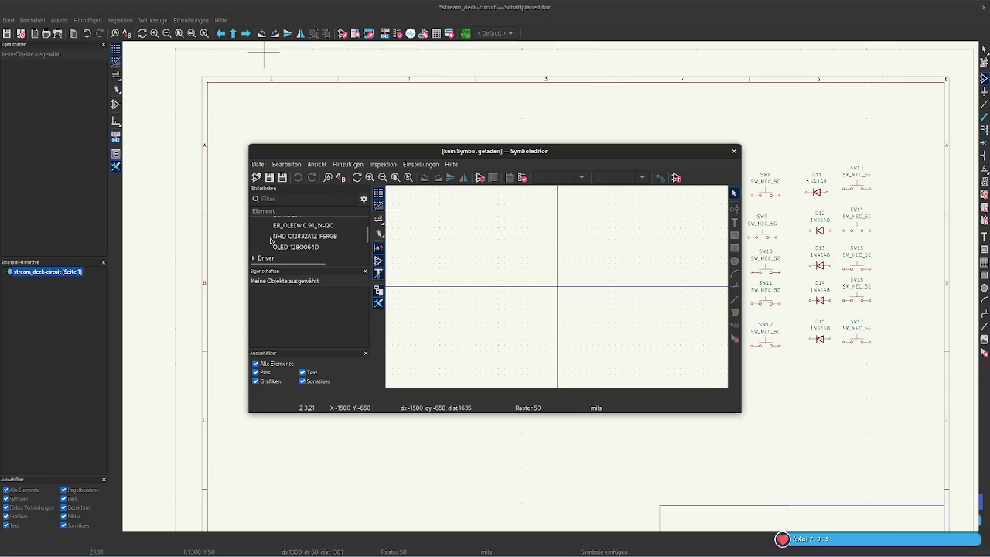
{"action": "scroll", "coordinate": [272, 242], "scroll_direction": "up", "scroll_amount": 2}
{"action": "scroll", "coordinate": [293, 244], "scroll_direction": "up", "scroll_amount": 2}
{"action": "scroll", "coordinate": [308, 244], "scroll_direction": "up", "scroll_amount": 2}
{"action": "scroll", "coordinate": [309, 244], "scroll_direction": "up", "scroll_amount": 2}
{"action": "scroll", "coordinate": [298, 242], "scroll_direction": "up", "scroll_amount": 2}
{"action": "scroll", "coordinate": [291, 240], "scroll_direction": "up", "scroll_amount": 1}
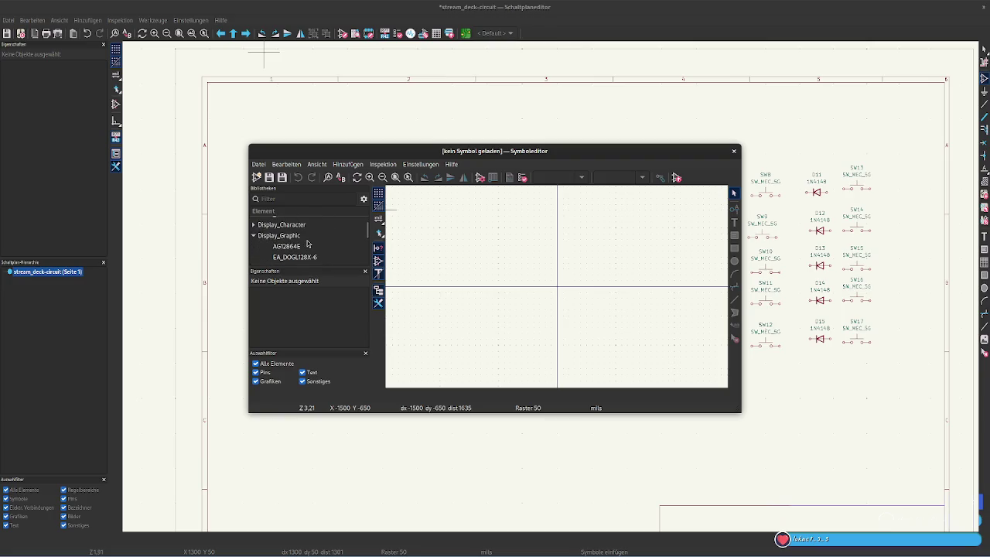
{"action": "left_click", "coordinate": [286, 236]}
{"action": "scroll", "coordinate": [272, 237], "scroll_direction": "up", "scroll_amount": 1}
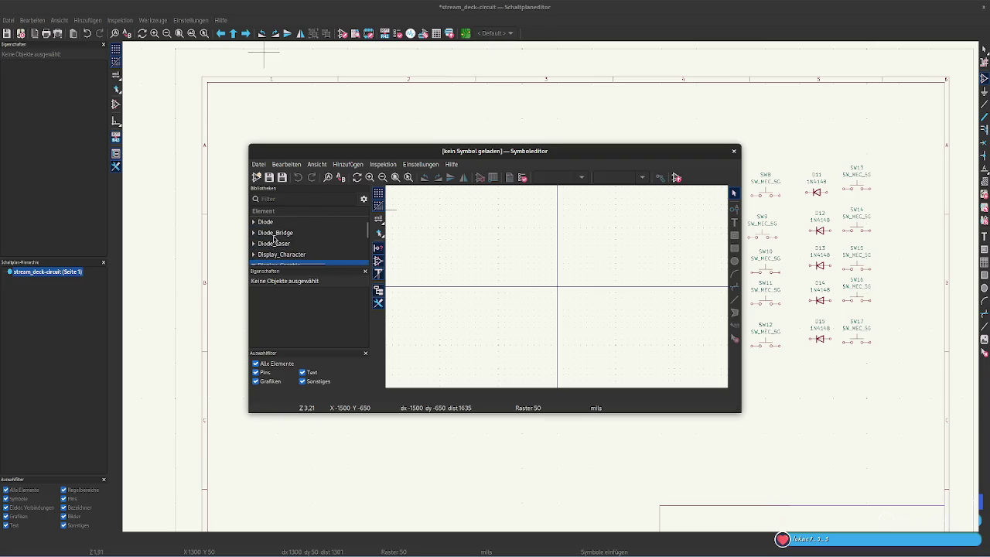
{"action": "left_click", "coordinate": [257, 177]}
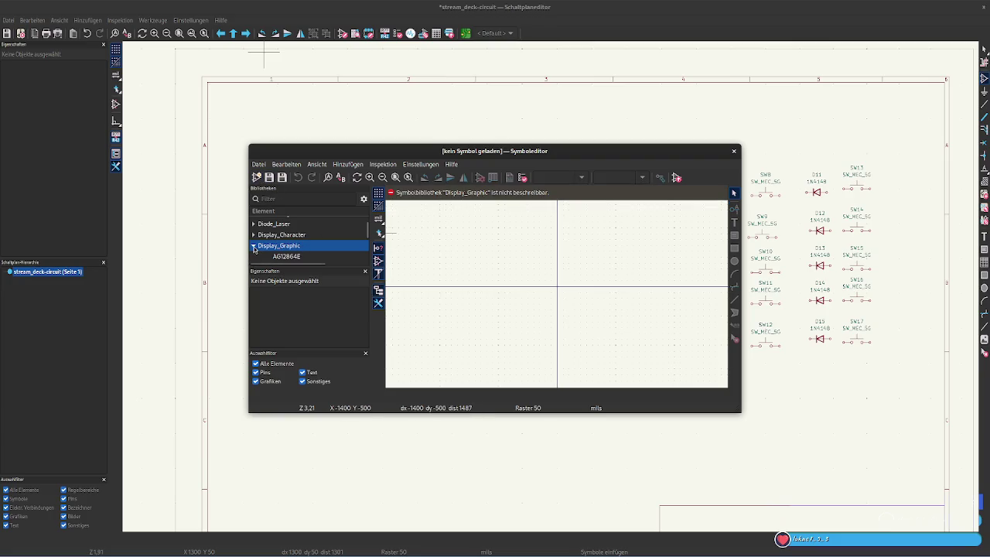
{"action": "left_click", "coordinate": [254, 249]}
Select the Video library and scroll the library list back to the 4xxx entries
{"action": "scroll", "coordinate": [353, 241], "scroll_direction": "down", "scroll_amount": 10}
{"action": "scroll", "coordinate": [353, 241], "scroll_direction": "down", "scroll_amount": 10}
{"action": "scroll", "coordinate": [354, 241], "scroll_direction": "down", "scroll_amount": 10}
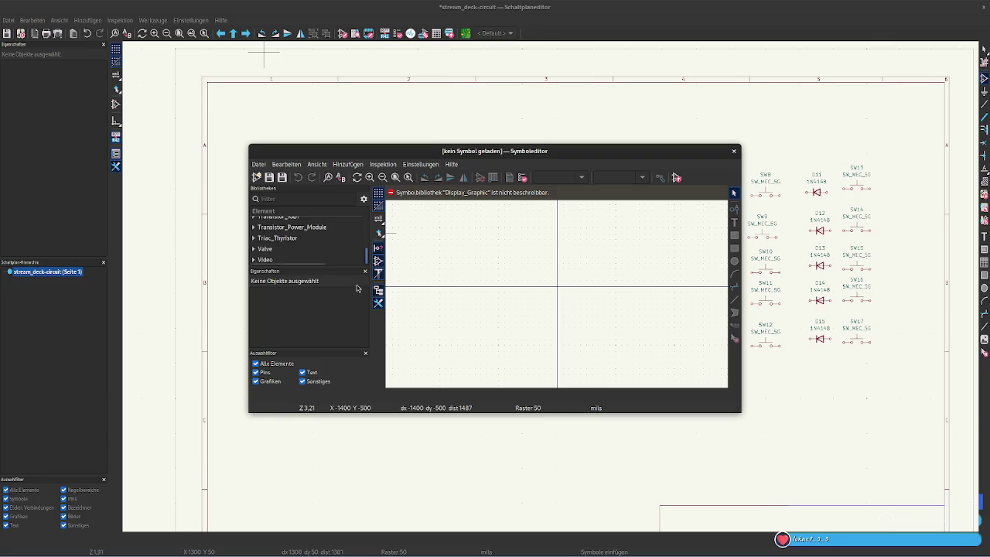
{"action": "left_click", "coordinate": [259, 261]}
{"action": "scroll", "coordinate": [278, 255], "scroll_direction": "up", "scroll_amount": 2}
{"action": "scroll", "coordinate": [282, 251], "scroll_direction": "up", "scroll_amount": 4}
{"action": "scroll", "coordinate": [286, 247], "scroll_direction": "up", "scroll_amount": 1}
{"action": "scroll", "coordinate": [286, 246], "scroll_direction": "up", "scroll_amount": 15}
{"action": "scroll", "coordinate": [286, 240], "scroll_direction": "up", "scroll_amount": 5}
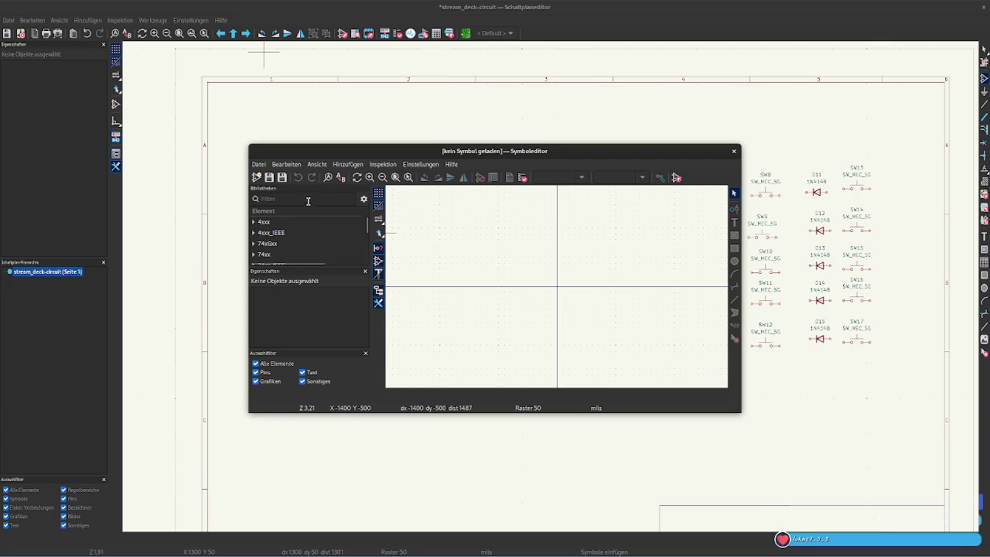
Try creating a new symbol in the Video library and scroll the library list
{"action": "left_click", "coordinate": [256, 177]}
{"action": "scroll", "coordinate": [310, 246], "scroll_direction": "down", "scroll_amount": 5}
{"action": "scroll", "coordinate": [313, 247], "scroll_direction": "down", "scroll_amount": 5}
{"action": "scroll", "coordinate": [324, 246], "scroll_direction": "down", "scroll_amount": 2}
{"action": "mouse_move", "coordinate": [367, 232]}
{"action": "left_mouse_down"}
{"action": "mouse_move", "coordinate": [358, 285]}
{"action": "mouse_move", "coordinate": [365, 217]}
{"action": "left_mouse_up"}
{"action": "scroll", "coordinate": [282, 252], "scroll_direction": "up", "scroll_amount": 3}
{"action": "scroll", "coordinate": [283, 252], "scroll_direction": "up", "scroll_amount": 4}
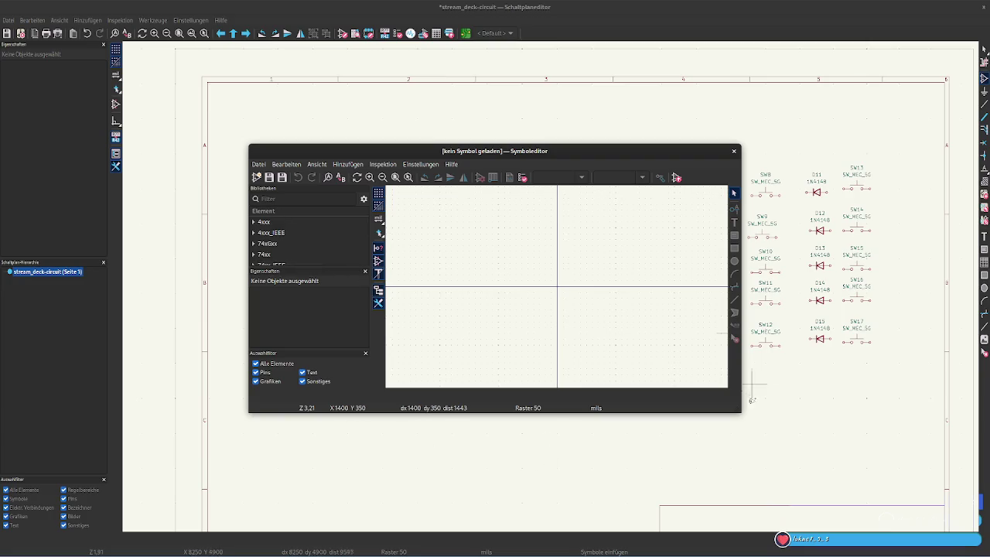
Enlarge the editor window and widen the library panel so descriptions show
{"action": "left_click_drag", "start_coordinate": [740, 412], "coordinate": [834, 492]}
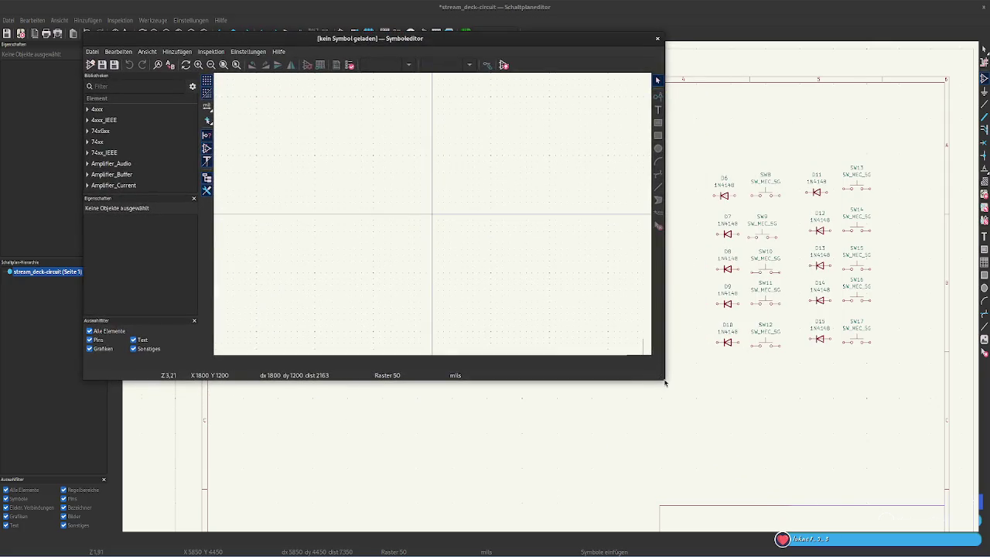
{"action": "left_click_drag", "start_coordinate": [662, 378], "coordinate": [798, 477]}
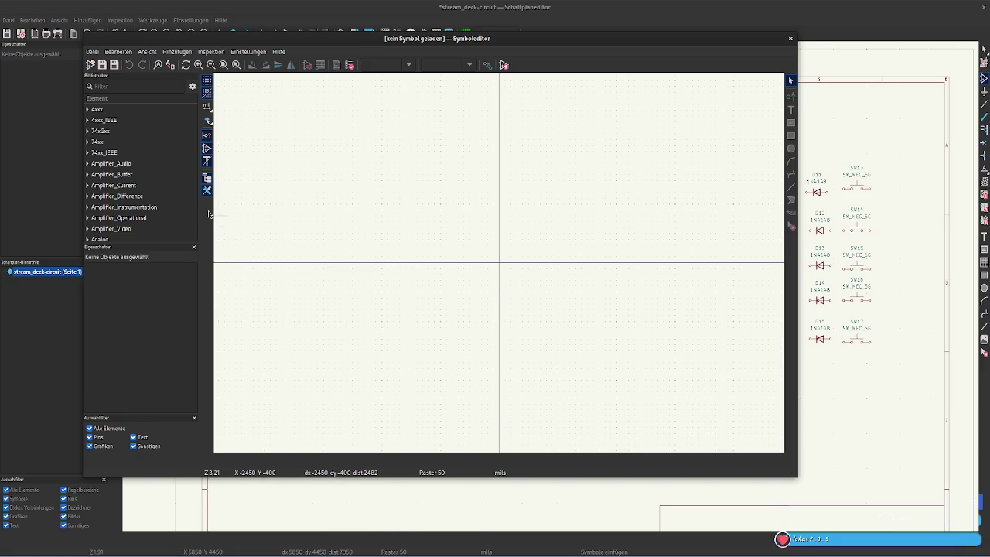
{"action": "left_click_drag", "start_coordinate": [197, 214], "coordinate": [269, 218]}
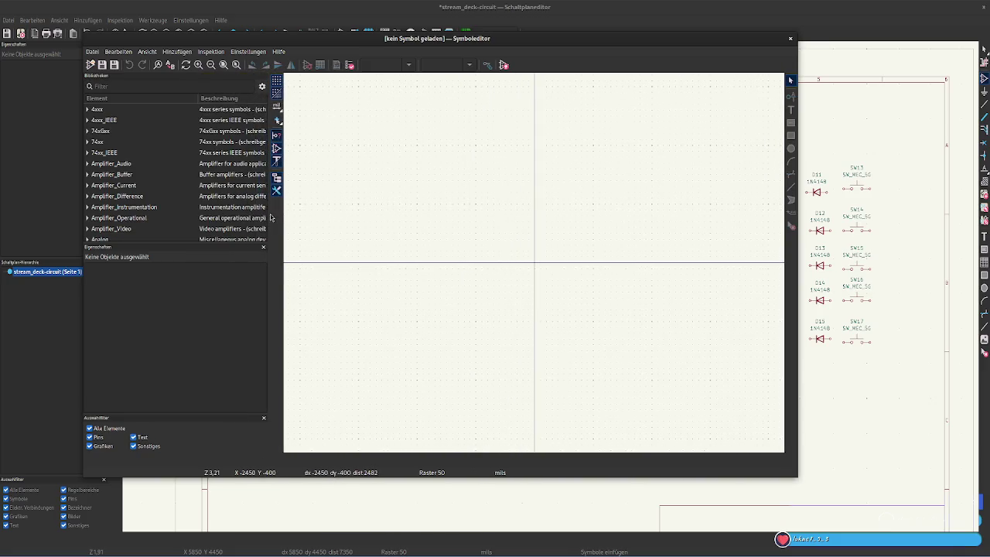
{"action": "left_click", "coordinate": [263, 86]}
{"action": "left_click", "coordinate": [89, 53]}
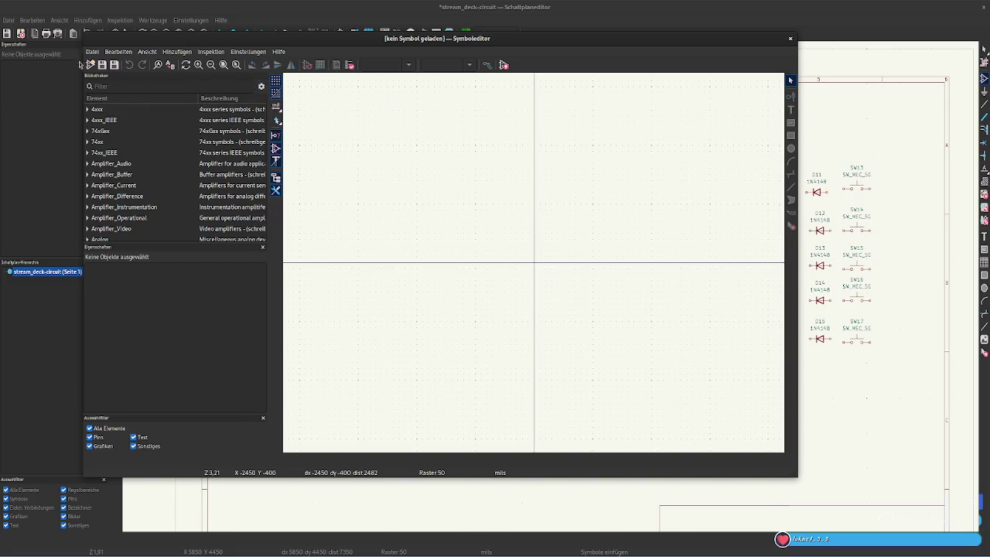
{"action": "left_click", "coordinate": [89, 53]}
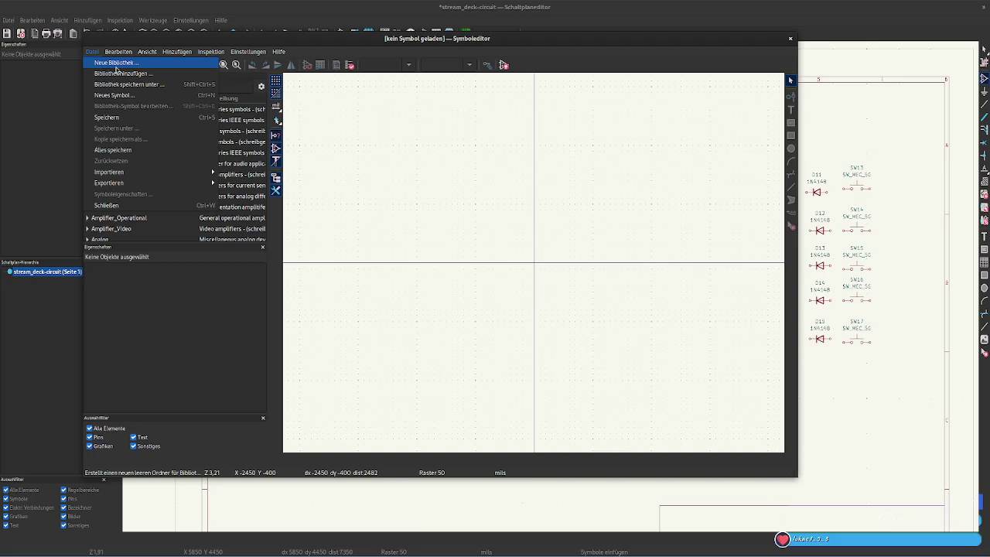
{"action": "left_click", "coordinate": [116, 65]}
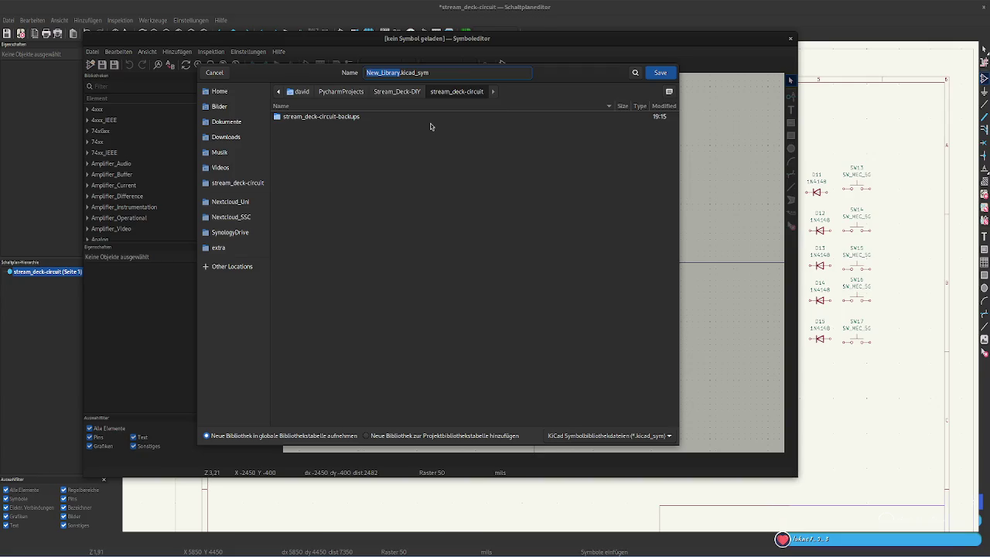
{"action": "type", "text": "Do"}
{"action": "key", "text": "BackSpace"}
{"action": "key", "text": "BackSpace"}
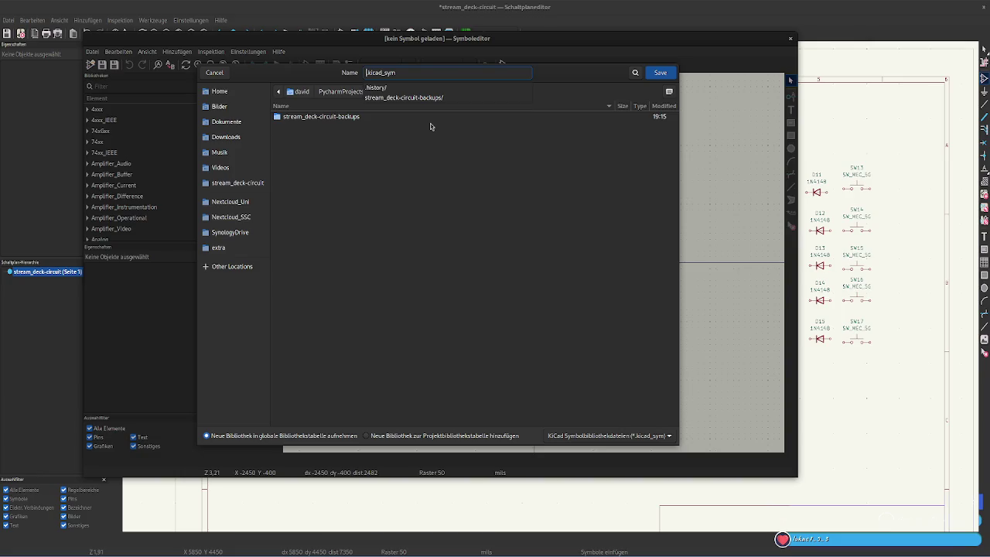
{"action": "key", "text": "Escape"}
{"action": "key", "text": "Escape"}
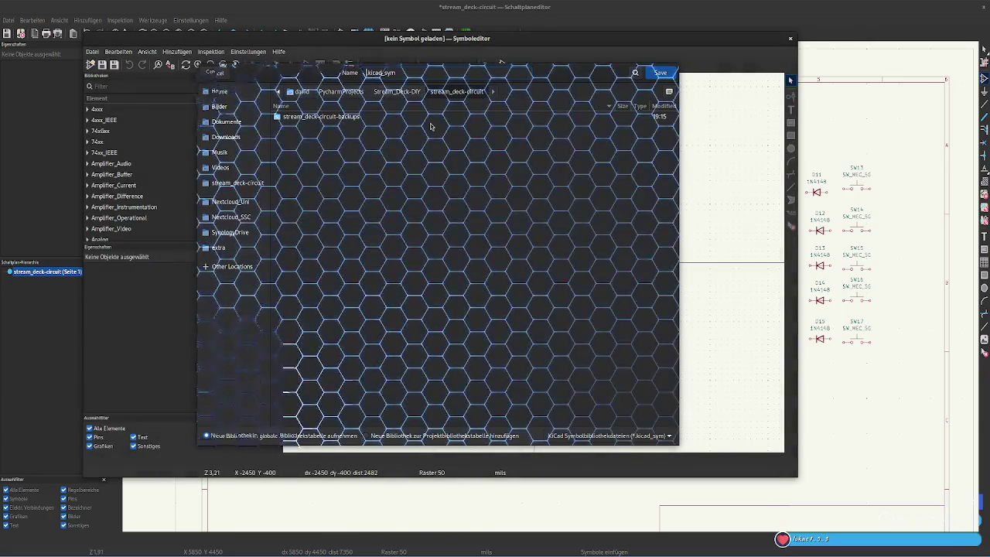
{"action": "left_click", "coordinate": [93, 52]}
{"action": "left_click", "coordinate": [116, 96]}
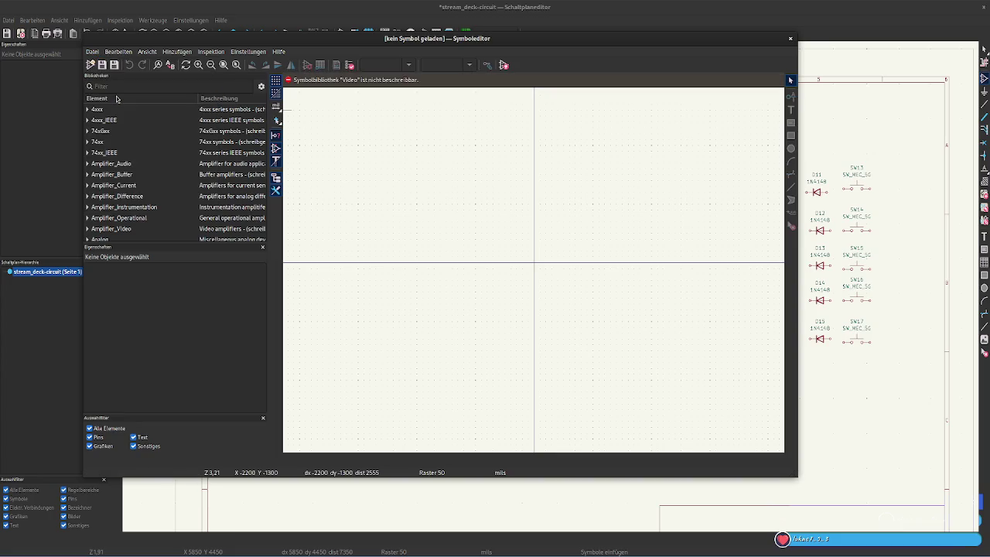
{"action": "scroll", "coordinate": [136, 188], "scroll_direction": "down", "scroll_amount": 3}
{"action": "scroll", "coordinate": [135, 189], "scroll_direction": "down", "scroll_amount": 3}
{"action": "scroll", "coordinate": [135, 188], "scroll_direction": "down", "scroll_amount": 5}
{"action": "scroll", "coordinate": [135, 189], "scroll_direction": "down", "scroll_amount": 7}
{"action": "scroll", "coordinate": [136, 190], "scroll_direction": "down", "scroll_amount": 7}
{"action": "scroll", "coordinate": [134, 193], "scroll_direction": "down", "scroll_amount": 7}
{"action": "scroll", "coordinate": [134, 197], "scroll_direction": "down", "scroll_amount": 6}
{"action": "left_click_drag", "start_coordinate": [266, 212], "coordinate": [265, 240]}
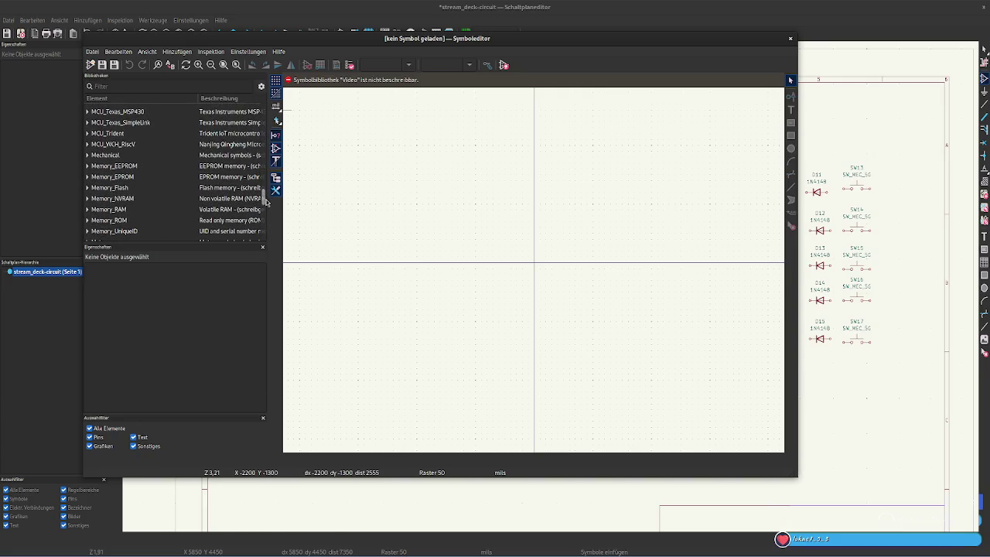
{"action": "scroll", "coordinate": [141, 226], "scroll_direction": "up", "scroll_amount": 10}
{"action": "scroll", "coordinate": [141, 225], "scroll_direction": "up", "scroll_amount": 10}
{"action": "scroll", "coordinate": [141, 225], "scroll_direction": "up", "scroll_amount": 10}
{"action": "scroll", "coordinate": [264, 125], "scroll_direction": "up", "scroll_amount": 10}
{"action": "scroll", "coordinate": [264, 125], "scroll_direction": "up", "scroll_amount": 10}
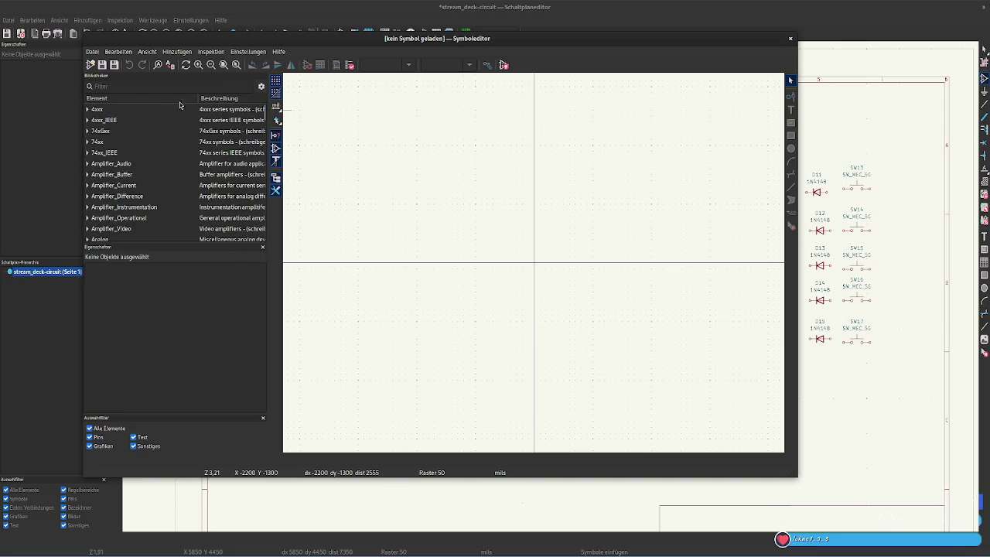
{"action": "left_click", "coordinate": [149, 109]}
{"action": "left_click", "coordinate": [137, 88]}
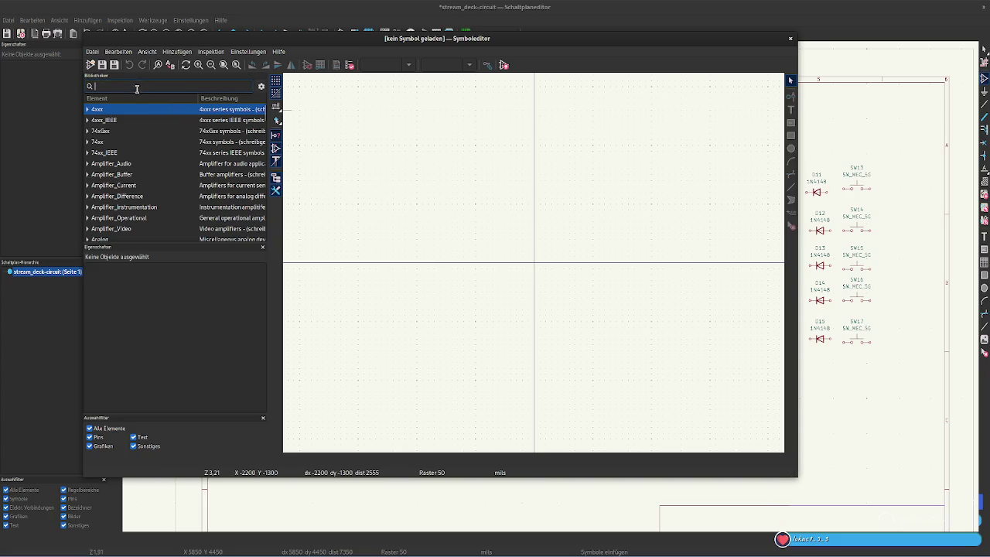
{"action": "left_click", "coordinate": [92, 51]}
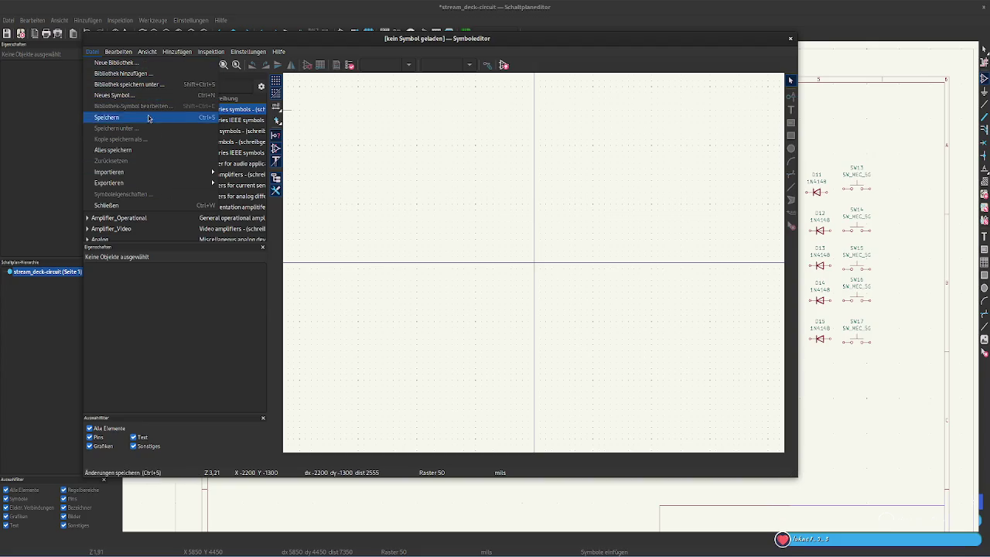
Create the global library custom_symbols.kicad_sym in the stream_deck-circuit project folder
{"action": "left_click", "coordinate": [157, 76]}
{"action": "key", "text": "Escape"}
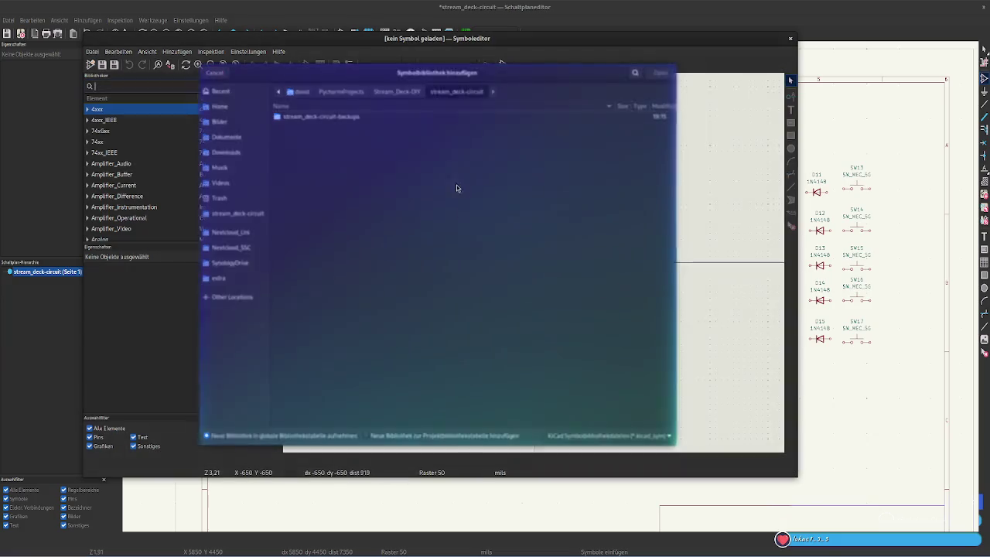
{"action": "left_click", "coordinate": [92, 51]}
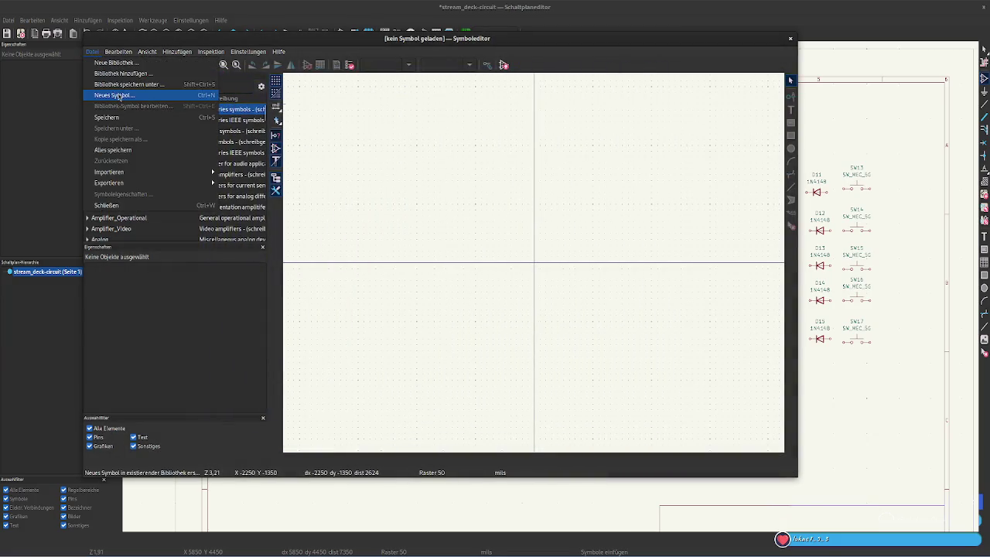
{"action": "left_click", "coordinate": [116, 63]}
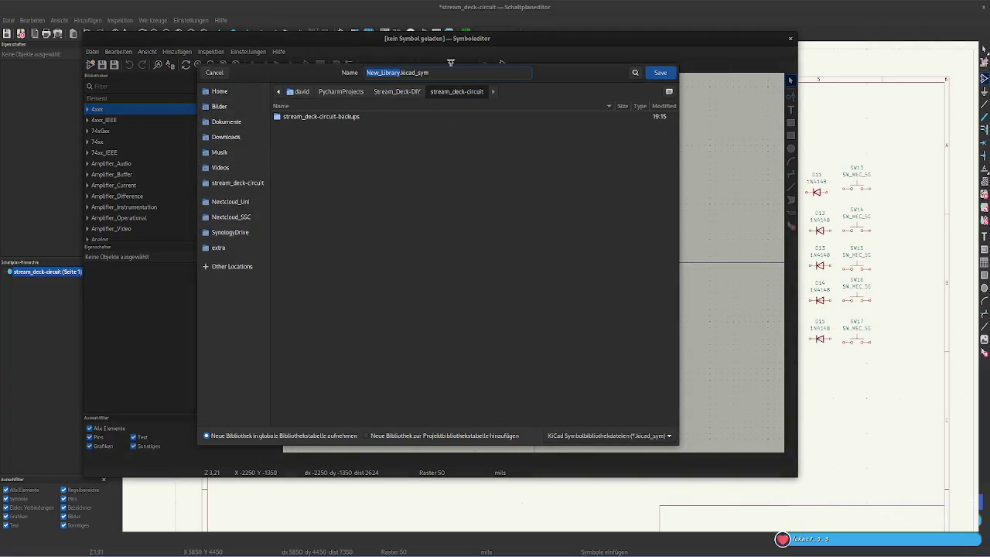
{"action": "type", "text": "custom"}
{"action": "type", "text": "_"}
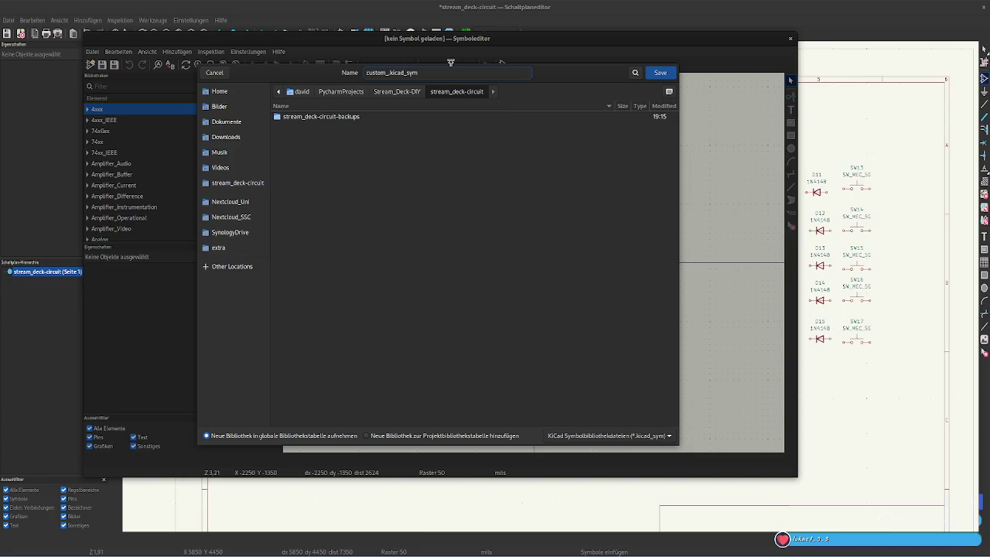
{"action": "type", "text": "symbols."}
{"action": "key", "text": "Return"}
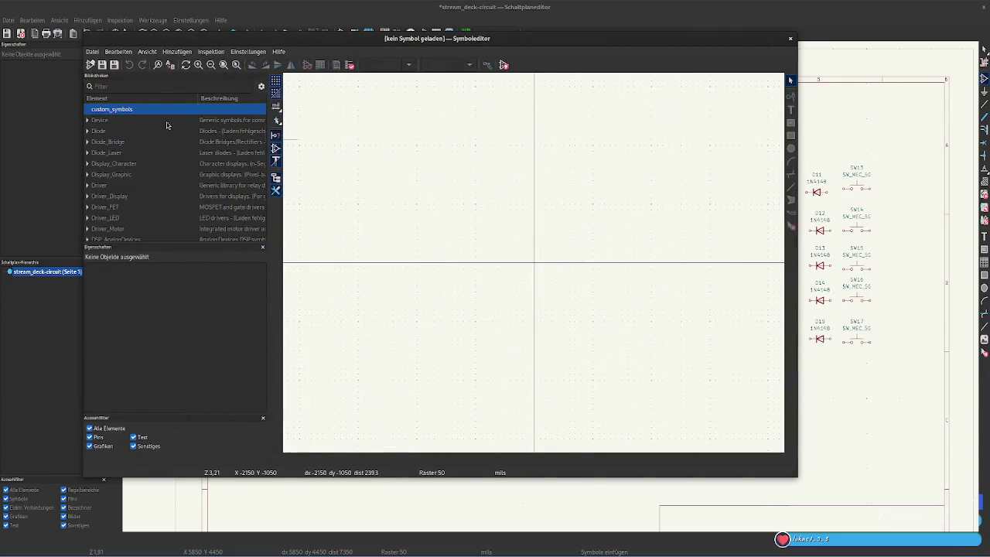
{"action": "left_click", "coordinate": [91, 66]}
{"action": "type", "text": "SPI"}
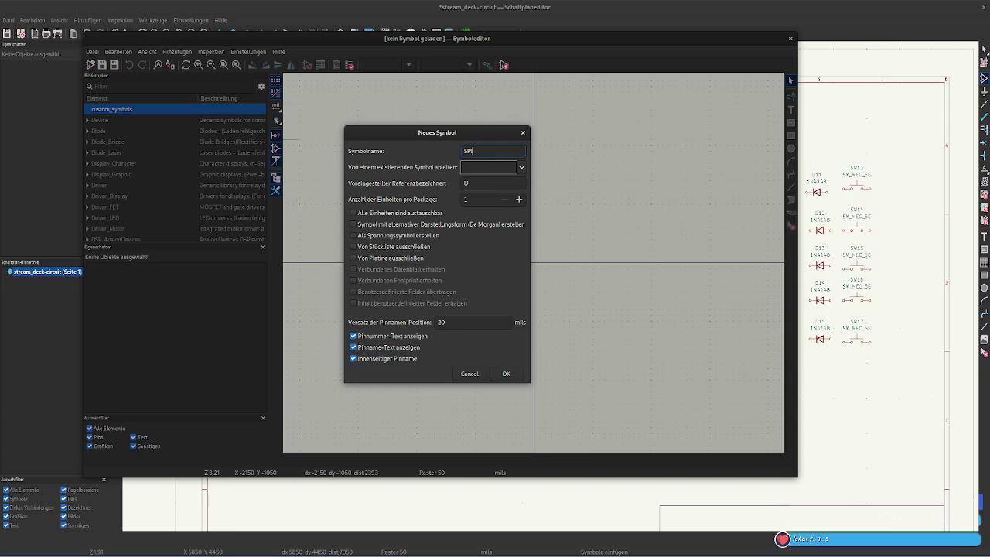
Leave the new SPI symbol underived from any other symbol and switch to Firefox
{"action": "left_click", "coordinate": [521, 169]}
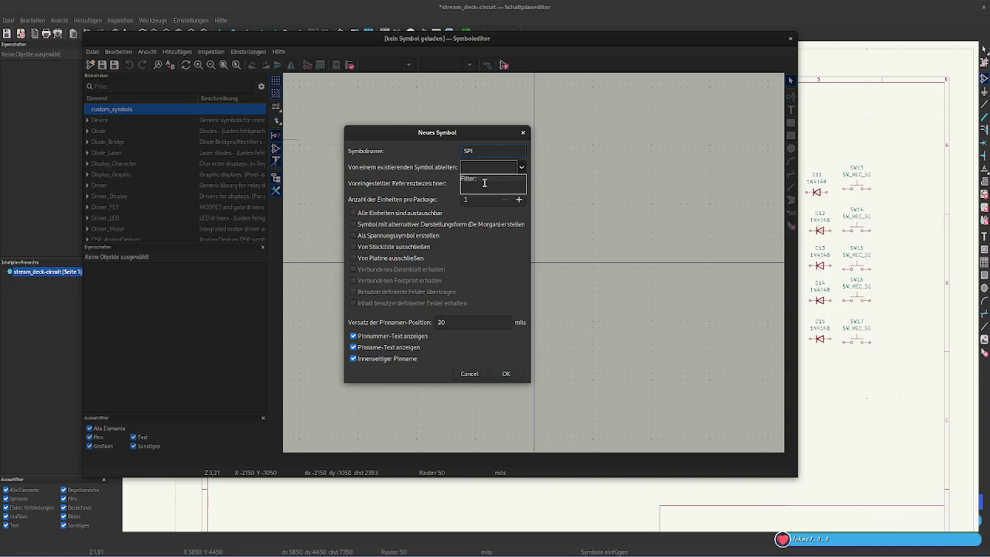
{"action": "left_click", "coordinate": [510, 172]}
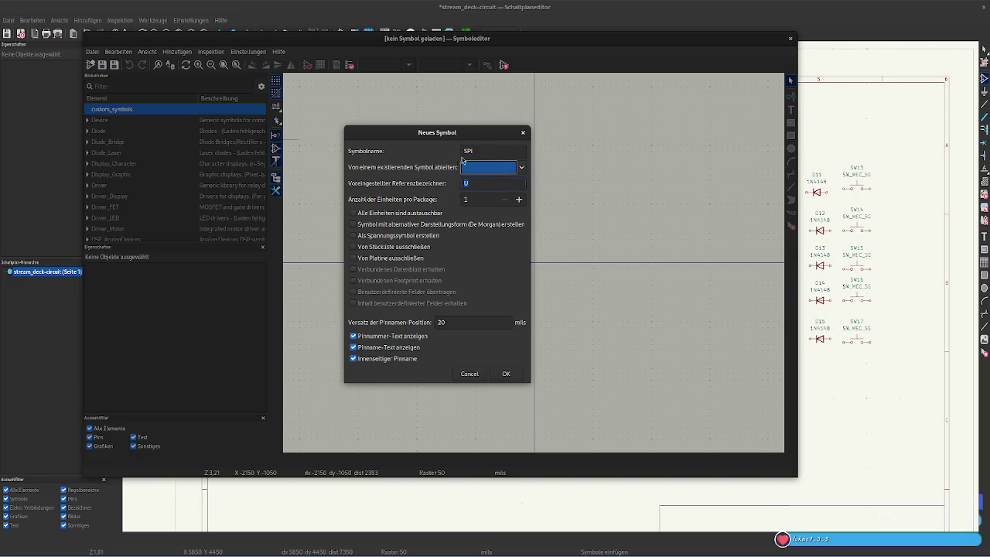
{"action": "left_click", "coordinate": [498, 153]}
{"action": "mouse_move", "coordinate": [282, 551]}
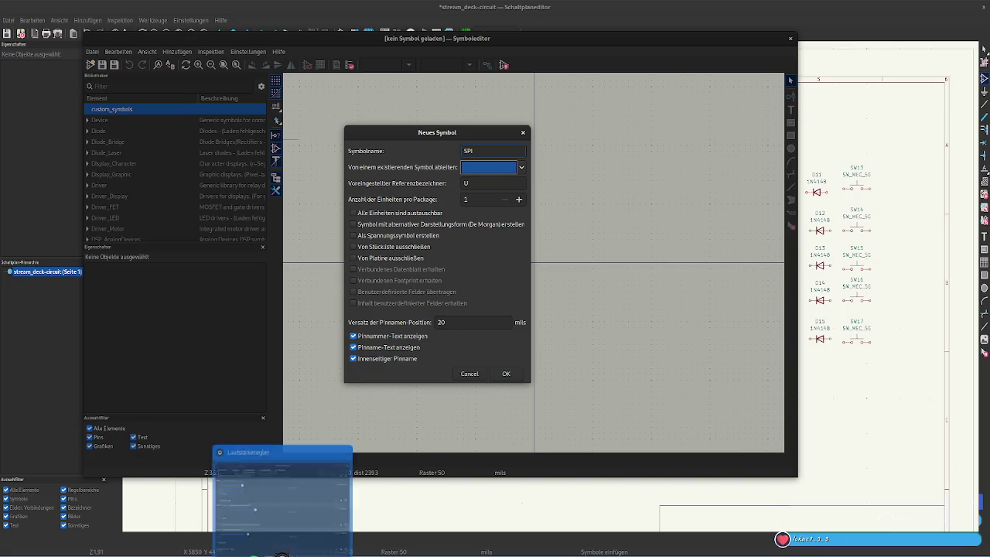
{"action": "left_click", "coordinate": [61, 551]}
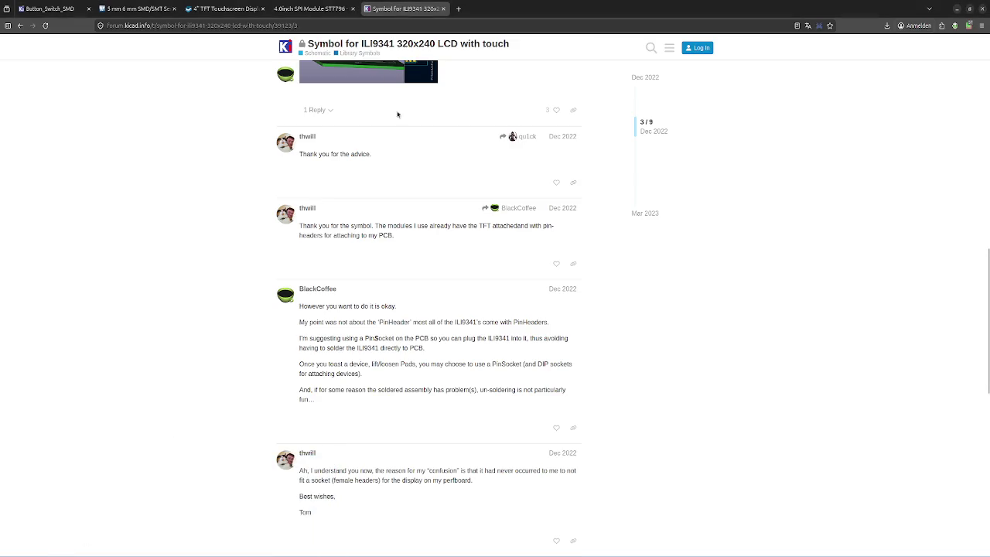
Copy the LCD wiki title '4.0inch SPI Module ST7796' into the symbol name field
{"action": "scroll", "coordinate": [398, 111], "scroll_direction": "up", "scroll_amount": 4}
{"action": "left_click", "coordinate": [444, 8]}
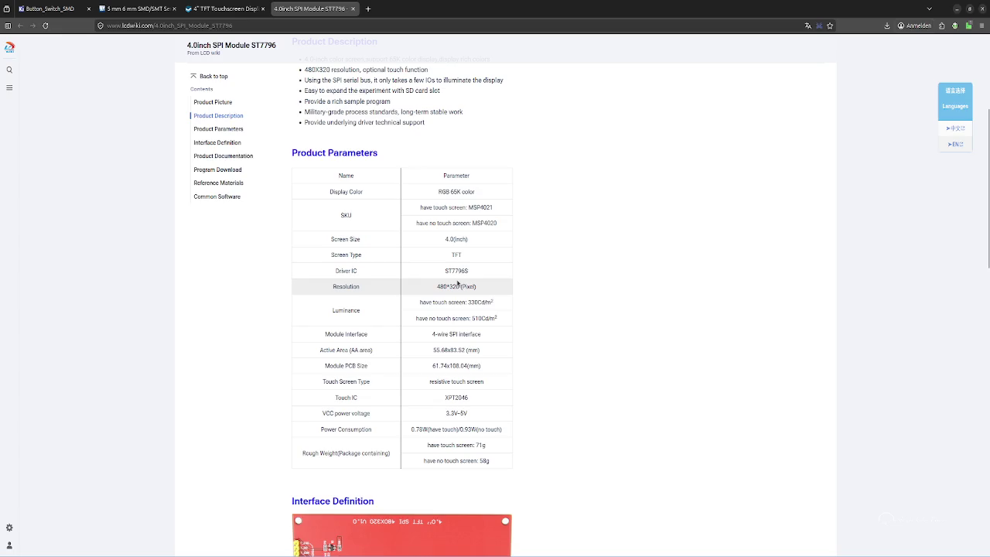
{"action": "scroll", "coordinate": [464, 283], "scroll_direction": "up", "scroll_amount": 2}
{"action": "scroll", "coordinate": [469, 282], "scroll_direction": "up", "scroll_amount": 1}
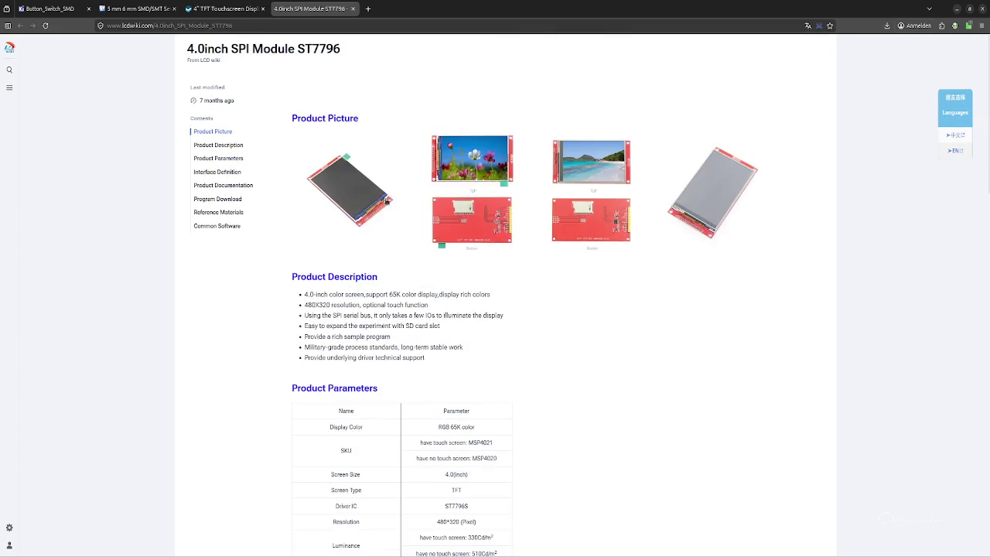
{"action": "left_click_drag", "start_coordinate": [187, 52], "coordinate": [370, 49]}
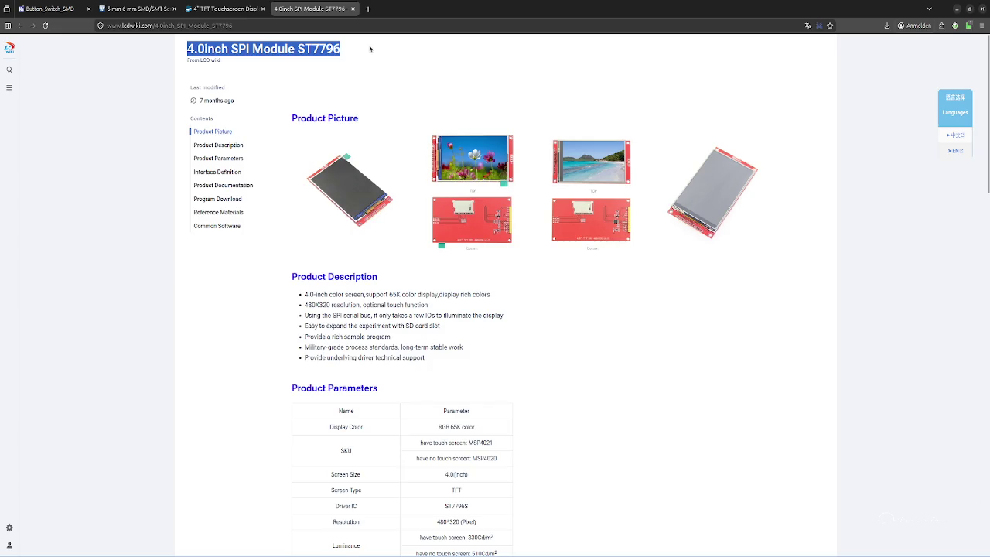
{"action": "key", "text": "alt+Tab"}
{"action": "left_click", "coordinate": [495, 151]}
{"action": "key", "text": "ctrl+v"}
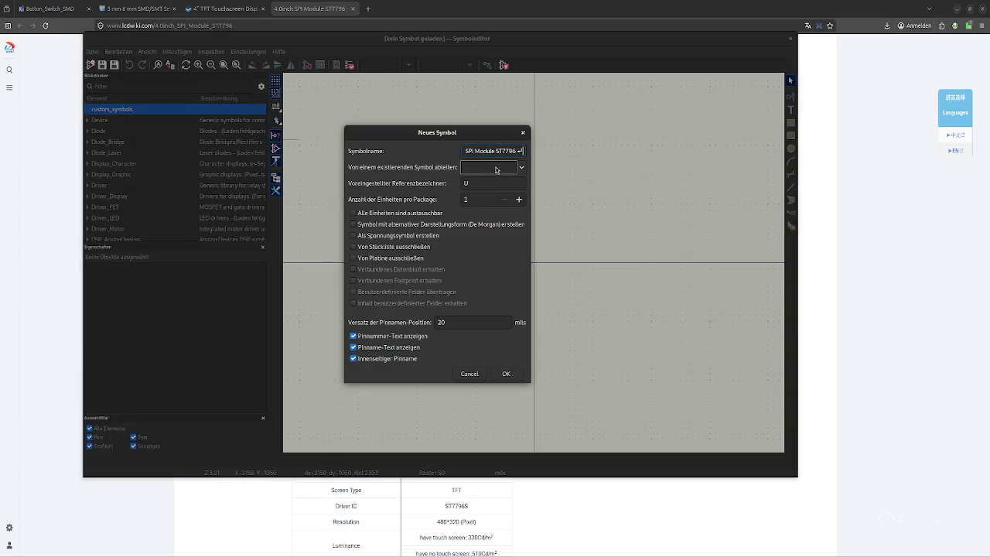
Strip the trailing line break from the name and set the default reference to ST7796
{"action": "key", "text": "BackSpace"}
{"action": "left_click", "coordinate": [490, 170]}
{"action": "left_click", "coordinate": [501, 185]}
{"action": "double_click", "coordinate": [501, 185]}
{"action": "type", "text": "ST7796"}
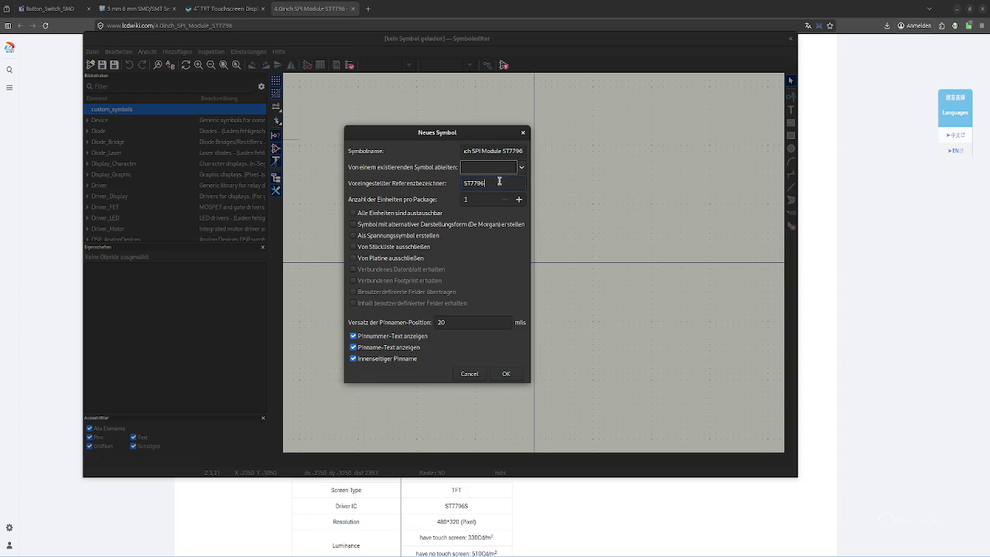
Check the datasheet in Firefox and keep the symbol included on the board
{"action": "key", "text": "alt+Tab"}
{"action": "key", "text": "alt+Tab"}
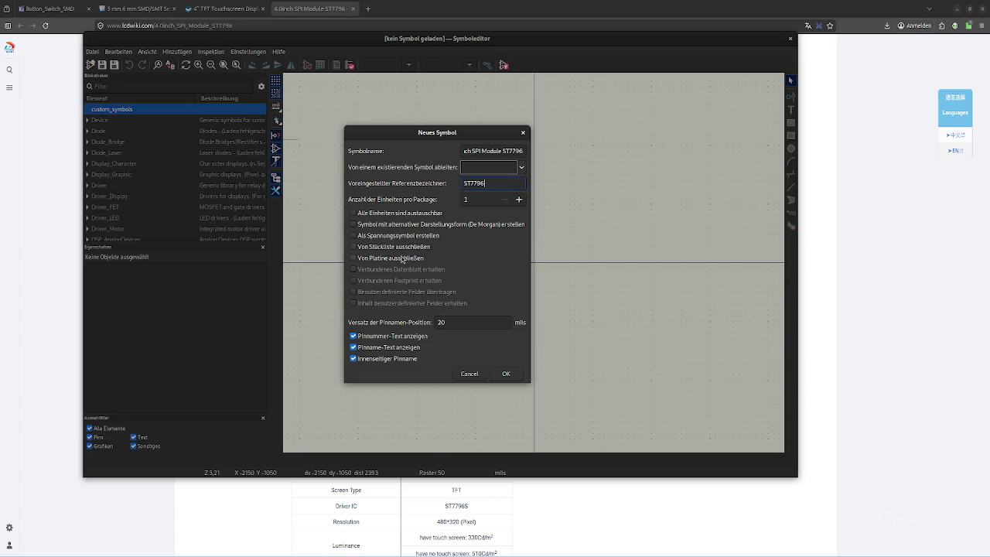
{"action": "left_click", "coordinate": [399, 258]}
{"action": "left_click", "coordinate": [399, 258]}
Create the 4.0inch_SPI_Module_ST7796 symbol in custom_symbols and zoom around its canvas
{"action": "left_click", "coordinate": [506, 374]}
{"action": "scroll", "coordinate": [528, 286], "scroll_direction": "down", "scroll_amount": 5}
{"action": "scroll", "coordinate": [530, 266], "scroll_direction": "up", "scroll_amount": 5}
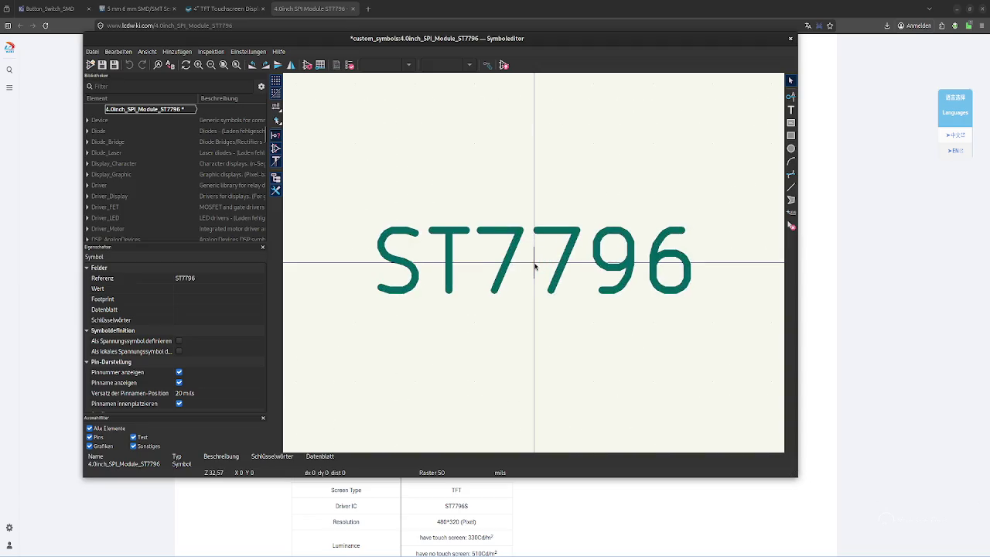
{"action": "scroll", "coordinate": [532, 266], "scroll_direction": "down", "scroll_amount": 2}
{"action": "scroll", "coordinate": [203, 277], "scroll_direction": "down", "scroll_amount": 2}
{"action": "scroll", "coordinate": [203, 279], "scroll_direction": "up", "scroll_amount": 2}
{"action": "scroll", "coordinate": [203, 278], "scroll_direction": "down", "scroll_amount": 3}
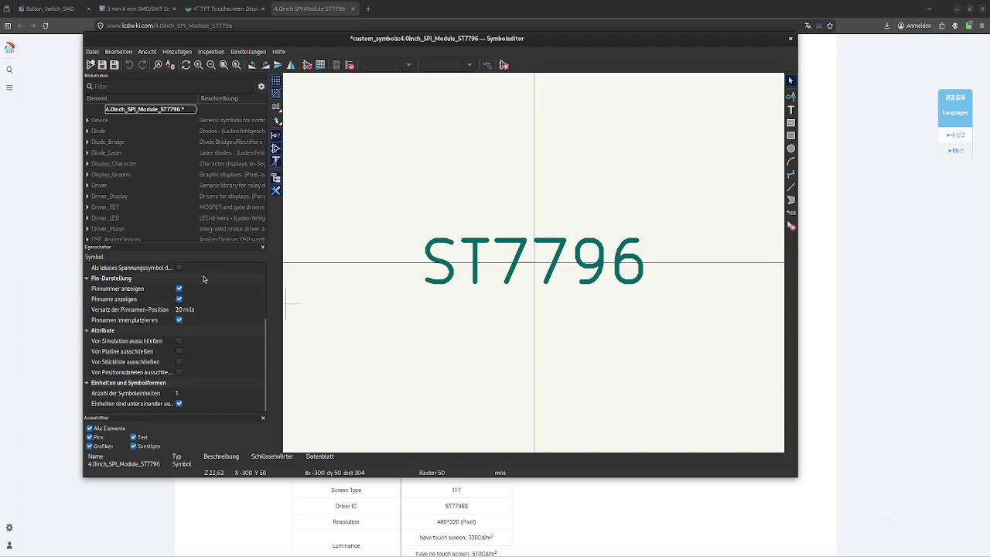
{"action": "scroll", "coordinate": [203, 279], "scroll_direction": "up", "scroll_amount": 3}
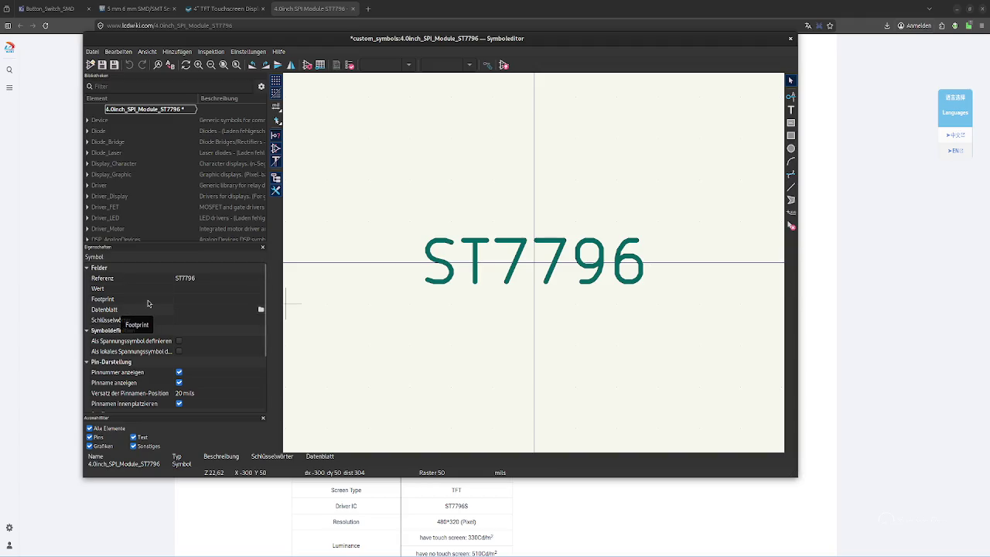
{"action": "scroll", "coordinate": [163, 310], "scroll_direction": "down", "scroll_amount": 3}
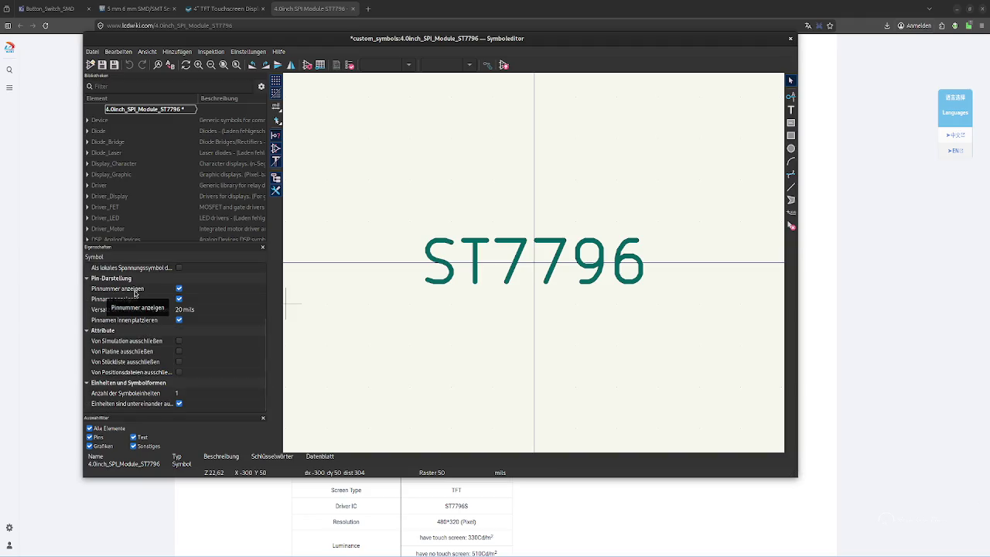
Start a pin at X 300, Y -200 and bring up the datasheet pin table
{"action": "left_click", "coordinate": [790, 96]}
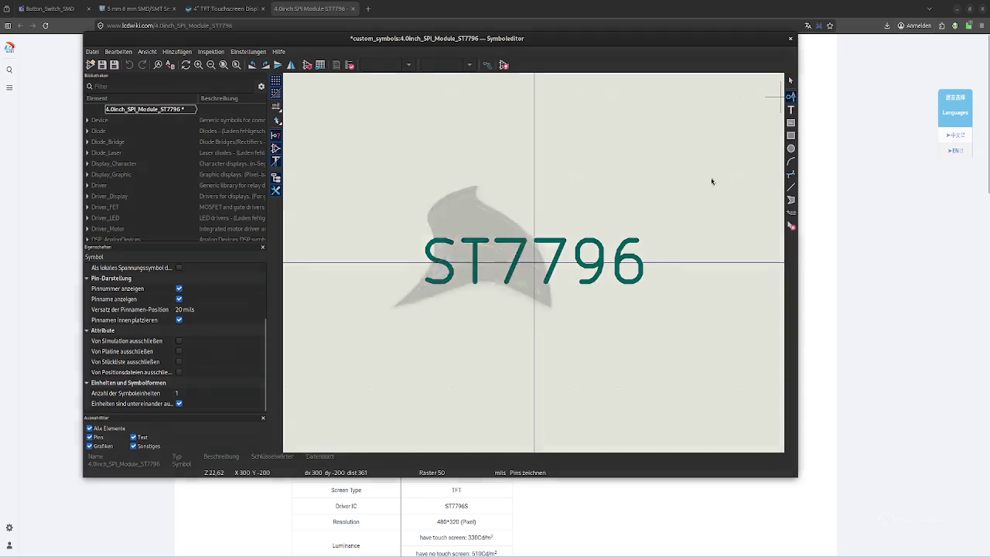
{"action": "left_click", "coordinate": [773, 97]}
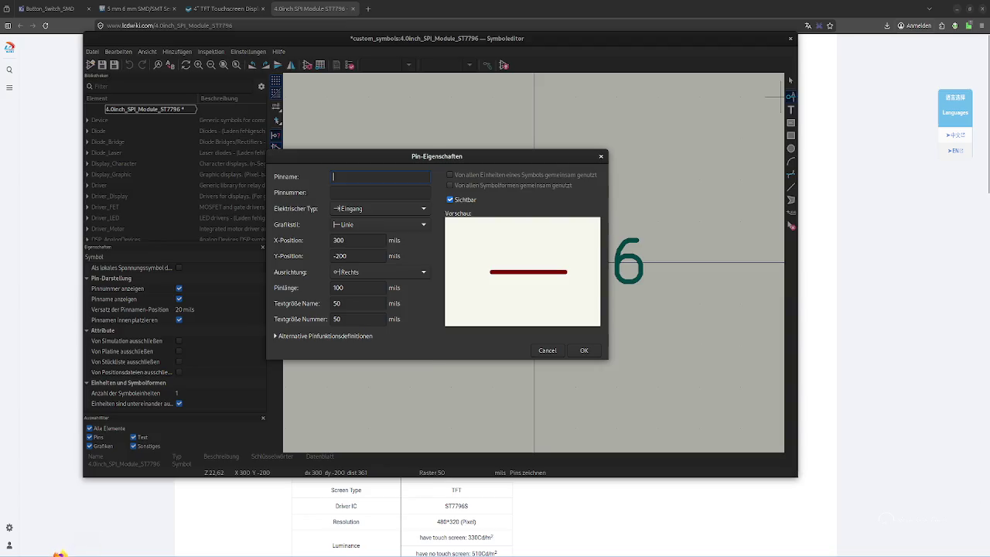
{"action": "key", "text": "alt+Tab"}
{"action": "scroll", "coordinate": [583, 309], "scroll_direction": "down", "scroll_amount": 7}
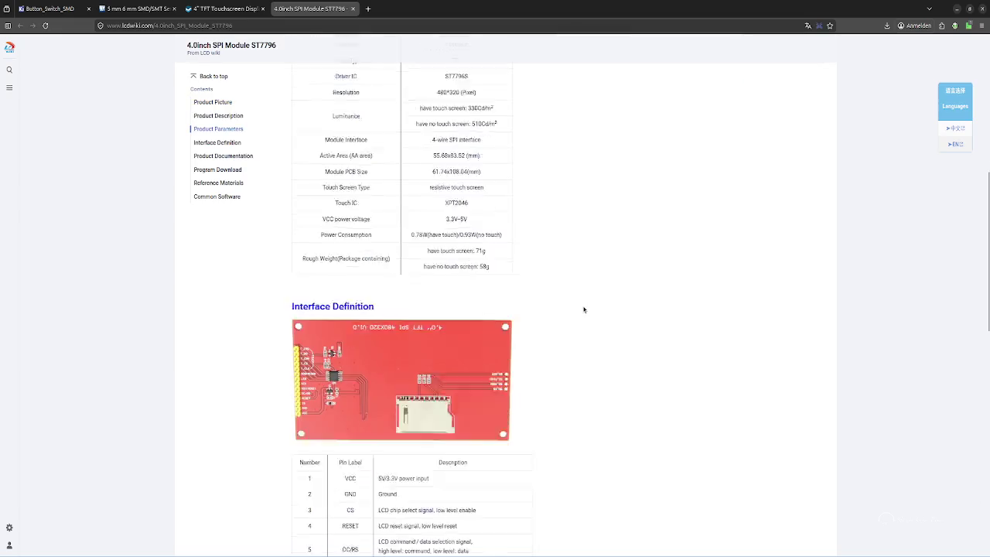
Enlarge and close the module's PCB photo on the LCD wiki page
{"action": "scroll", "coordinate": [584, 309], "scroll_direction": "down", "scroll_amount": 3}
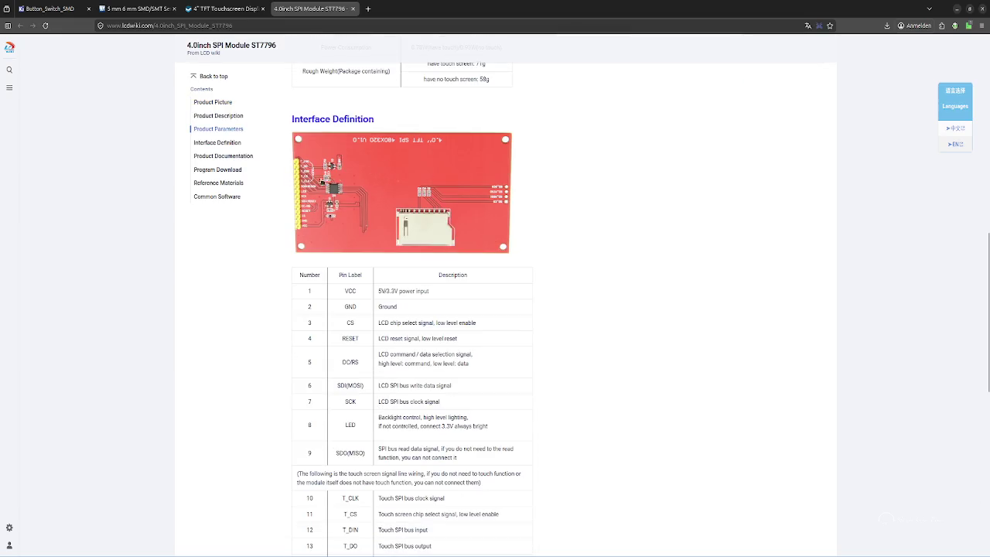
{"action": "left_click", "coordinate": [325, 190]}
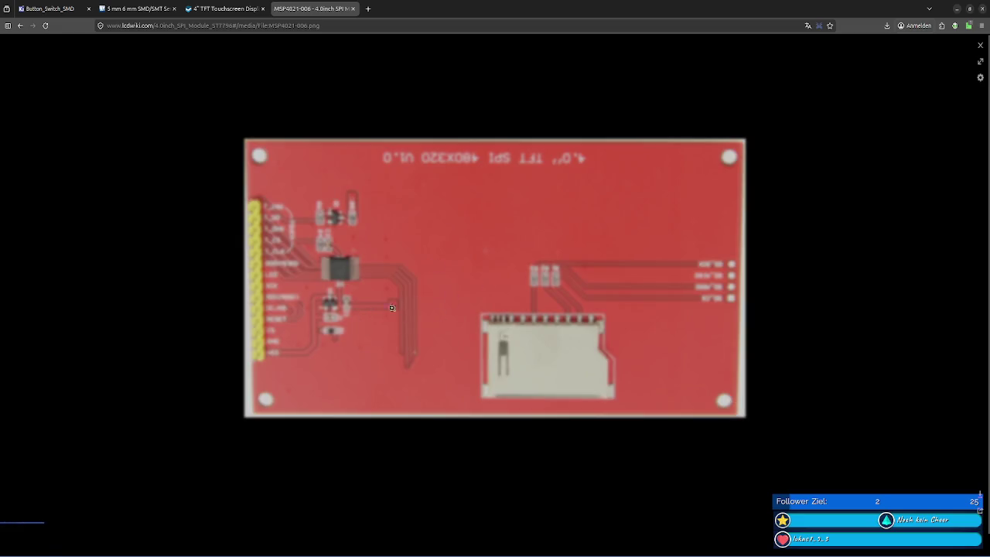
{"action": "left_click", "coordinate": [976, 49]}
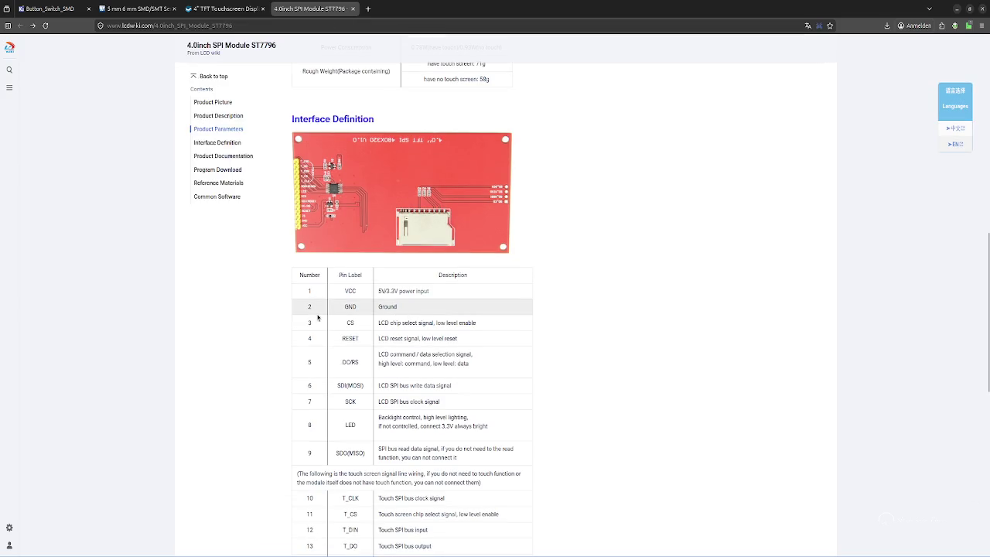
Name the first pin VCC, copied from the pin table, with number 1
{"action": "double_click", "coordinate": [349, 291]}
{"action": "key", "text": "ctrl+c"}
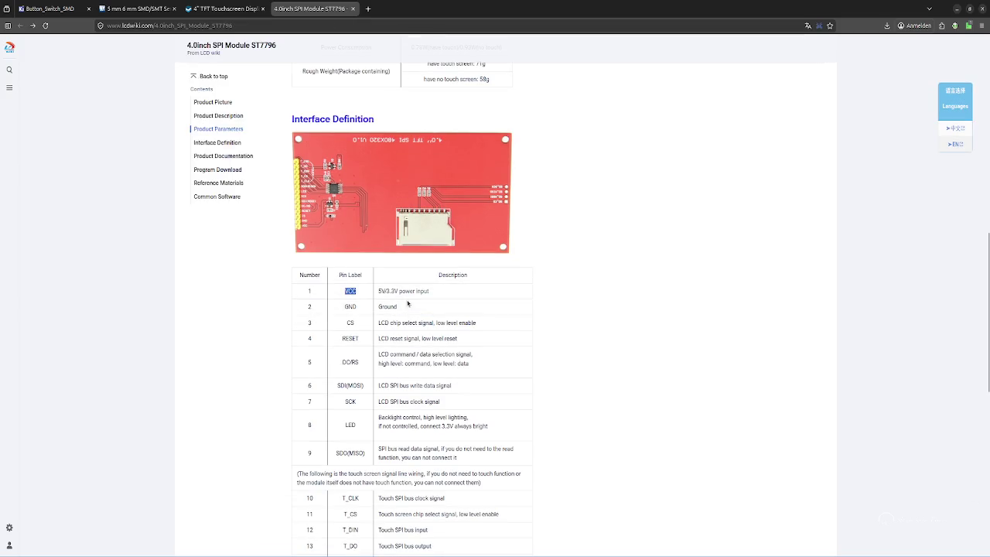
{"action": "key", "text": "alt+Tab"}
{"action": "key", "text": "ctrl+v"}
{"action": "key", "text": "Tab"}
{"action": "type", "text": "1"}
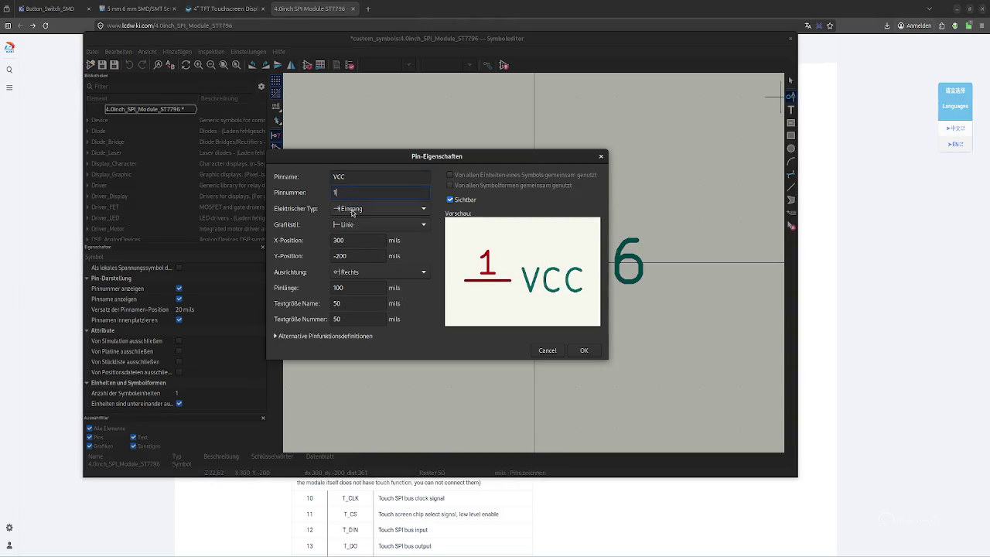
Open the ST7796S-Sitronix.pdf driver IC datasheet from the Product Documentation links
{"action": "key", "text": "alt+Tab"}
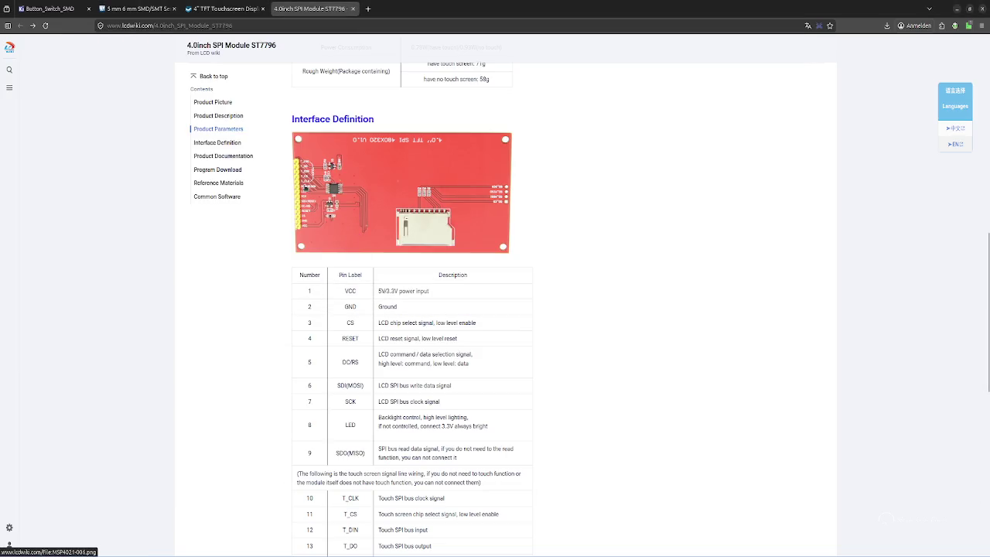
{"action": "scroll", "coordinate": [365, 243], "scroll_direction": "up", "scroll_amount": 3}
{"action": "scroll", "coordinate": [365, 243], "scroll_direction": "down", "scroll_amount": 4}
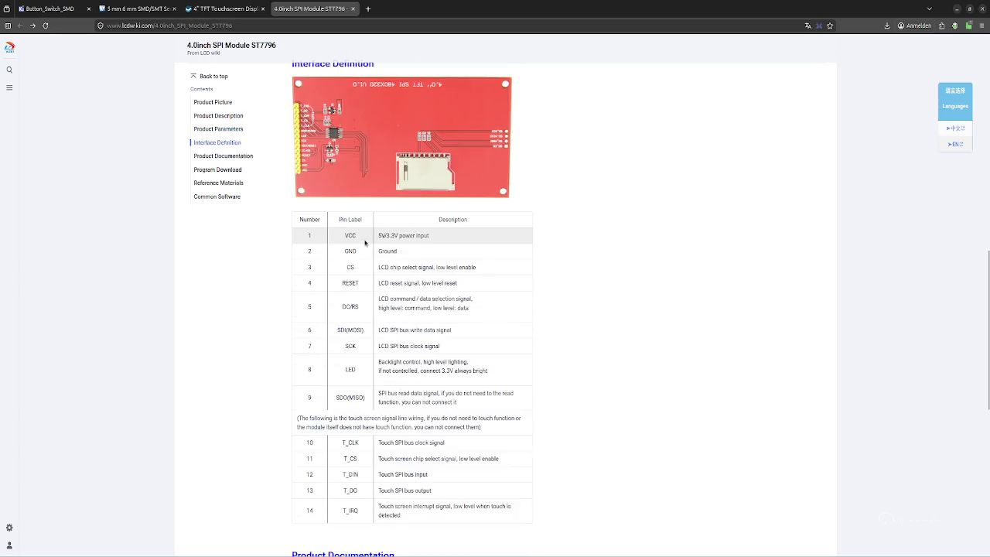
{"action": "scroll", "coordinate": [365, 243], "scroll_direction": "down", "scroll_amount": 3}
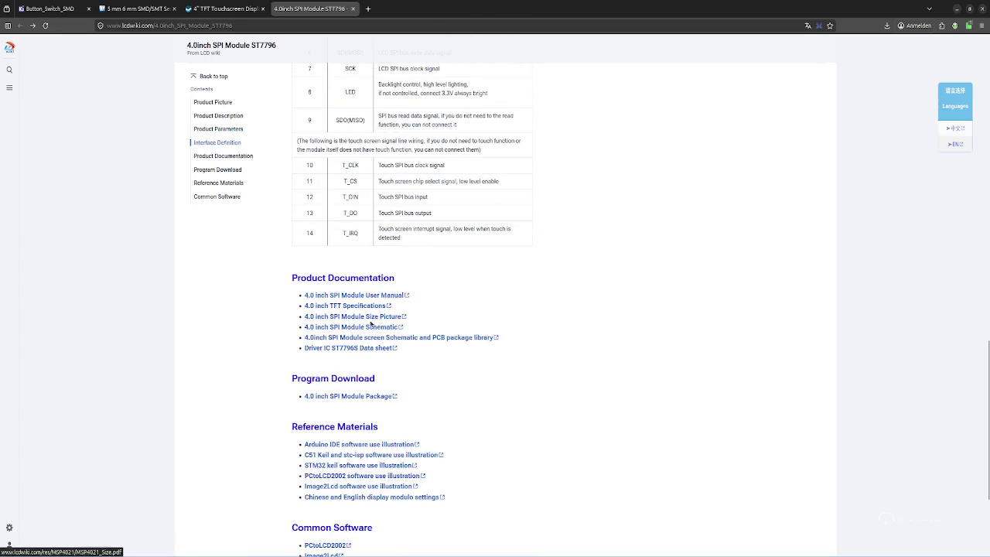
{"action": "left_click", "coordinate": [362, 347]}
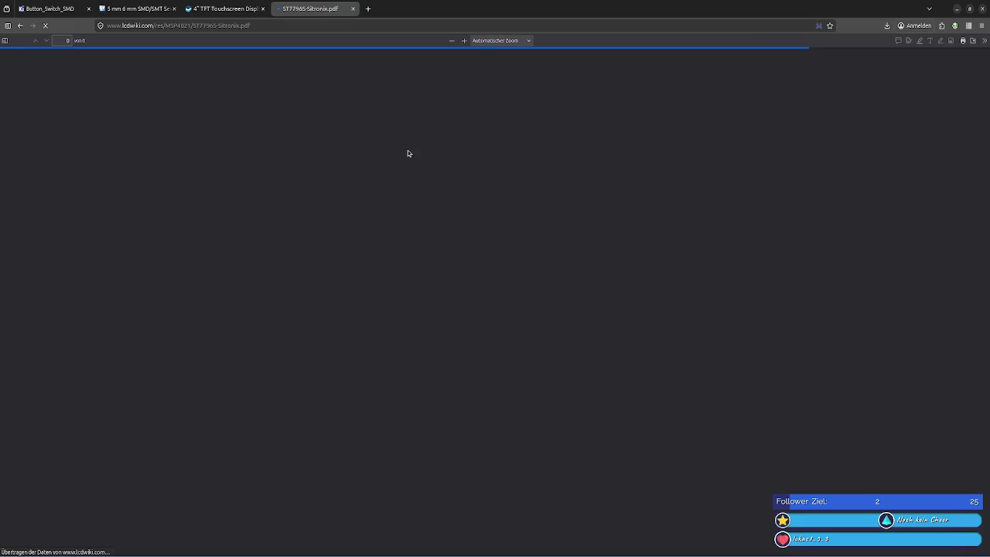
Scroll through the opening pages of the ST7796S driver datasheet
{"action": "scroll", "coordinate": [418, 163], "scroll_direction": "down", "scroll_amount": 5}
{"action": "scroll", "coordinate": [433, 170], "scroll_direction": "down", "scroll_amount": 2}
{"action": "scroll", "coordinate": [464, 178], "scroll_direction": "up", "scroll_amount": 2}
{"action": "scroll", "coordinate": [500, 191], "scroll_direction": "down", "scroll_amount": 6}
{"action": "scroll", "coordinate": [501, 191], "scroll_direction": "down", "scroll_amount": 10}
{"action": "scroll", "coordinate": [500, 194], "scroll_direction": "down", "scroll_amount": 10}
{"action": "scroll", "coordinate": [500, 195], "scroll_direction": "down", "scroll_amount": 10}
{"action": "scroll", "coordinate": [499, 195], "scroll_direction": "down", "scroll_amount": 10}
{"action": "scroll", "coordinate": [499, 196], "scroll_direction": "down", "scroll_amount": 10}
{"action": "scroll", "coordinate": [500, 193], "scroll_direction": "down", "scroll_amount": 10}
{"action": "scroll", "coordinate": [499, 192], "scroll_direction": "up", "scroll_amount": 10}
{"action": "scroll", "coordinate": [500, 191], "scroll_direction": "down", "scroll_amount": 17}
{"action": "scroll", "coordinate": [499, 191], "scroll_direction": "down", "scroll_amount": 10}
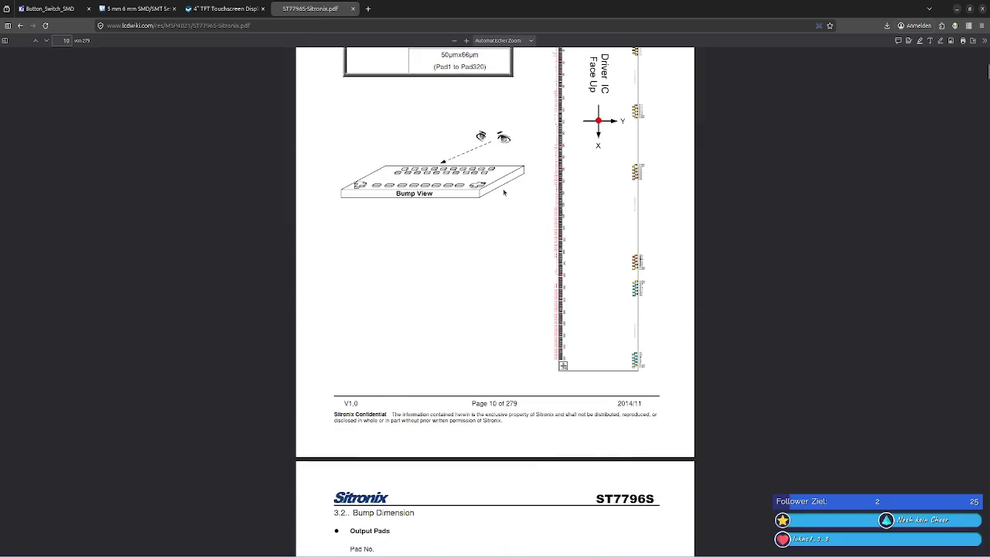
{"action": "scroll", "coordinate": [502, 192], "scroll_direction": "up", "scroll_amount": 6}
{"action": "scroll", "coordinate": [503, 192], "scroll_direction": "down", "scroll_amount": 5}
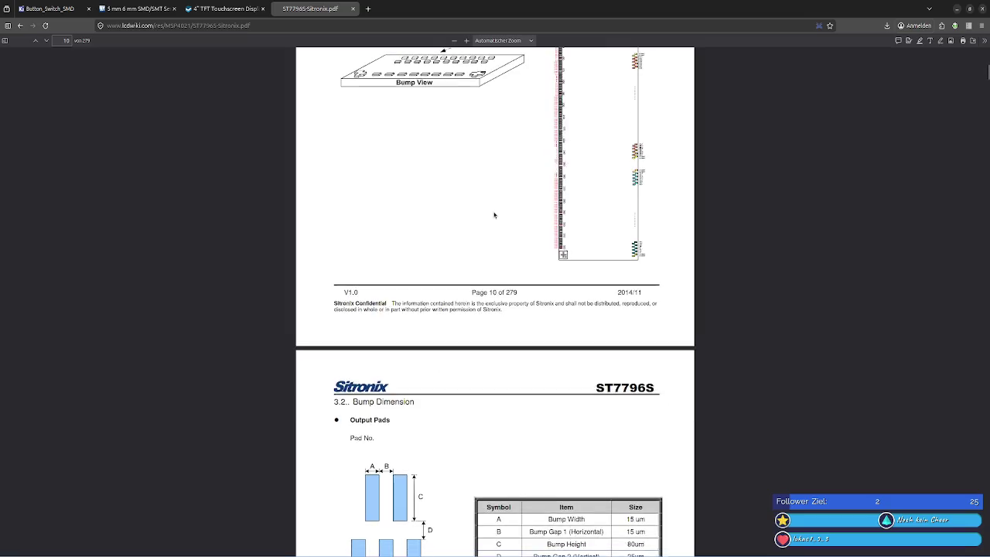
{"action": "scroll", "coordinate": [495, 214], "scroll_direction": "down", "scroll_amount": 5}
{"action": "scroll", "coordinate": [493, 215], "scroll_direction": "up", "scroll_amount": 5}
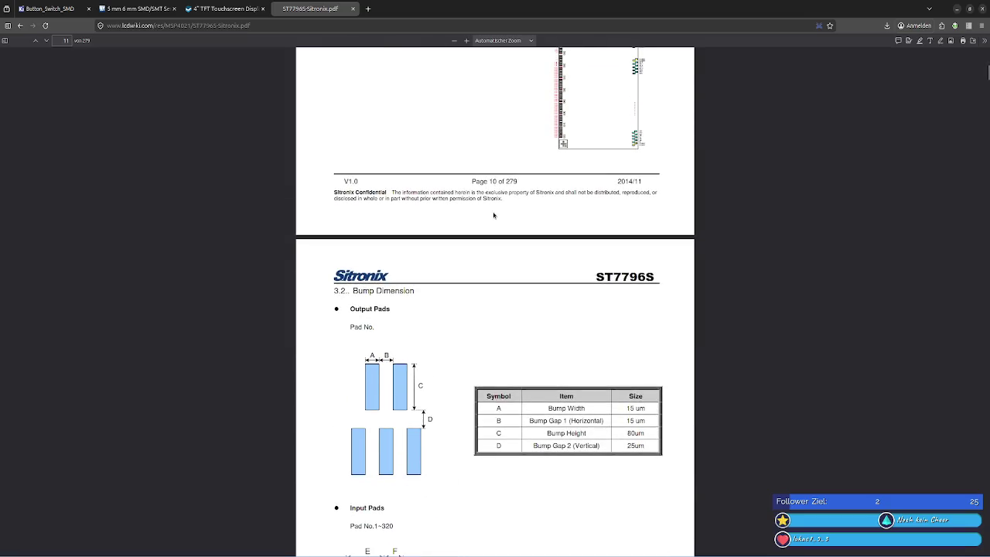
{"action": "scroll", "coordinate": [493, 215], "scroll_direction": "down", "scroll_amount": 5}
Search the datasheet for VCC and step through every match, through pad 85
{"action": "key", "text": "ctrl+f"}
{"action": "type", "text": "VCC"}
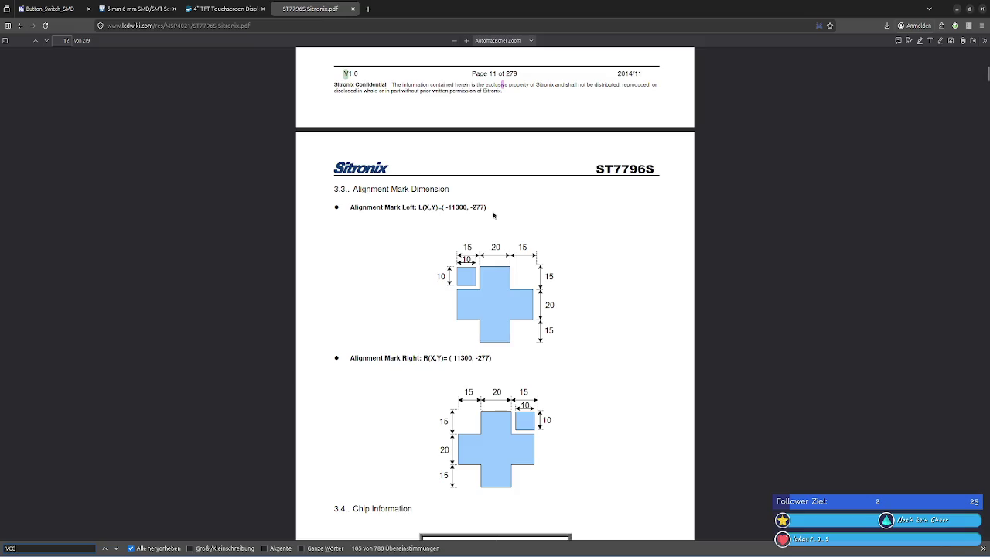
{"action": "scroll", "coordinate": [408, 180], "scroll_direction": "up", "scroll_amount": 3}
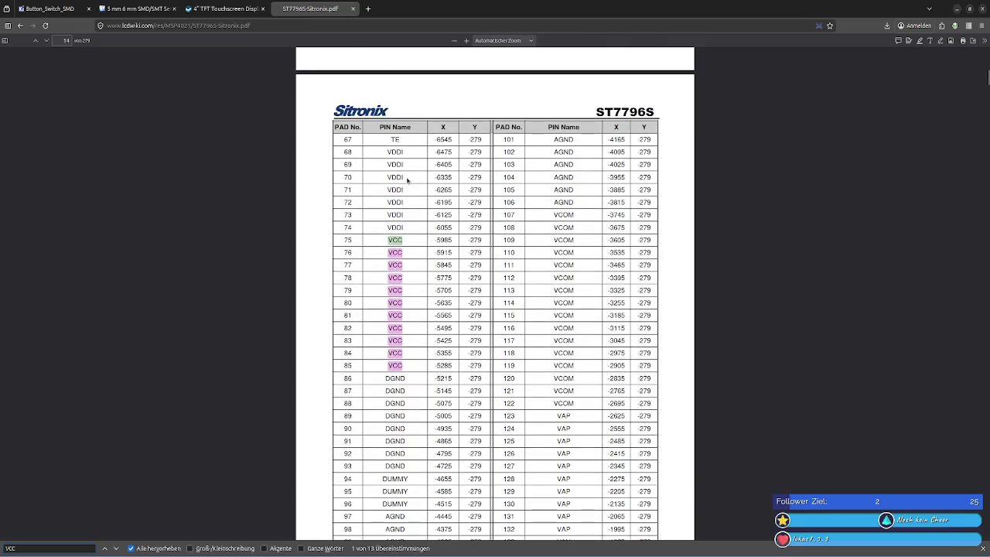
{"action": "key", "text": "Return"}
{"action": "key", "text": "Return"}
{"action": "key", "text": "Return"}
{"action": "key", "text": "Return"}
{"action": "key", "text": "Return"}
{"action": "key", "text": "Return"}
{"action": "key", "text": "Return"}
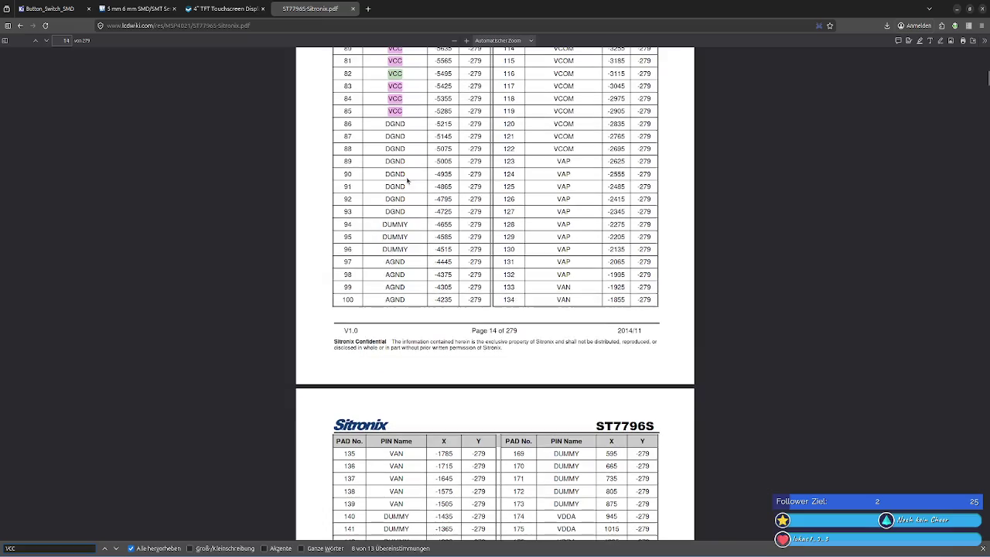
{"action": "key", "text": "Return"}
{"action": "key", "text": "Return"}
{"action": "key", "text": "Return"}
{"action": "key", "text": "Return"}
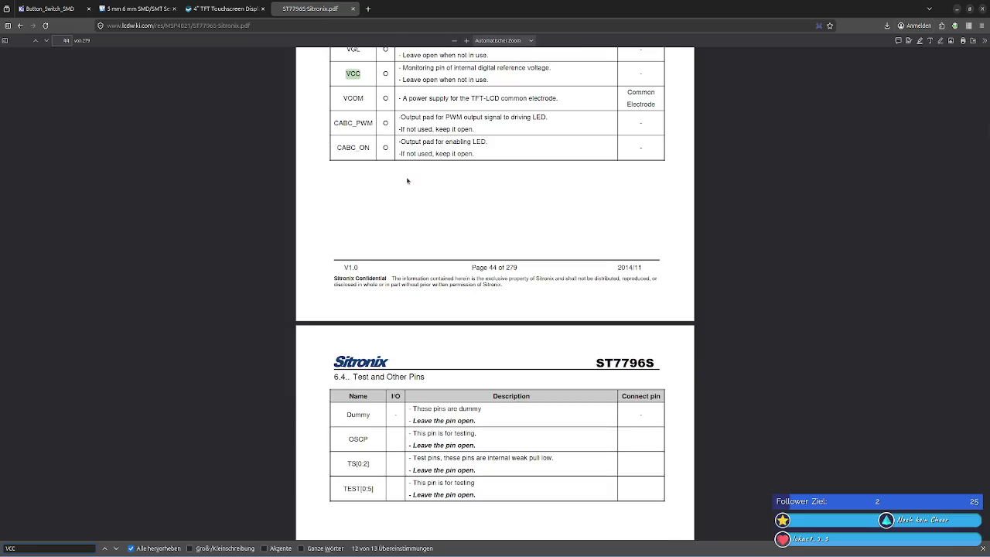
{"action": "scroll", "coordinate": [408, 180], "scroll_direction": "up", "scroll_amount": 5}
{"action": "key", "text": "Return"}
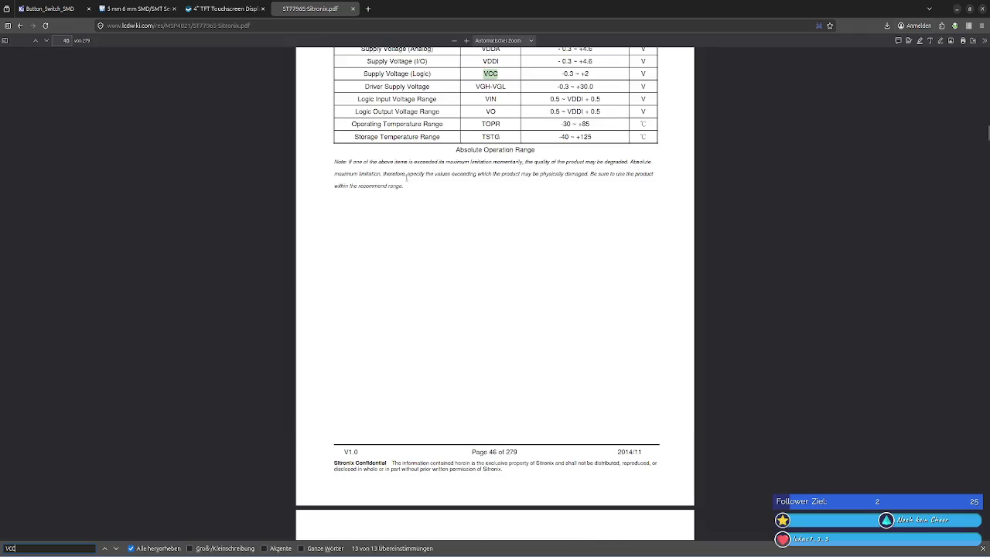
{"action": "scroll", "coordinate": [410, 178], "scroll_direction": "up", "scroll_amount": 5}
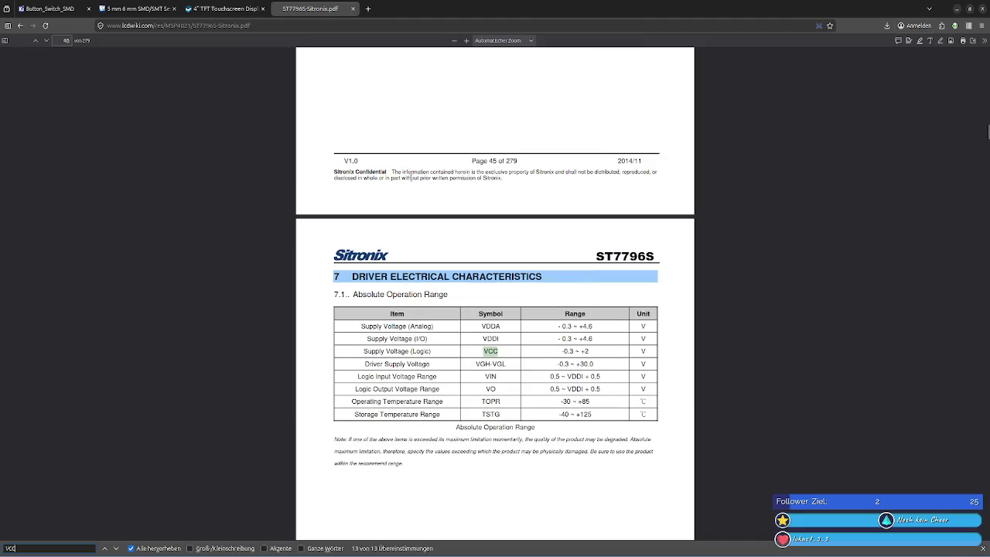
{"action": "scroll", "coordinate": [412, 177], "scroll_direction": "down", "scroll_amount": 1}
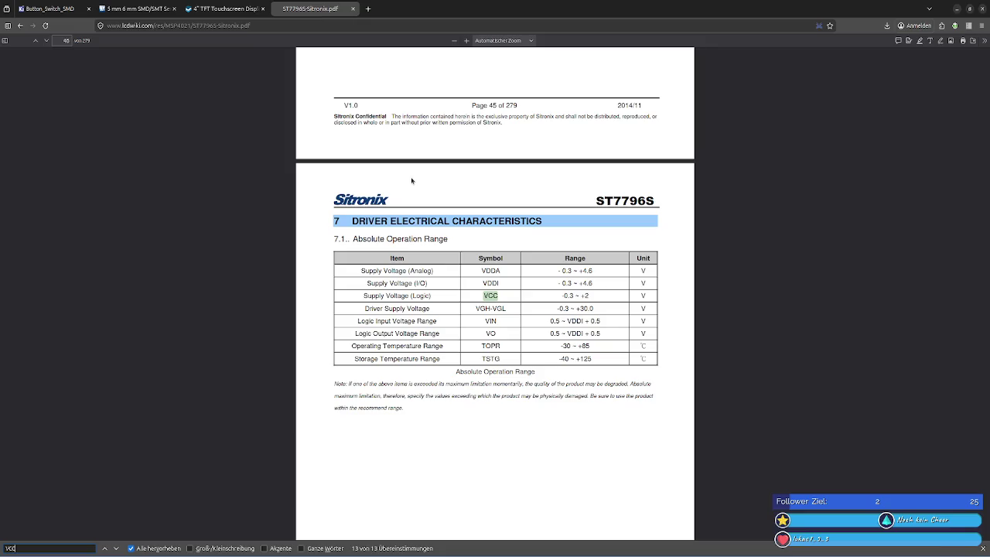
{"action": "key", "text": "Return"}
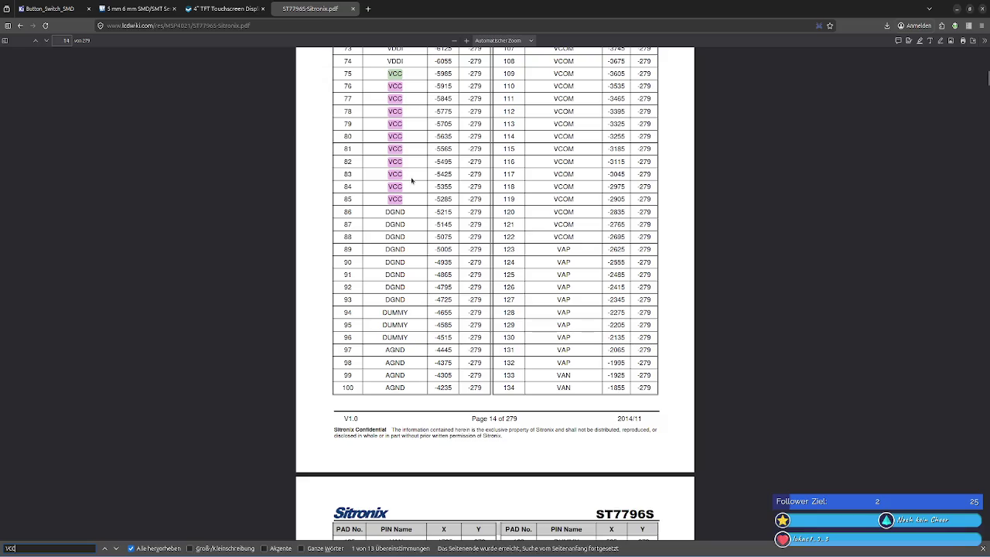
{"action": "key", "text": "Return"}
{"action": "key", "text": "Return"}
{"action": "key", "text": "Return"}
{"action": "key", "text": "Return"}
{"action": "key", "text": "Return"}
{"action": "key", "text": "Return"}
{"action": "key", "text": "Return"}
{"action": "key", "text": "Return"}
{"action": "key", "text": "Return"}
{"action": "key", "text": "Return"}
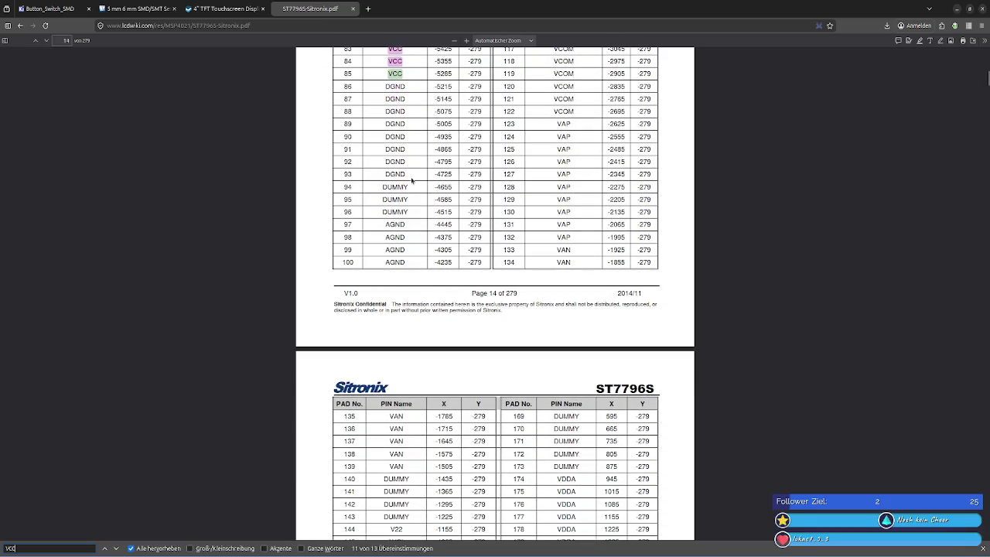
{"action": "key", "text": "Return"}
{"action": "key", "text": "Return"}
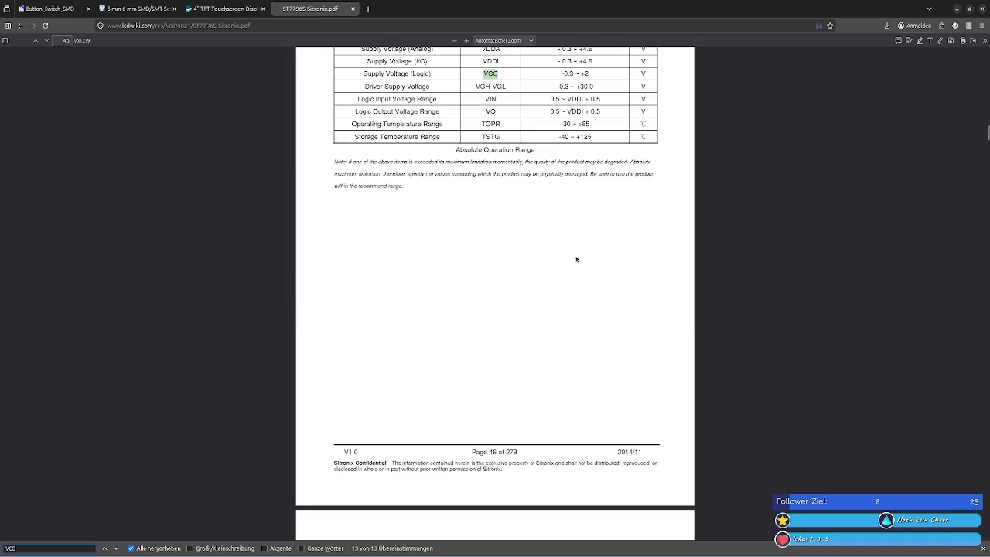
Close the search, scroll to the list of contents, then return to the lcdwiki page
{"action": "left_click", "coordinate": [982, 548]}
{"action": "scroll", "coordinate": [601, 373], "scroll_direction": "down", "scroll_amount": 5}
{"action": "scroll", "coordinate": [601, 373], "scroll_direction": "down", "scroll_amount": 2}
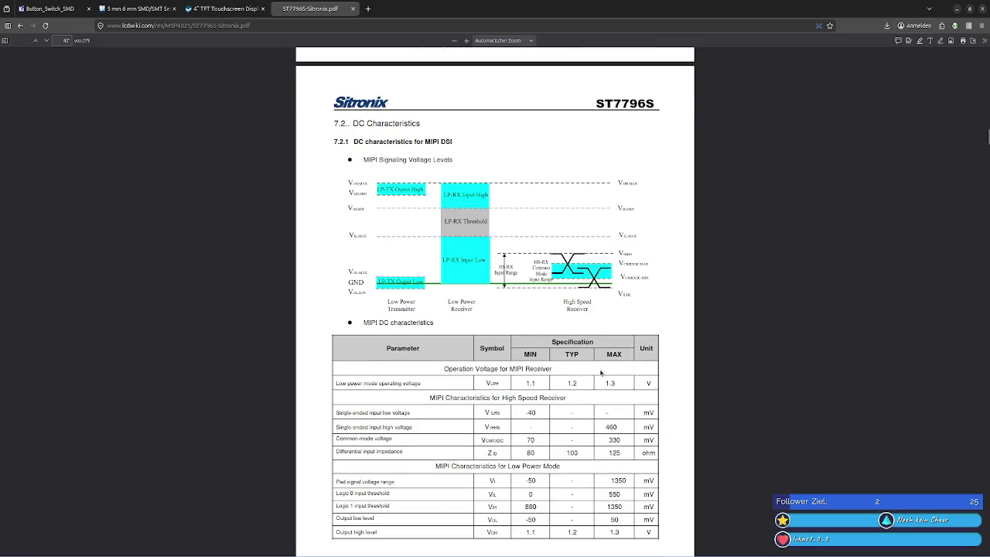
{"action": "scroll", "coordinate": [600, 373], "scroll_direction": "down", "scroll_amount": 5}
{"action": "scroll", "coordinate": [601, 373], "scroll_direction": "down", "scroll_amount": 5}
{"action": "scroll", "coordinate": [601, 373], "scroll_direction": "down", "scroll_amount": 5}
{"action": "scroll", "coordinate": [601, 373], "scroll_direction": "down", "scroll_amount": 5}
{"action": "scroll", "coordinate": [601, 373], "scroll_direction": "up", "scroll_amount": 2}
{"action": "scroll", "coordinate": [932, 192], "scroll_direction": "down", "scroll_amount": 2}
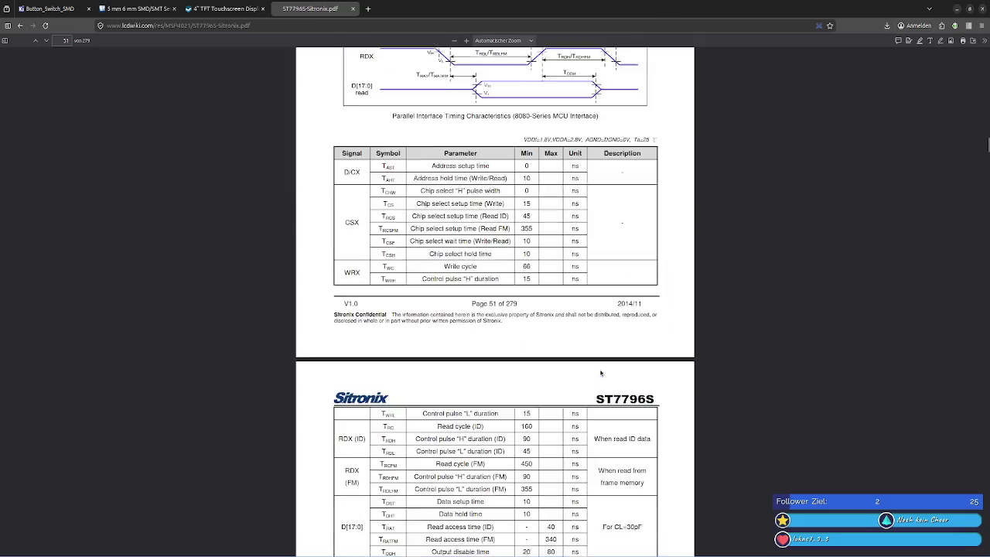
{"action": "scroll", "coordinate": [932, 192], "scroll_direction": "down", "scroll_amount": 5}
{"action": "mouse_move", "coordinate": [987, 151]}
{"action": "left_mouse_down"}
{"action": "mouse_move", "coordinate": [977, 245]}
{"action": "mouse_move", "coordinate": [986, 550]}
{"action": "mouse_move", "coordinate": [966, 49]}
{"action": "left_mouse_up"}
{"action": "scroll", "coordinate": [727, 150], "scroll_direction": "down", "scroll_amount": 5}
{"action": "scroll", "coordinate": [723, 150], "scroll_direction": "down", "scroll_amount": 4}
{"action": "scroll", "coordinate": [723, 149], "scroll_direction": "up", "scroll_amount": 2}
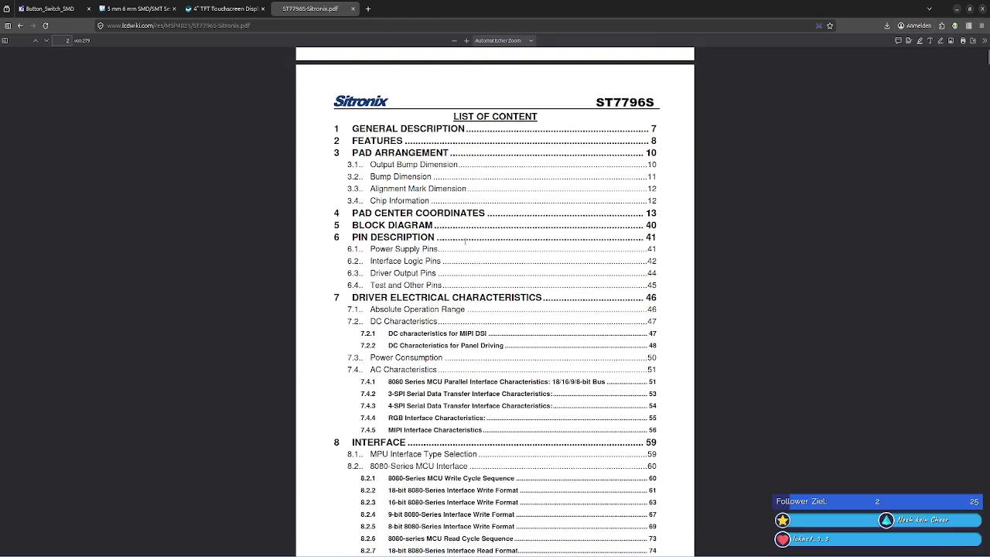
{"action": "left_click", "coordinate": [19, 26]}
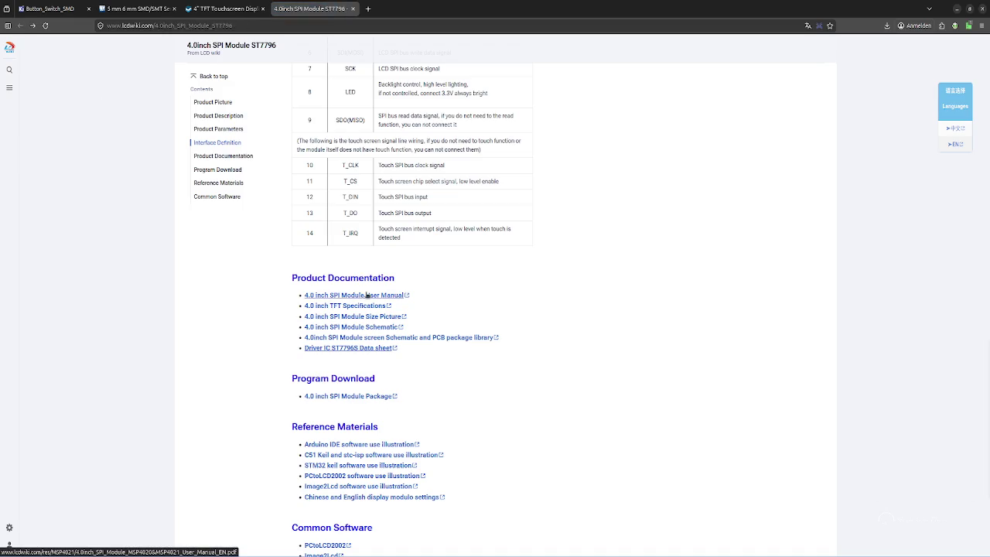
Inspect the 4.0 inch TFT Specifications drawing, then open the 4.0 inch SPI Module Schematic
{"action": "left_click", "coordinate": [309, 305]}
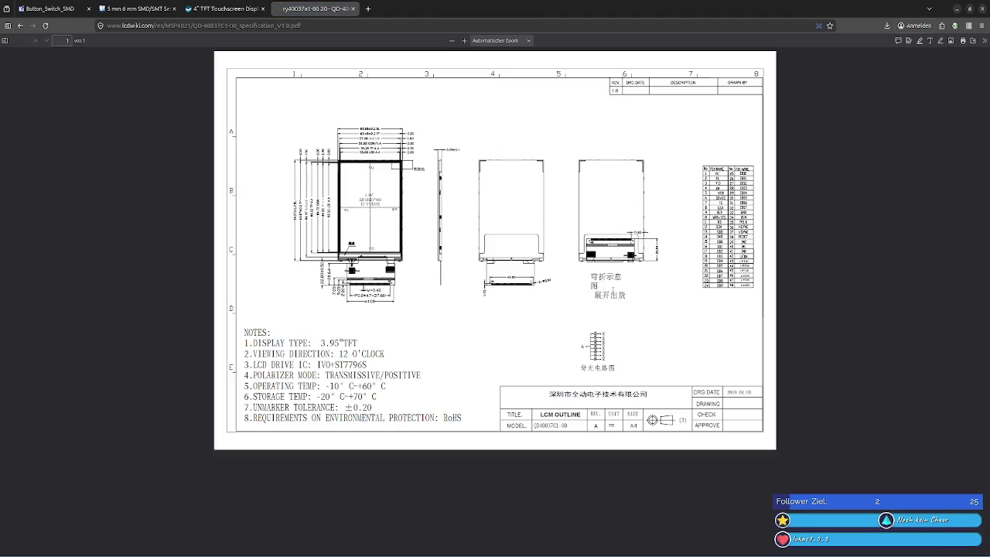
{"action": "scroll", "coordinate": [362, 282], "scroll_direction": "up", "scroll_amount": 2, "text": "ctrl"}
{"action": "scroll", "coordinate": [360, 281], "scroll_direction": "up", "scroll_amount": 2, "text": "ctrl"}
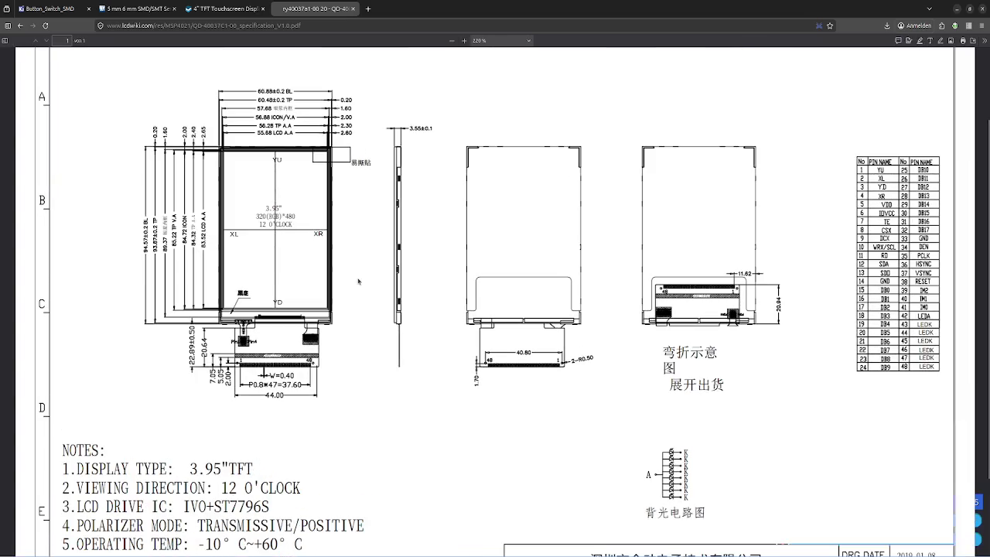
{"action": "scroll", "coordinate": [360, 282], "scroll_direction": "down", "scroll_amount": 3, "text": "ctrl"}
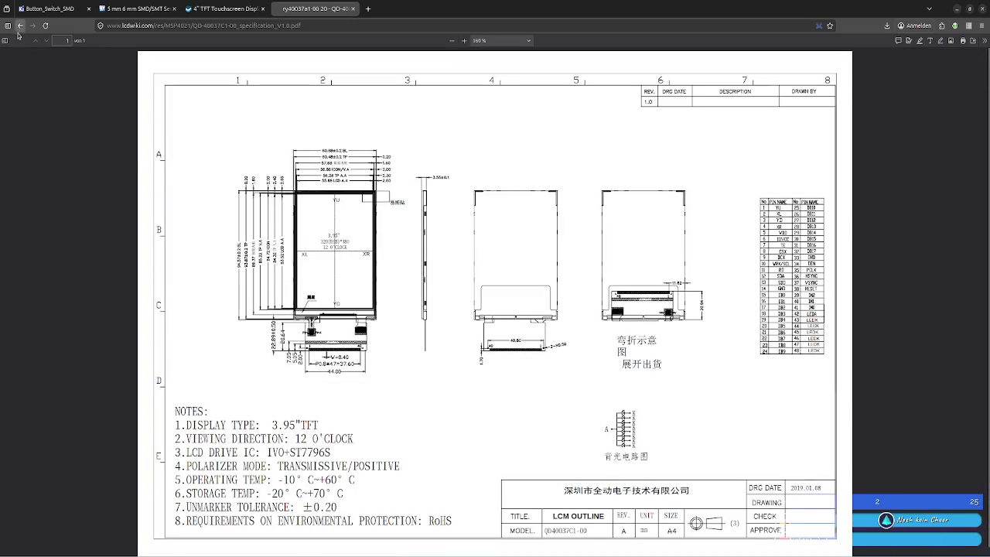
{"action": "left_click", "coordinate": [20, 26]}
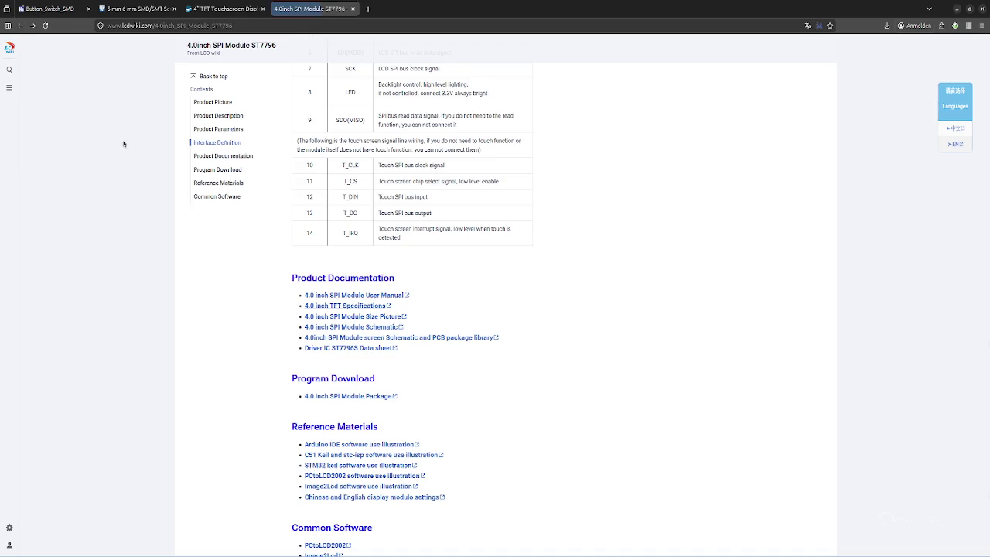
{"action": "left_click", "coordinate": [369, 332]}
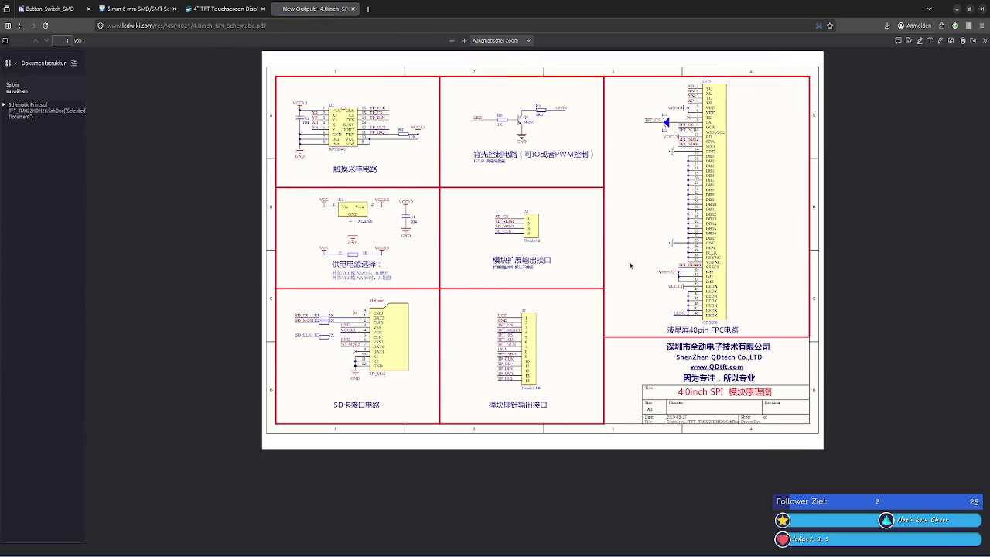
Review the SPI module schematic, then return to the ST7796 Interface Definition pin table
{"action": "scroll", "coordinate": [333, 205], "scroll_direction": "up", "scroll_amount": 3, "text": "ctrl"}
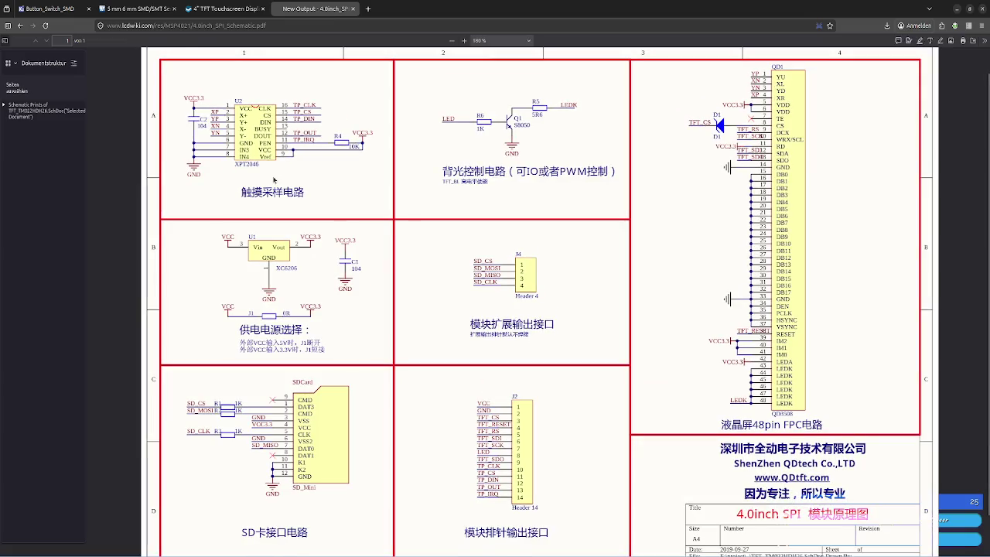
{"action": "scroll", "coordinate": [273, 180], "scroll_direction": "up", "scroll_amount": 1, "text": "ctrl"}
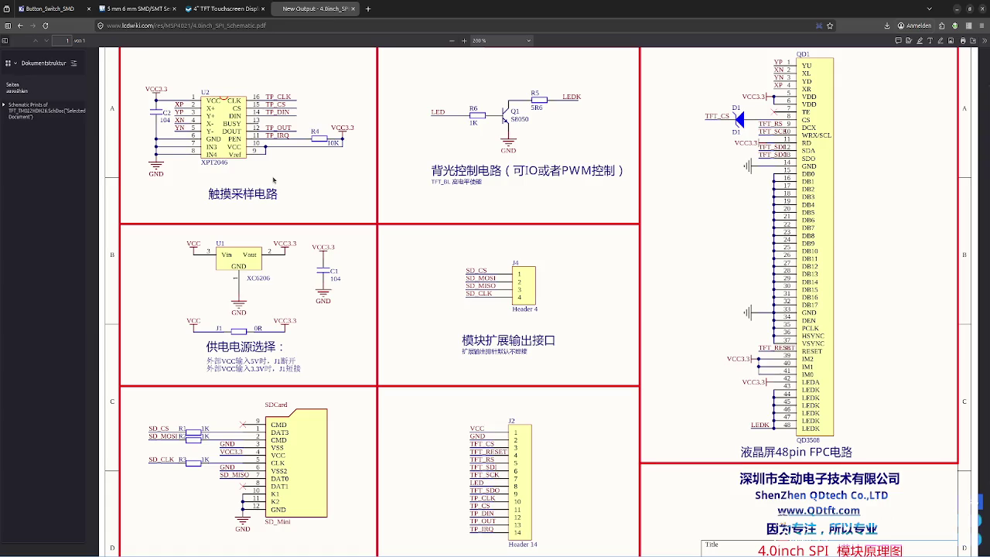
{"action": "scroll", "coordinate": [273, 180], "scroll_direction": "down", "scroll_amount": 1}
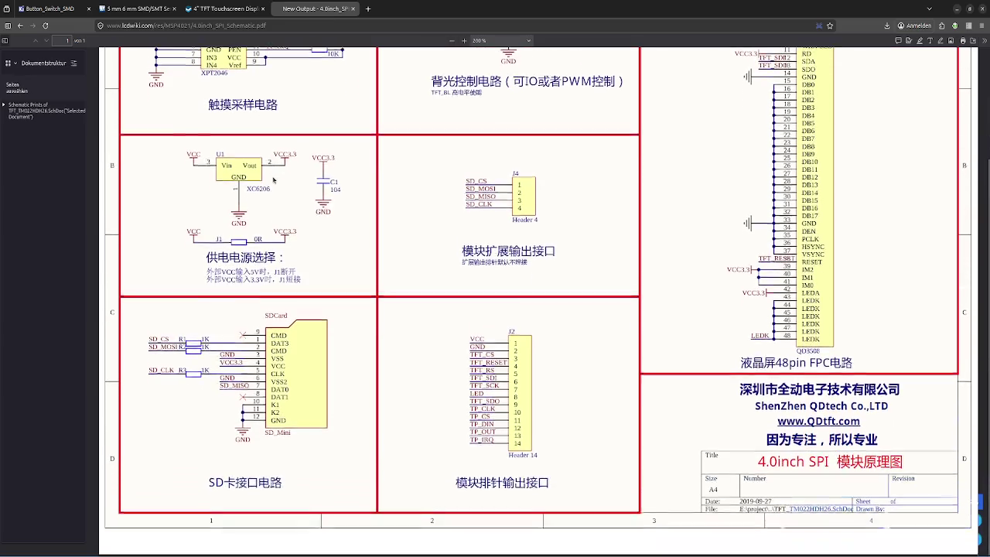
{"action": "scroll", "coordinate": [273, 180], "scroll_direction": "up", "scroll_amount": 2}
{"action": "scroll", "coordinate": [273, 179], "scroll_direction": "down", "scroll_amount": 2}
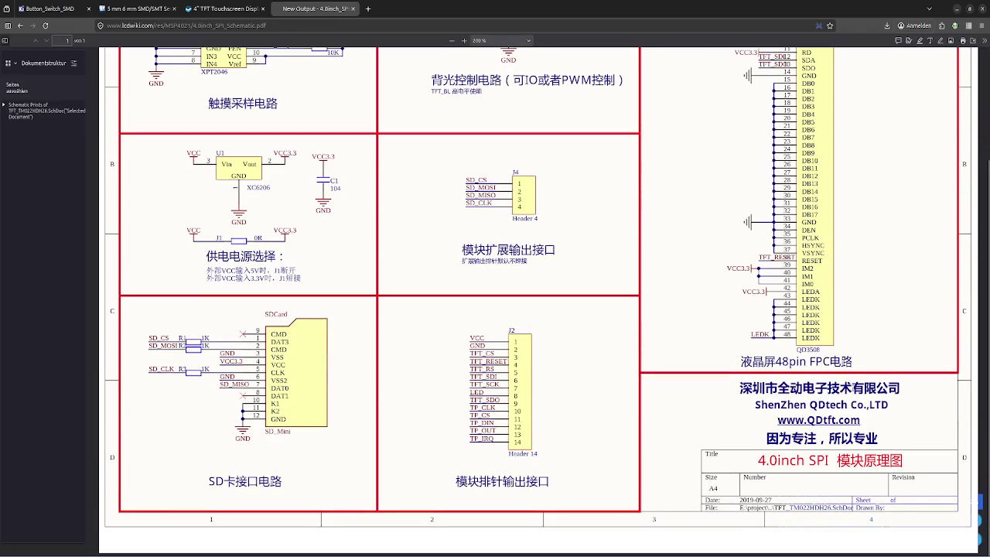
{"action": "scroll", "coordinate": [626, 343], "scroll_direction": "up", "scroll_amount": 1}
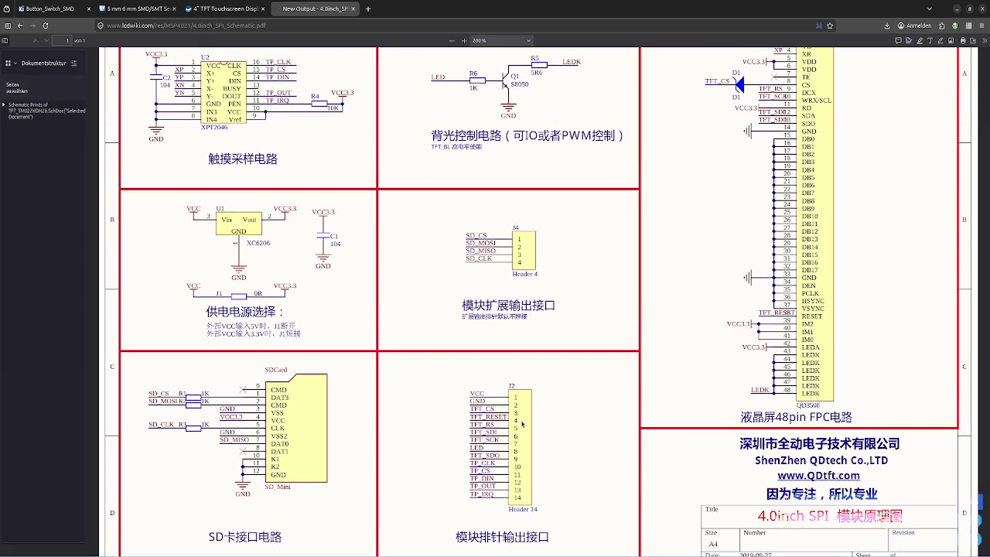
{"action": "scroll", "coordinate": [522, 424], "scroll_direction": "up", "scroll_amount": 2}
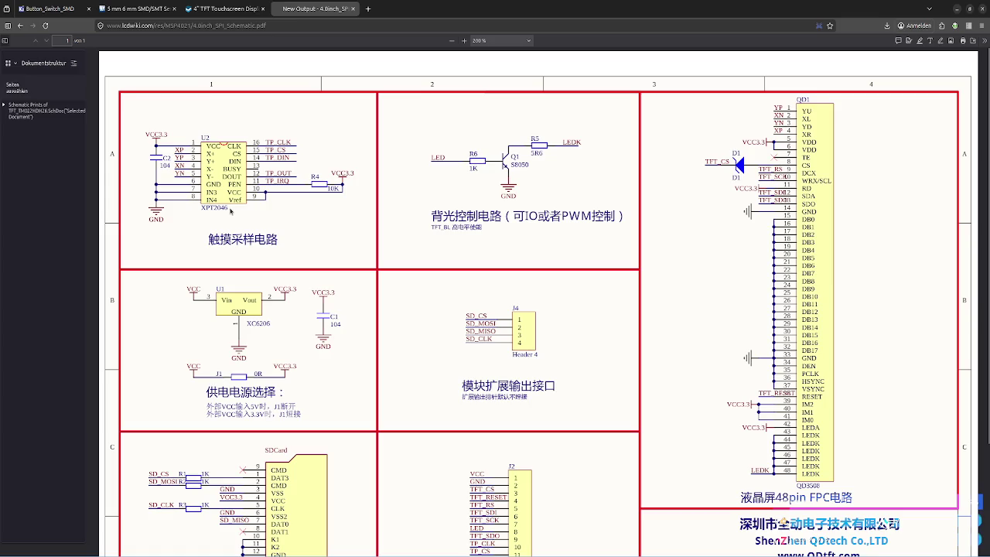
{"action": "scroll", "coordinate": [230, 210], "scroll_direction": "down", "scroll_amount": 2}
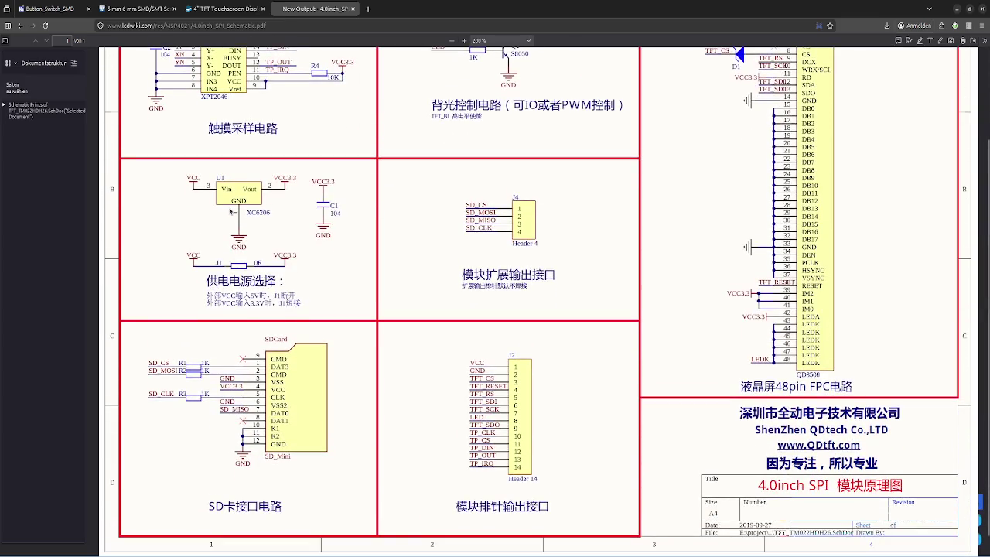
{"action": "scroll", "coordinate": [229, 210], "scroll_direction": "up", "scroll_amount": 2}
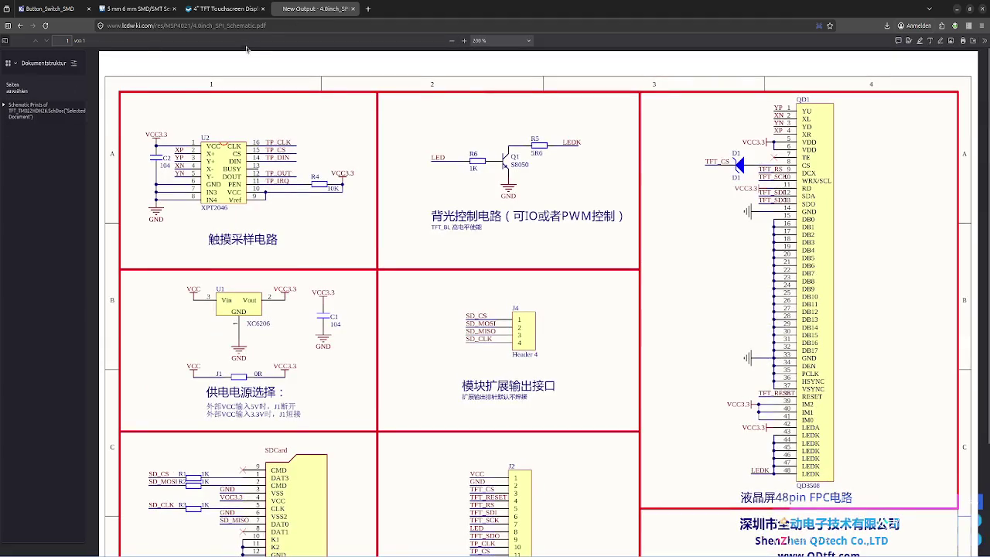
{"action": "scroll", "coordinate": [249, 93], "scroll_direction": "down", "scroll_amount": 3}
{"action": "left_click", "coordinate": [223, 4]}
{"action": "left_click", "coordinate": [313, 9]}
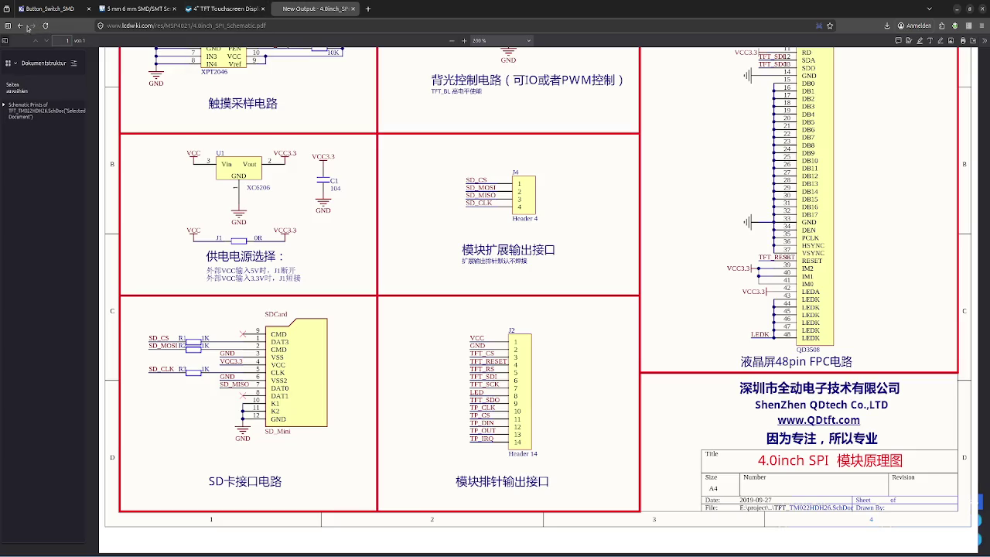
{"action": "left_click", "coordinate": [27, 28]}
{"action": "scroll", "coordinate": [439, 304], "scroll_direction": "up", "scroll_amount": 5}
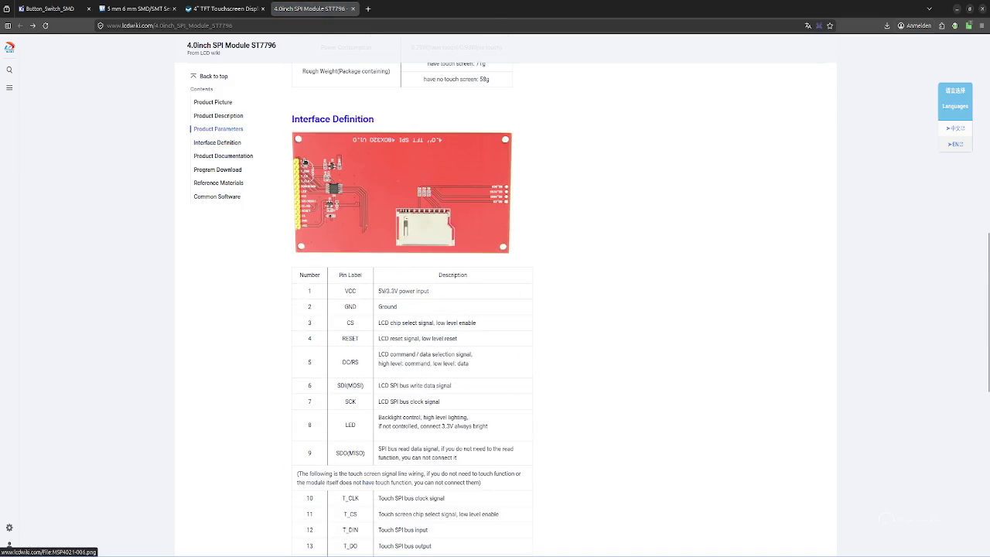
Give pin 1 VCC type Stromversorgung, Linie style and Rechts orientation, and confirm
{"action": "scroll", "coordinate": [334, 301], "scroll_direction": "down", "scroll_amount": 3}
{"action": "scroll", "coordinate": [334, 295], "scroll_direction": "up", "scroll_amount": 2}
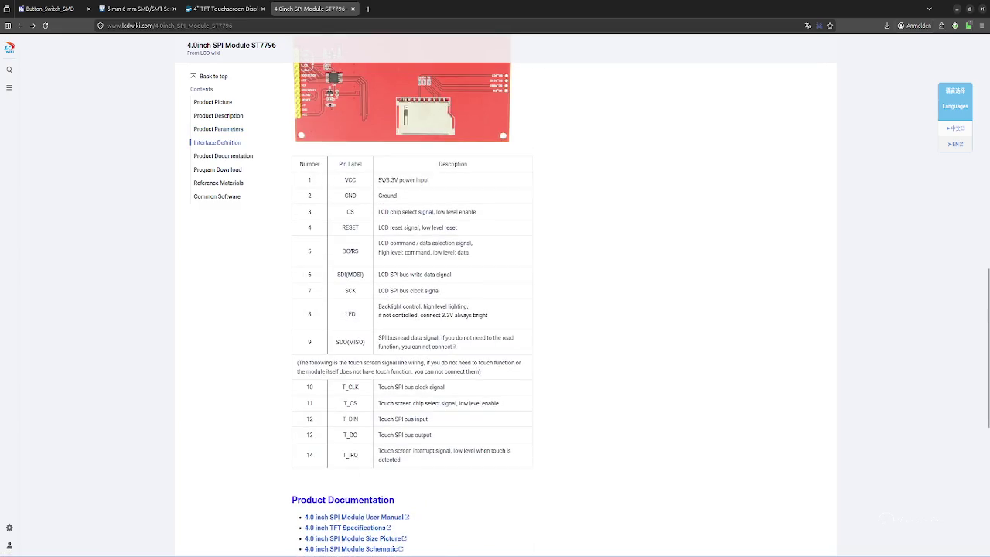
{"action": "key", "text": "alt+Tab"}
{"action": "left_click", "coordinate": [388, 209]}
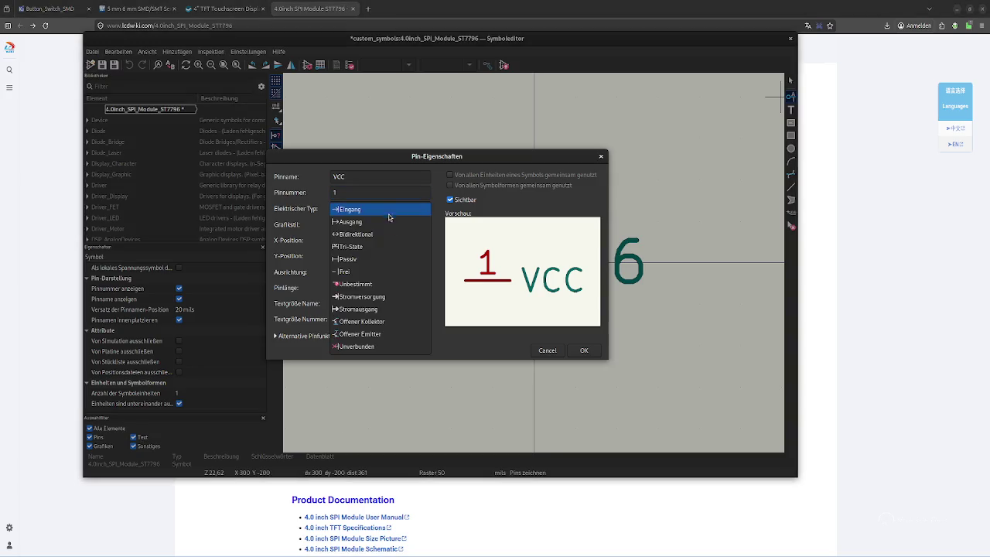
{"action": "left_click", "coordinate": [402, 297]}
{"action": "left_click", "coordinate": [410, 224]}
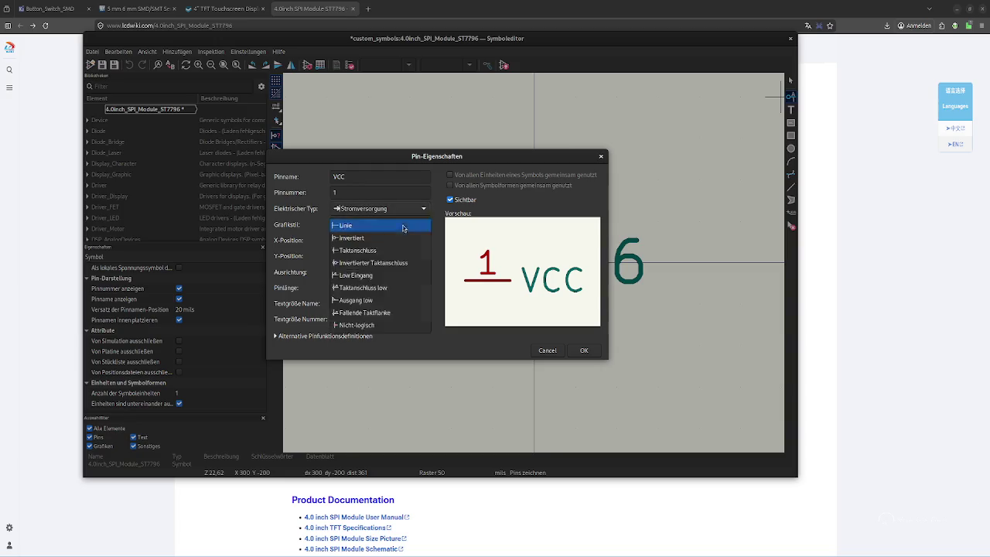
{"action": "left_click", "coordinate": [402, 225]}
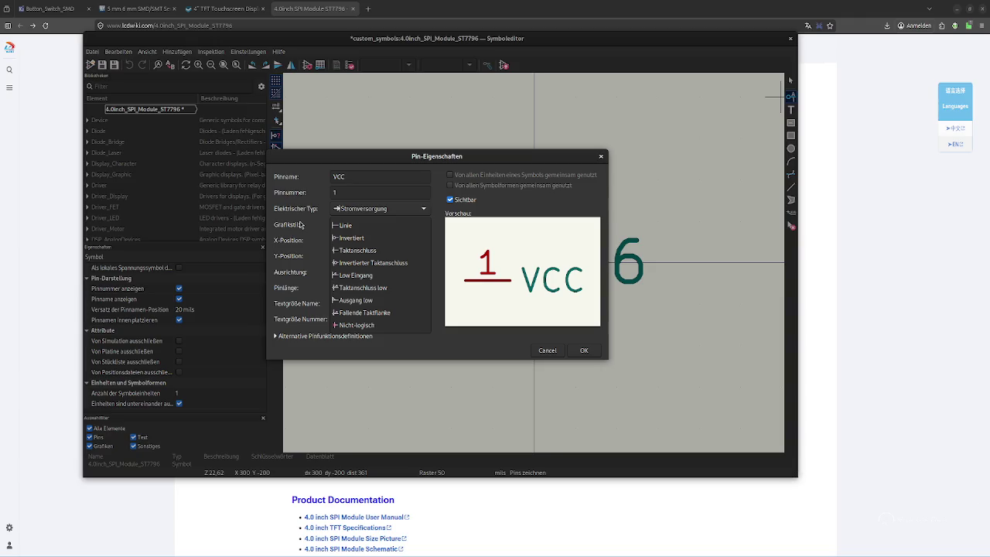
{"action": "left_click", "coordinate": [301, 224]}
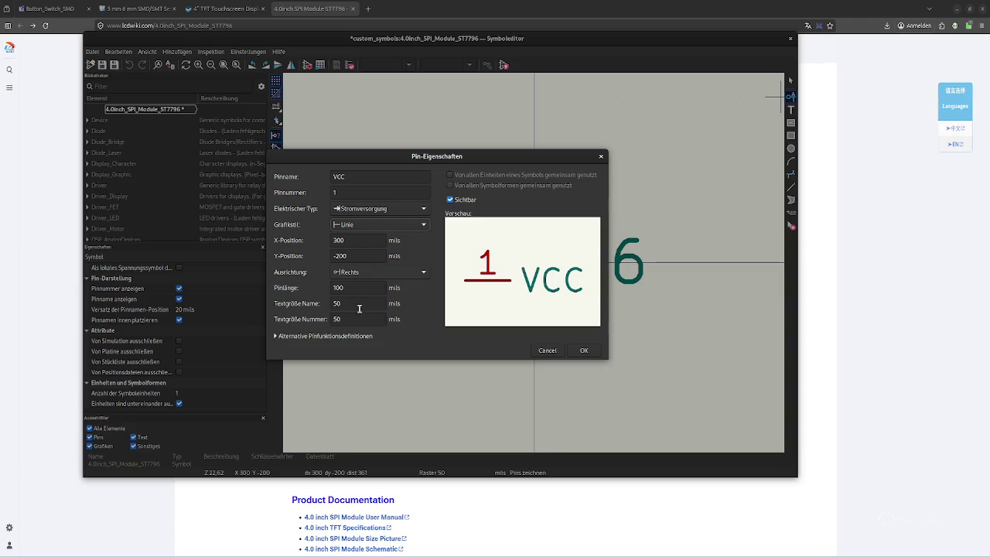
{"action": "left_click", "coordinate": [386, 273]}
{"action": "left_click", "coordinate": [296, 275]}
{"action": "left_click", "coordinate": [302, 338]}
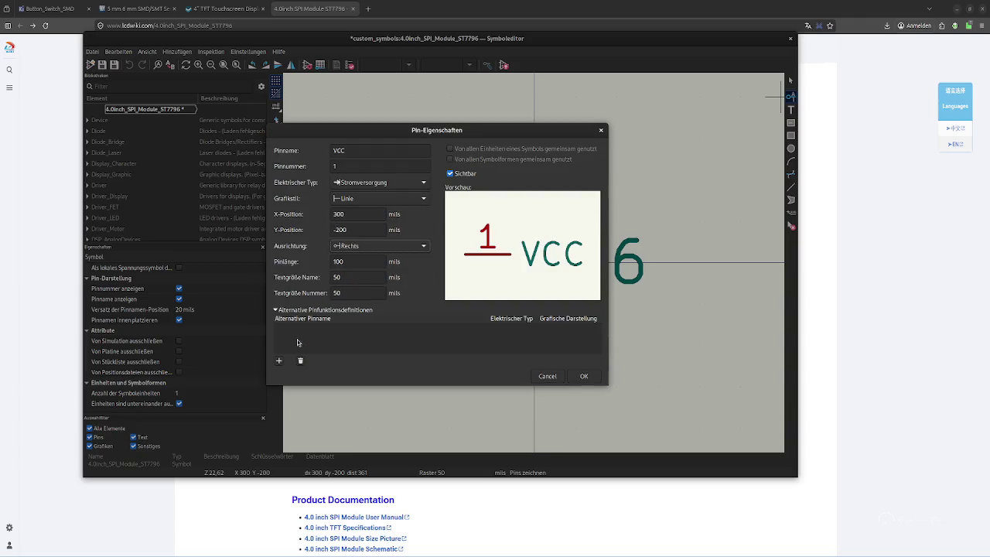
{"action": "left_click", "coordinate": [302, 311]}
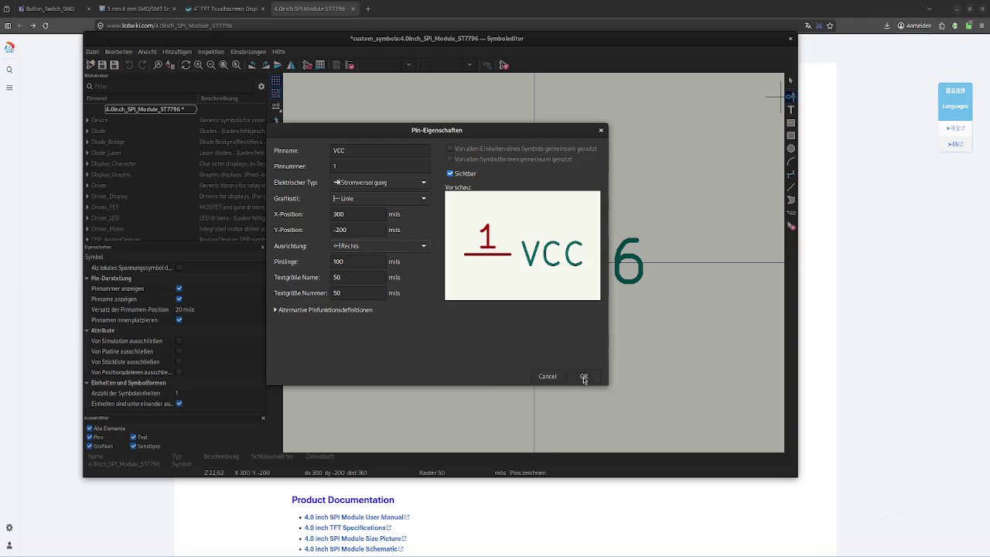
{"action": "left_click", "coordinate": [584, 377]}
{"action": "scroll", "coordinate": [531, 343], "scroll_direction": "down", "scroll_amount": 2}
{"action": "scroll", "coordinate": [539, 261], "scroll_direction": "down", "scroll_amount": 2}
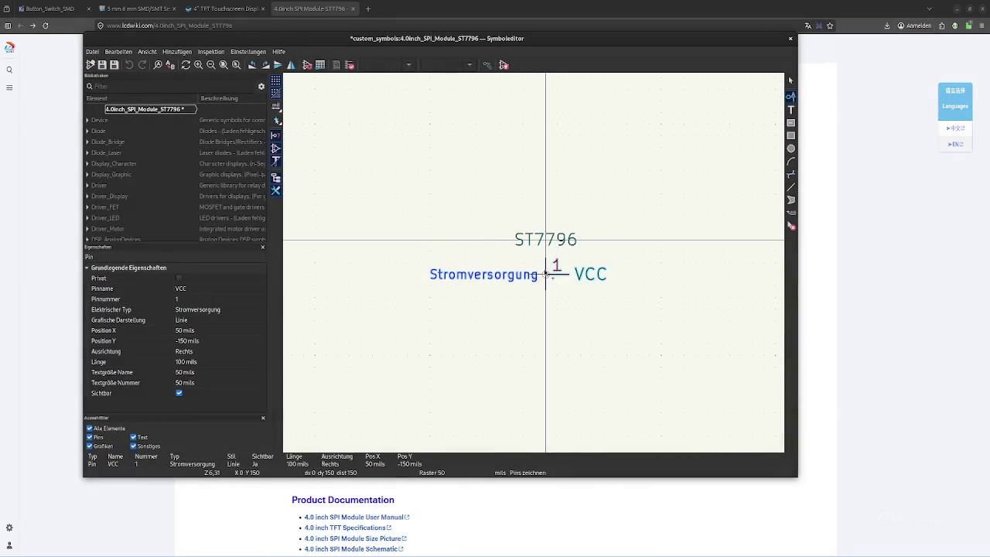
Place the VCC pin, then add GND as pin 2, type Stromausgang, below it
{"action": "left_click", "coordinate": [546, 274]}
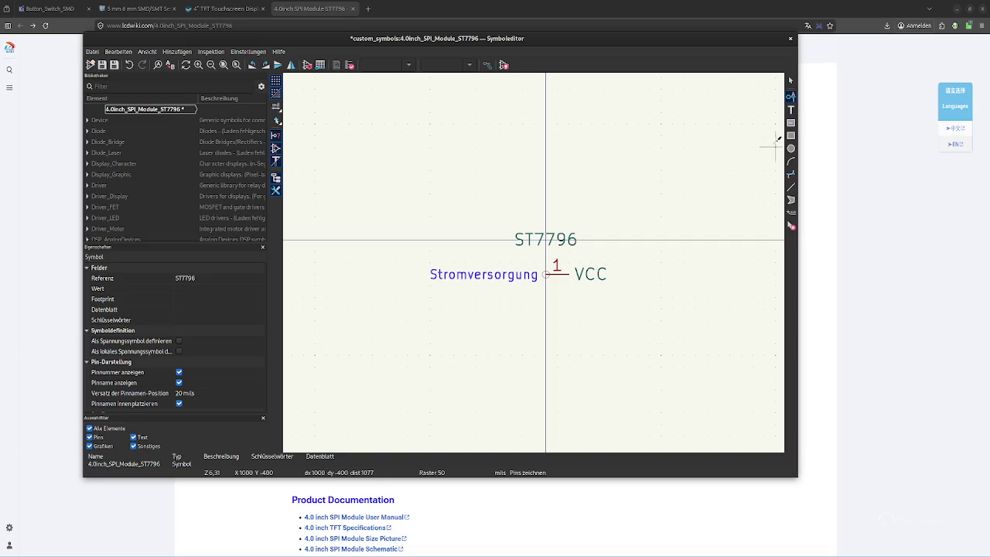
{"action": "left_click", "coordinate": [791, 96]}
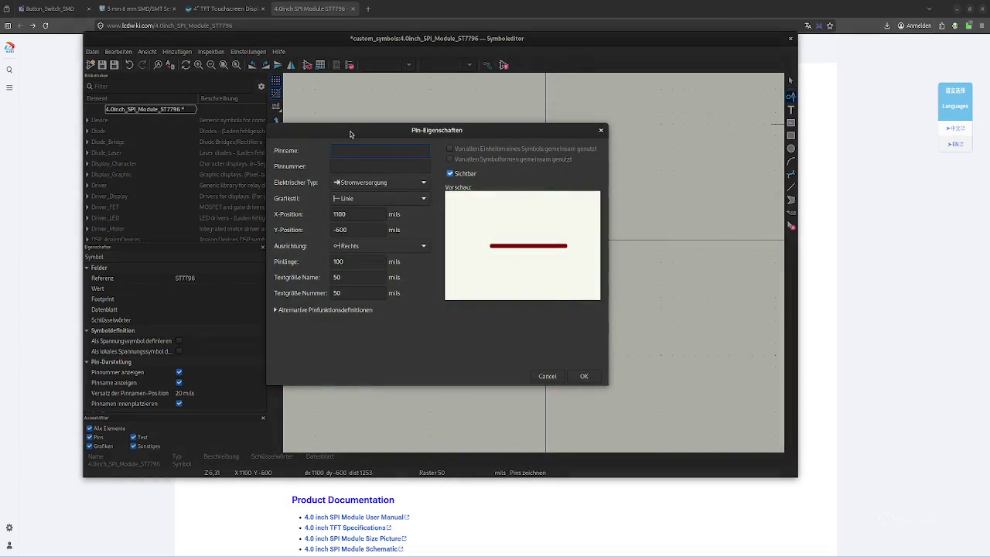
{"action": "key", "text": "alt+Tab"}
{"action": "double_click", "coordinate": [350, 195]}
{"action": "key", "text": "ctrl+c"}
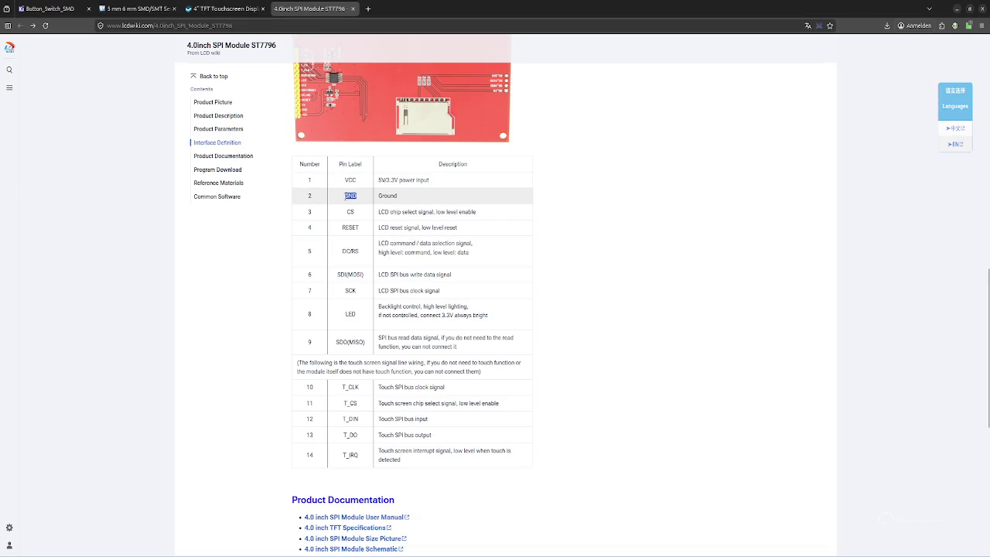
{"action": "key", "text": "alt+Tab"}
{"action": "key", "text": "ctrl+v"}
{"action": "left_click", "coordinate": [362, 171]}
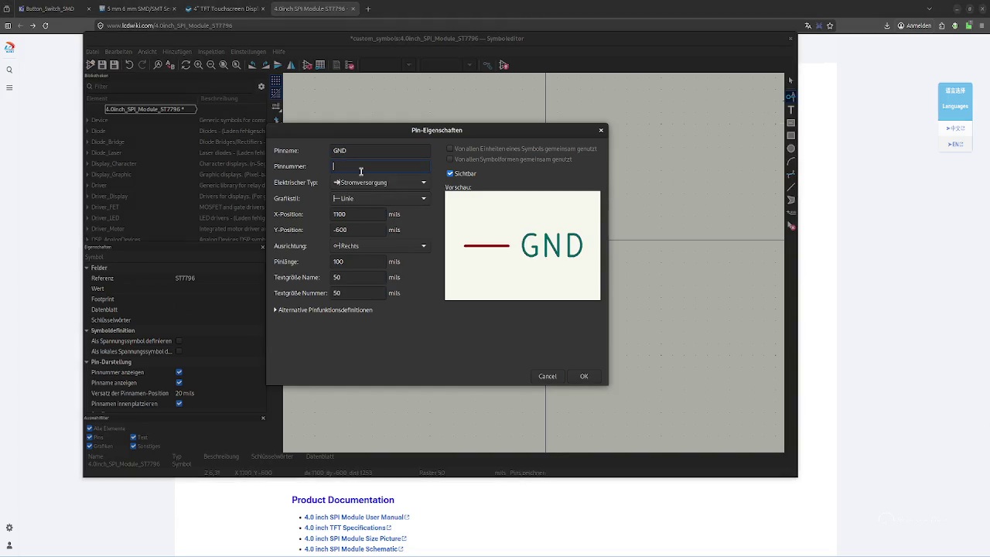
{"action": "key", "text": "alt+Tab"}
{"action": "key", "text": "alt+Tab"}
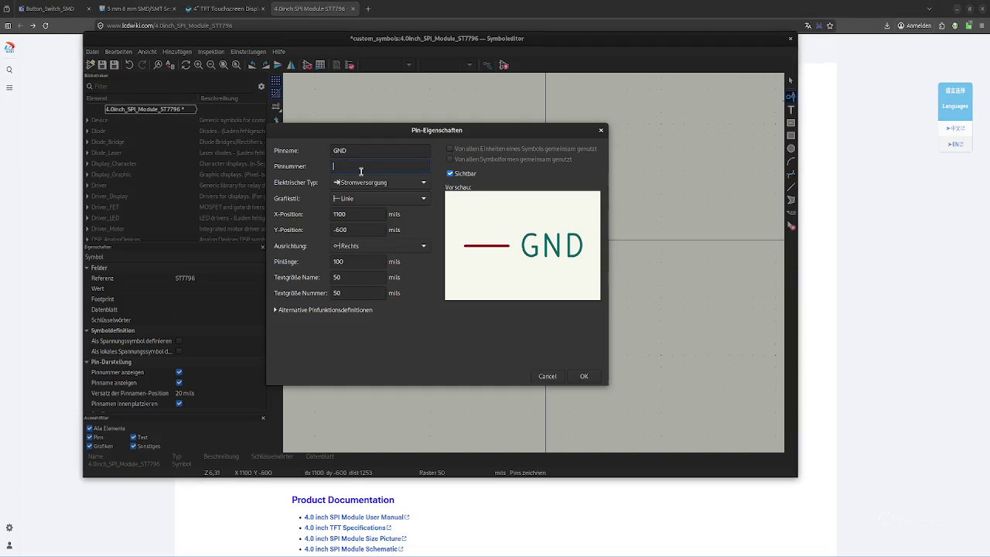
{"action": "type", "text": "2"}
{"action": "left_click", "coordinate": [369, 184]}
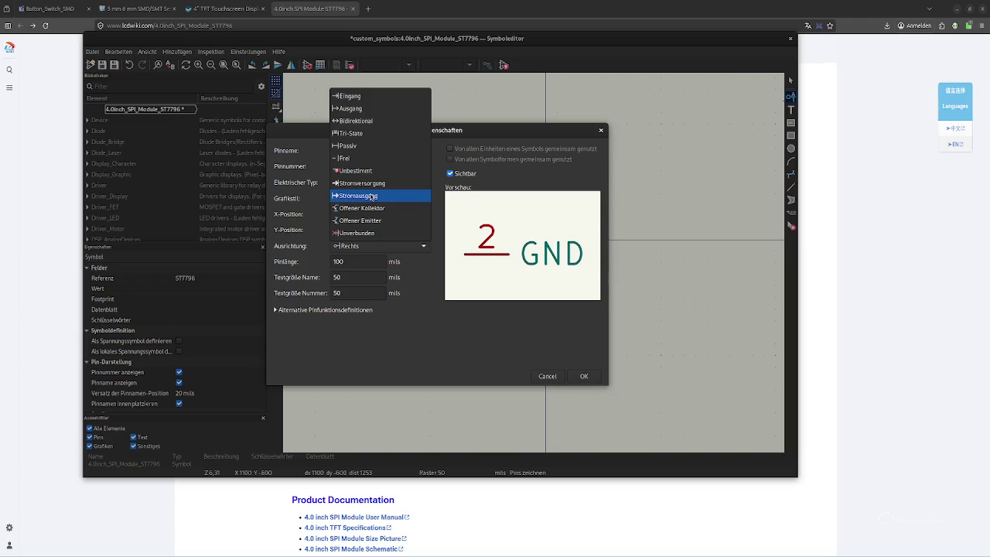
{"action": "left_click", "coordinate": [372, 197]}
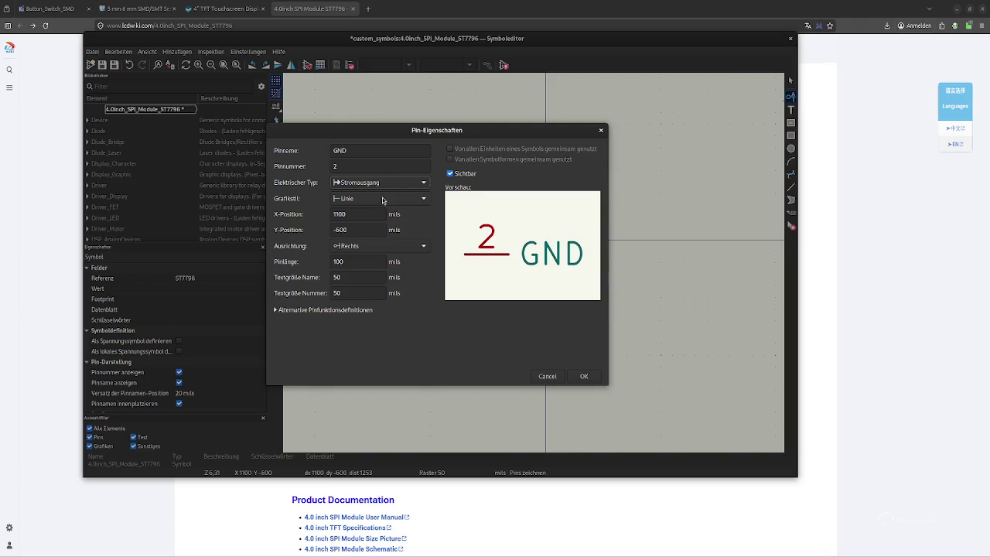
{"action": "left_click", "coordinate": [584, 376]}
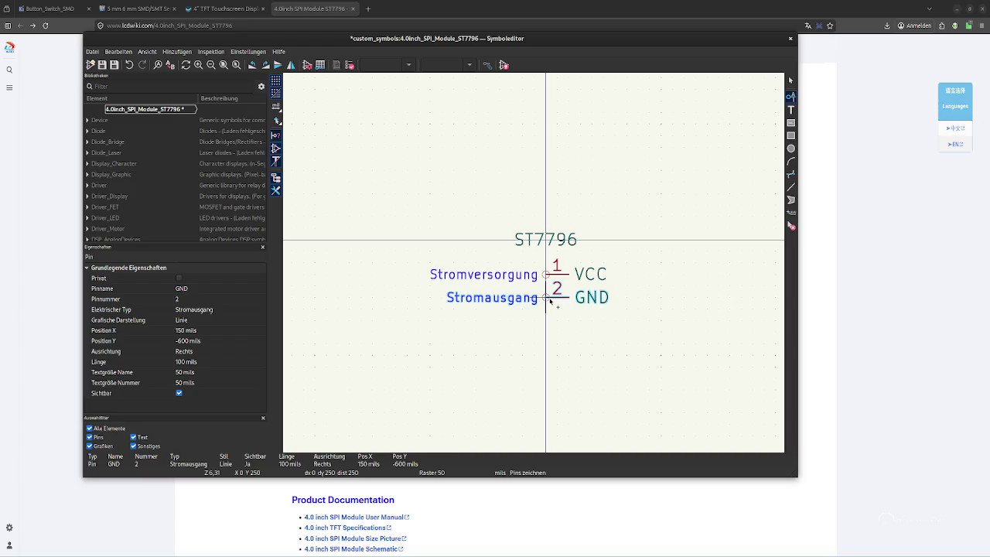
{"action": "left_click", "coordinate": [547, 308]}
{"action": "left_click", "coordinate": [546, 304]}
Begin pin 3 named CS, checking its chip-select description in the pin table
{"action": "left_click", "coordinate": [751, 124]}
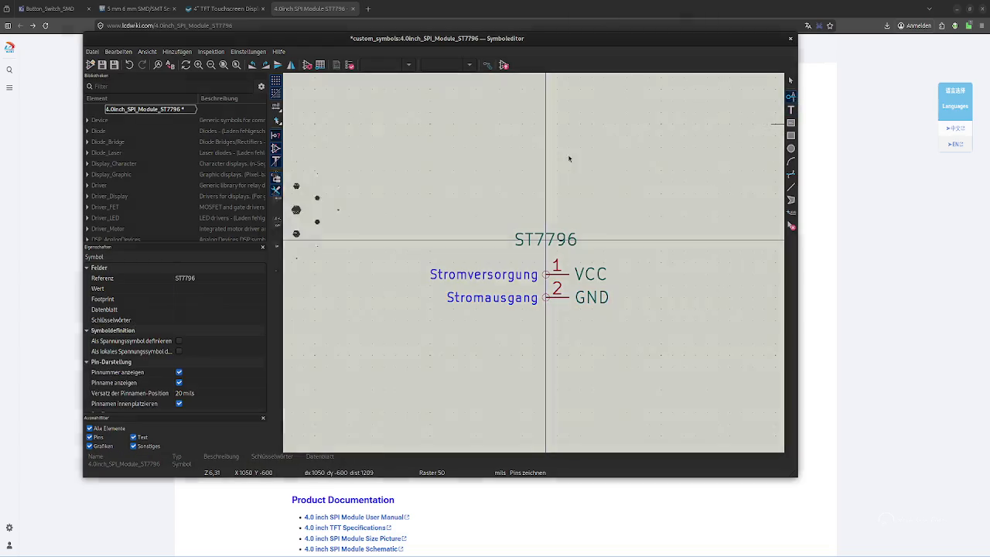
{"action": "key", "text": "alt+Tab"}
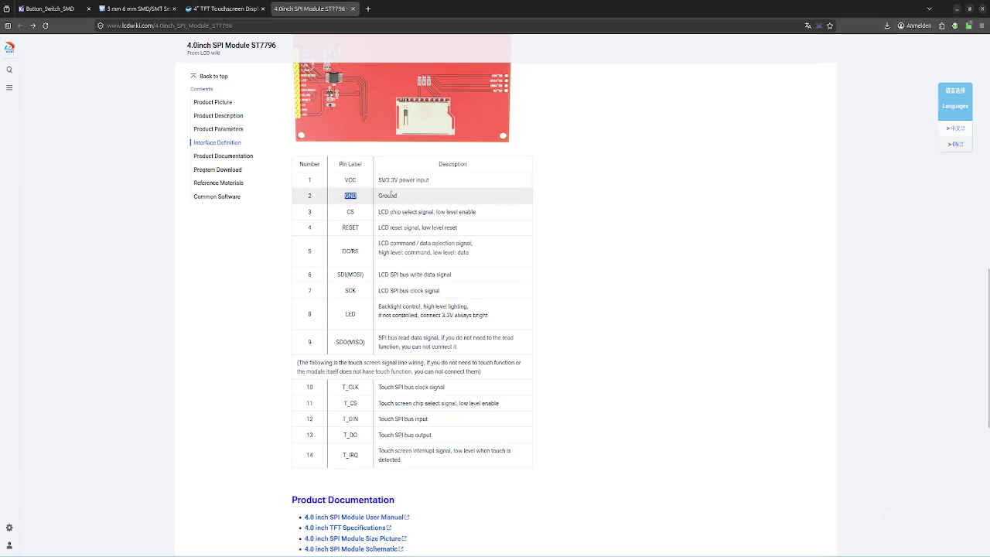
{"action": "double_click", "coordinate": [350, 211]}
{"action": "key", "text": "ctrl+c"}
{"action": "key", "text": "alt+Tab"}
{"action": "key", "text": "ctrl+v"}
{"action": "left_click", "coordinate": [354, 165]}
{"action": "type", "text": "3"}
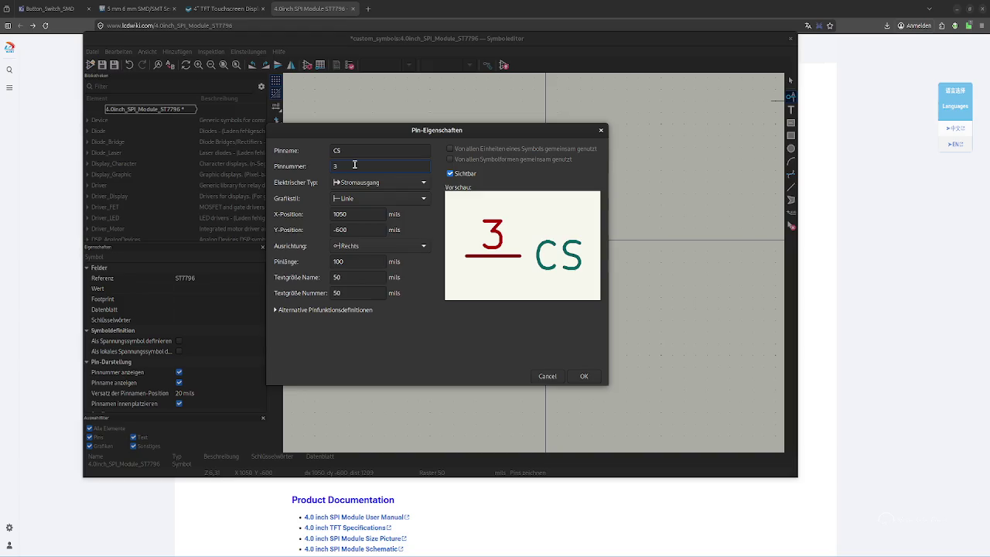
{"action": "left_click", "coordinate": [359, 185]}
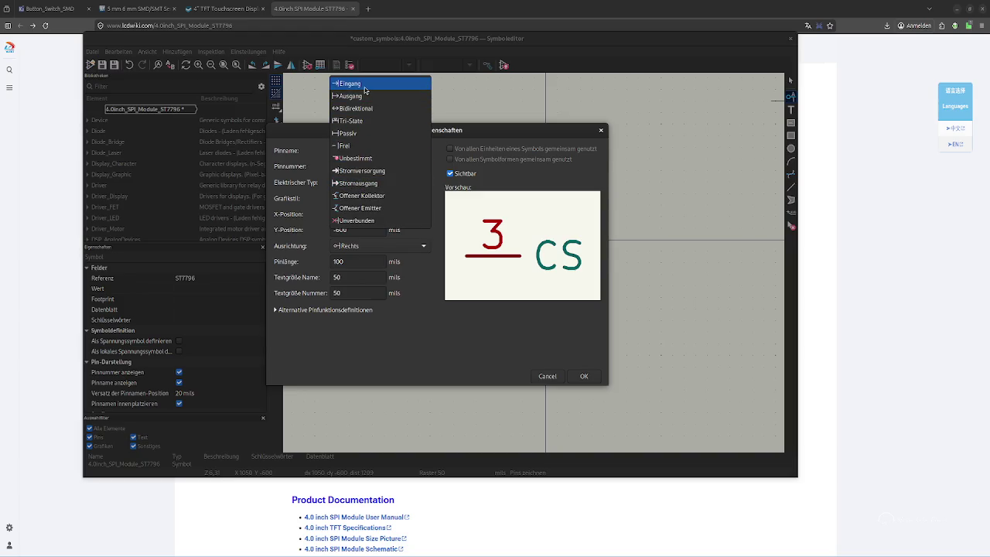
{"action": "key", "text": "alt+Tab"}
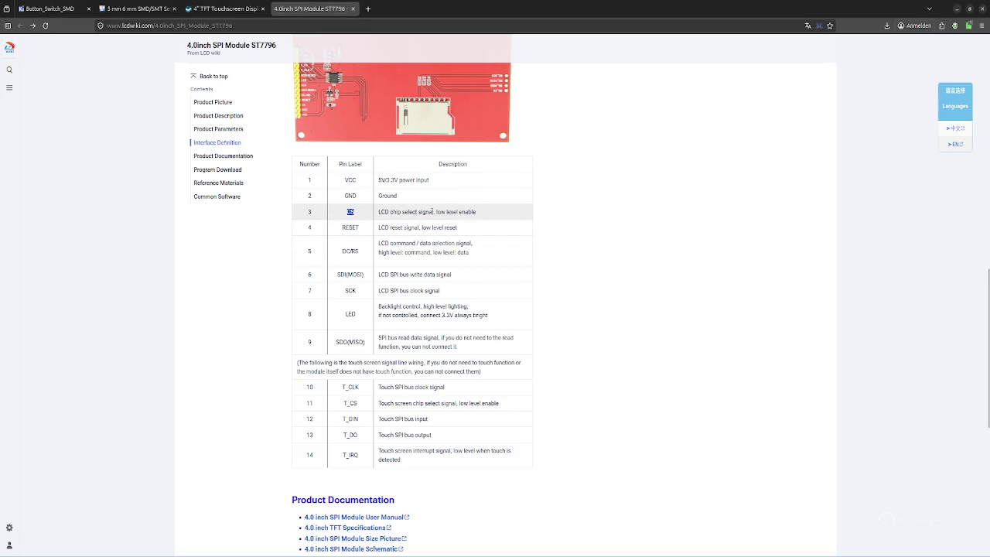
{"action": "double_click", "coordinate": [395, 211]}
{"action": "left_click", "coordinate": [410, 212]}
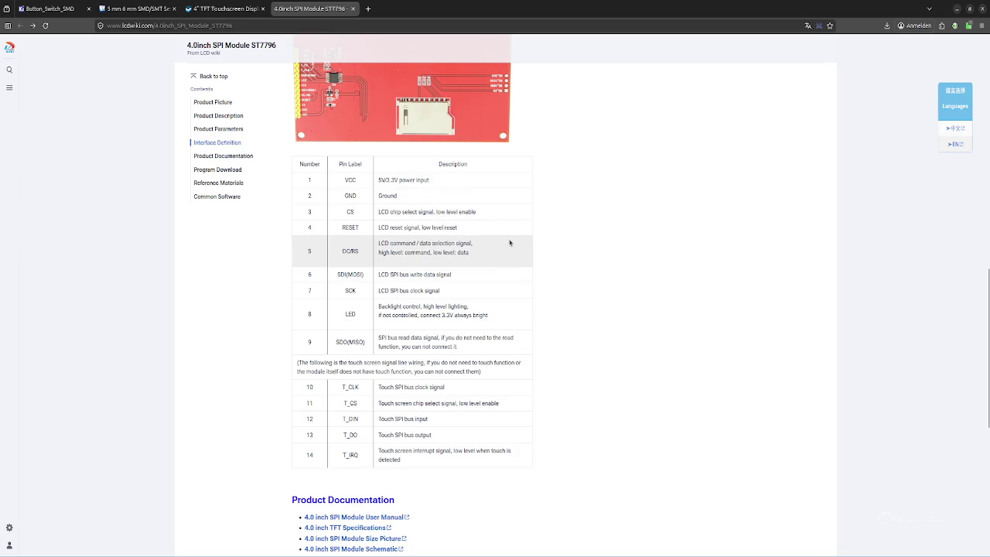
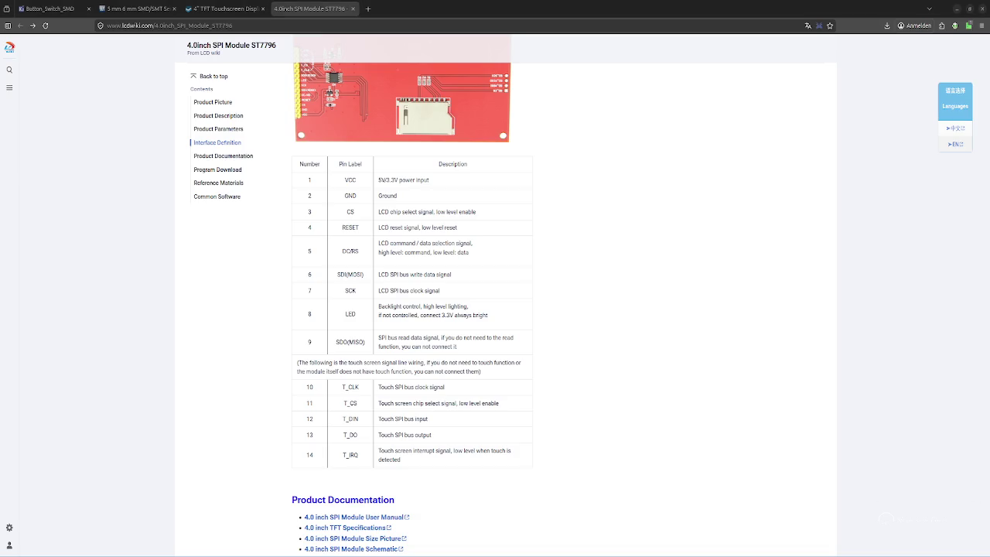
Confirm pin 3 CS and place it below GND on the ST7796 symbol
{"action": "key", "text": "alt+Tab"}
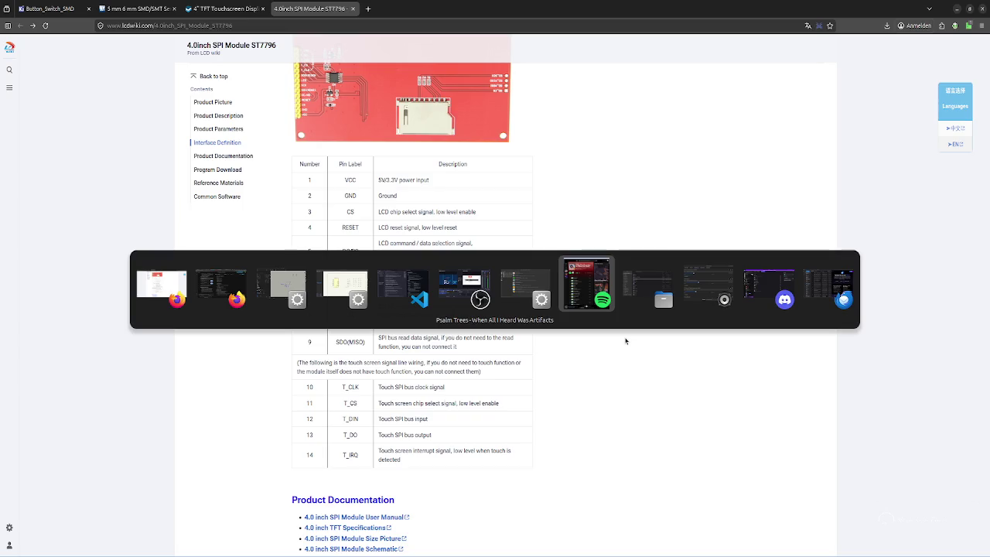
{"action": "key", "text": "alt+Tab"}
{"action": "key", "text": "alt+shift+Tab"}
{"action": "key", "text": "alt+shift+Tab"}
{"action": "key", "text": "alt+shift+Tab"}
{"action": "key", "text": "alt+shift+Tab"}
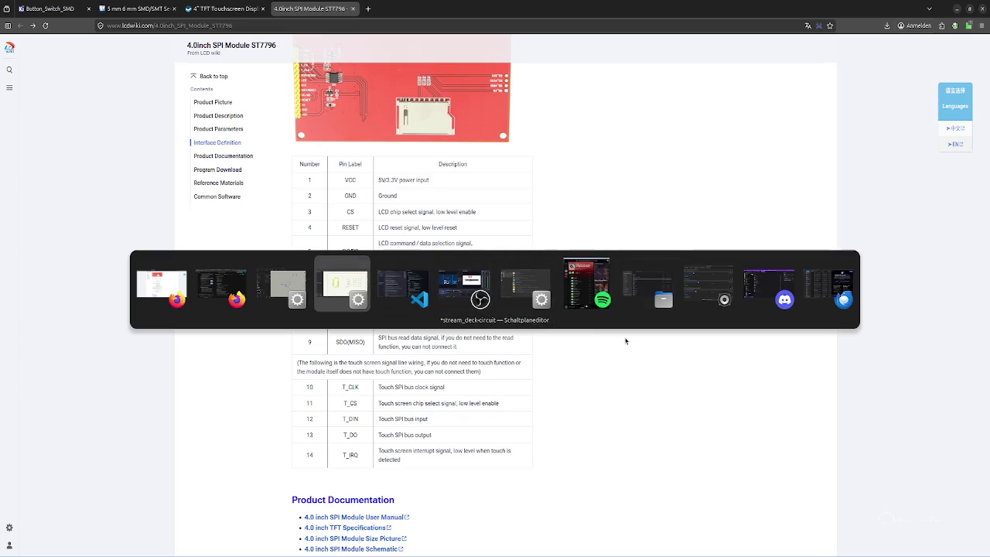
{"action": "key", "text": "alt+shift+Tab"}
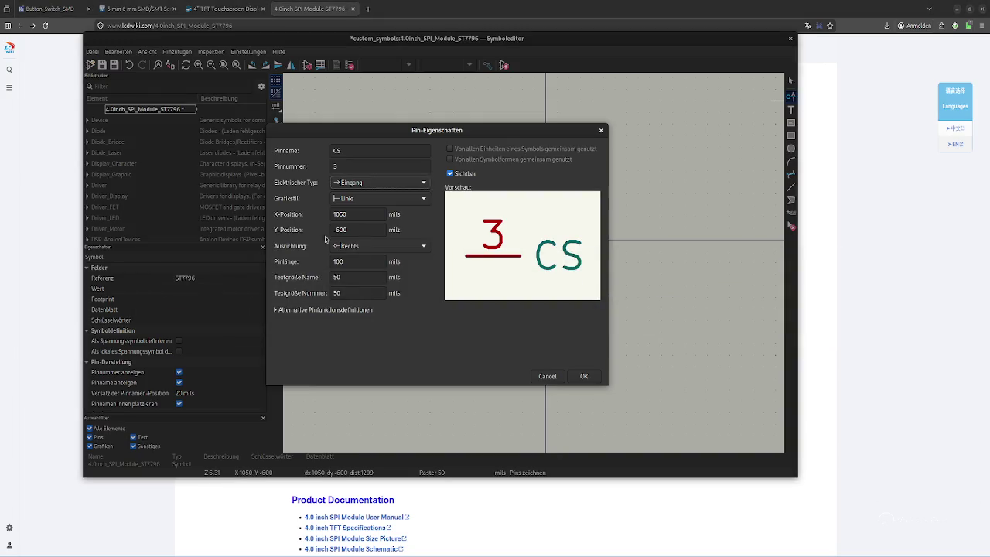
{"action": "left_click", "coordinate": [586, 376]}
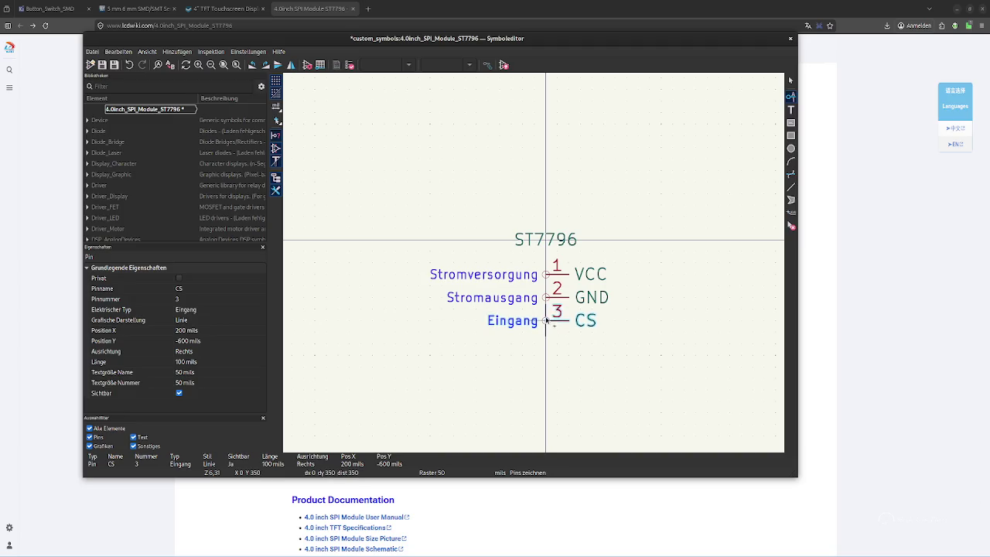
{"action": "left_click", "coordinate": [545, 320]}
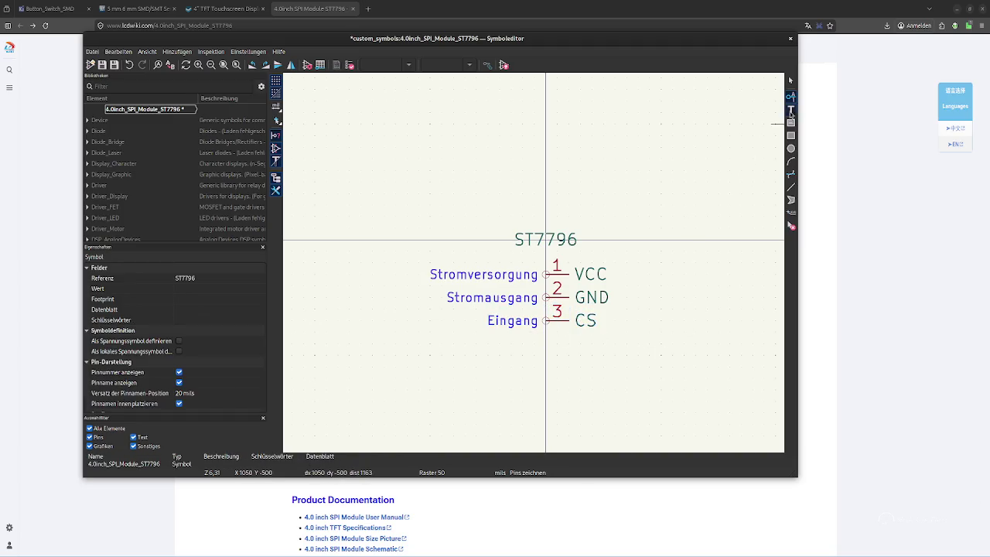
Add input pin 4 RESET below CS, copying its name from the datasheet pin table
{"action": "left_click", "coordinate": [781, 94]}
{"action": "key", "text": "alt+Tab"}
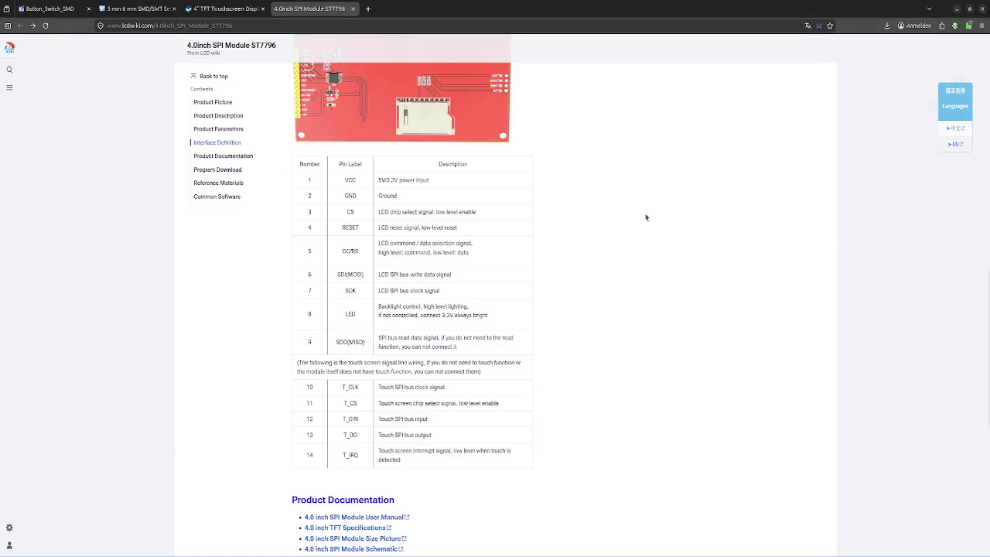
{"action": "double_click", "coordinate": [350, 227]}
{"action": "key", "text": "ctrl+c"}
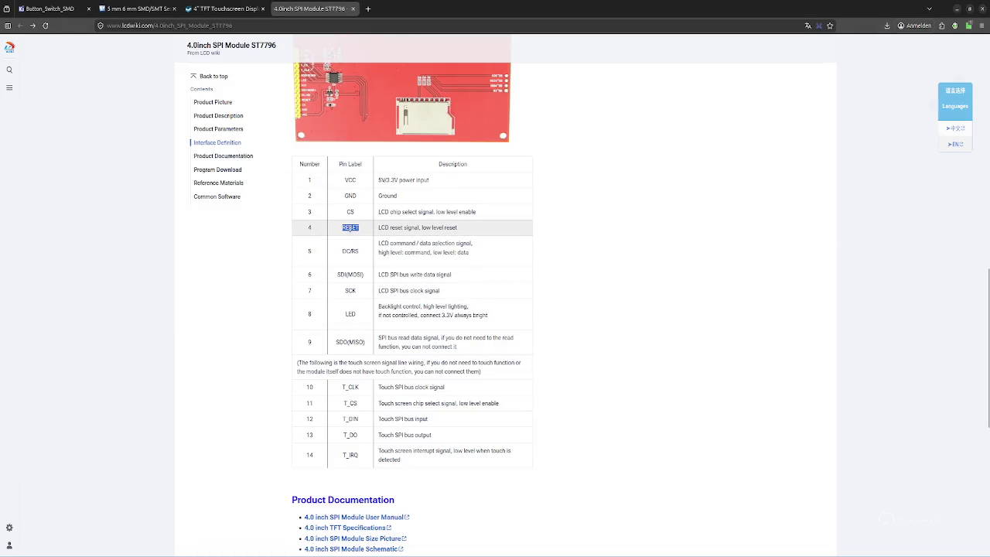
{"action": "key", "text": "alt+Tab"}
{"action": "key", "text": "ctrl+v"}
{"action": "left_click", "coordinate": [356, 166]}
{"action": "type", "text": "4"}
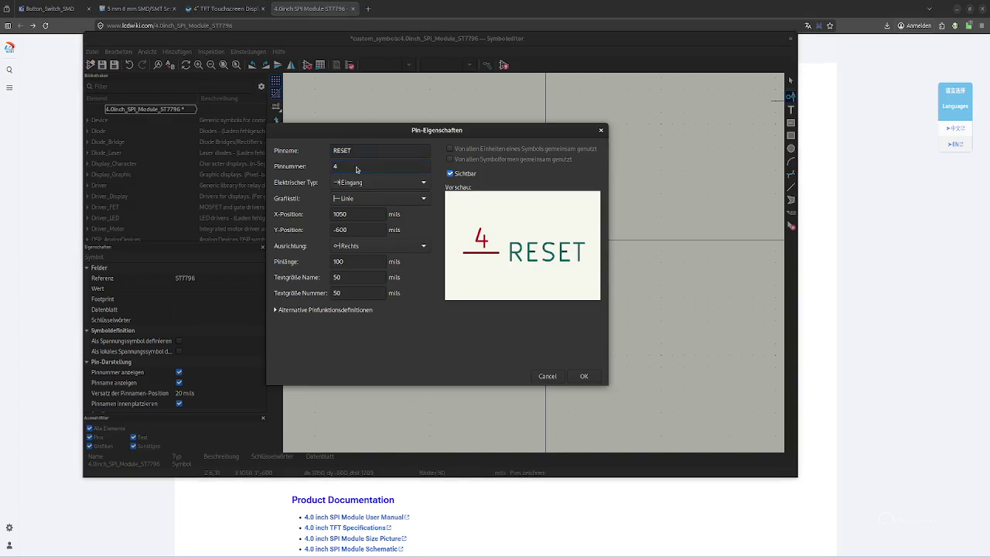
{"action": "key", "text": "alt+Tab"}
{"action": "scroll", "coordinate": [566, 286], "scroll_direction": "up", "scroll_amount": 2}
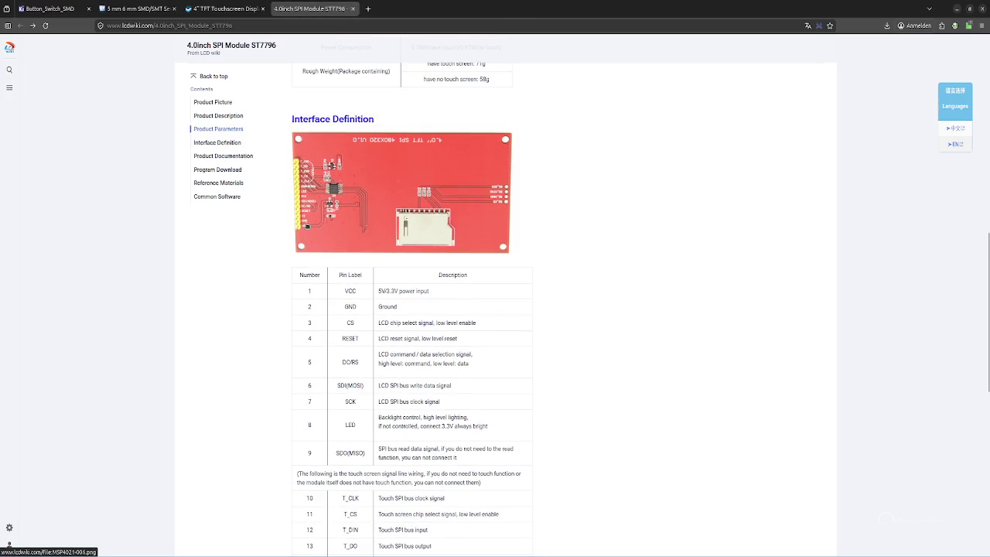
{"action": "key", "text": "alt+Tab"}
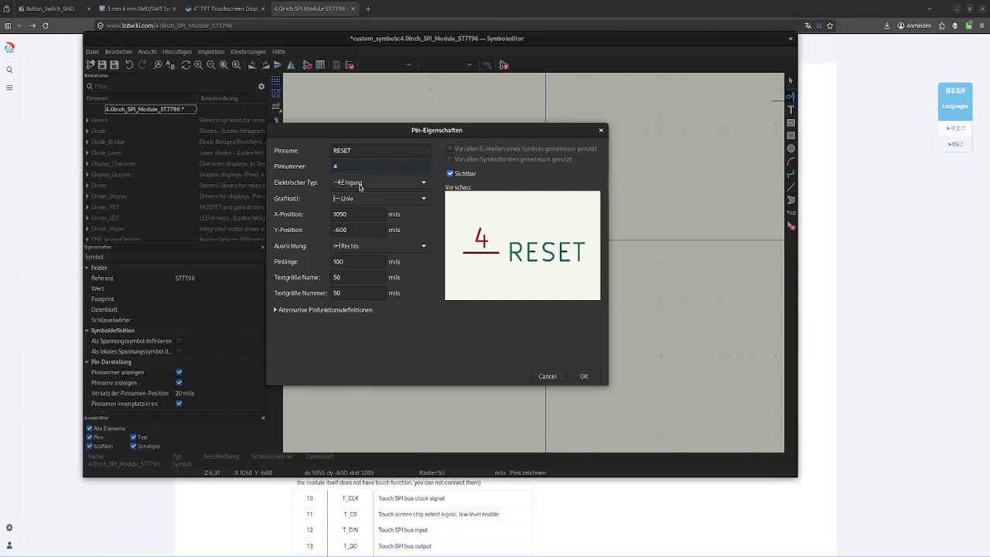
{"action": "key", "text": "Return"}
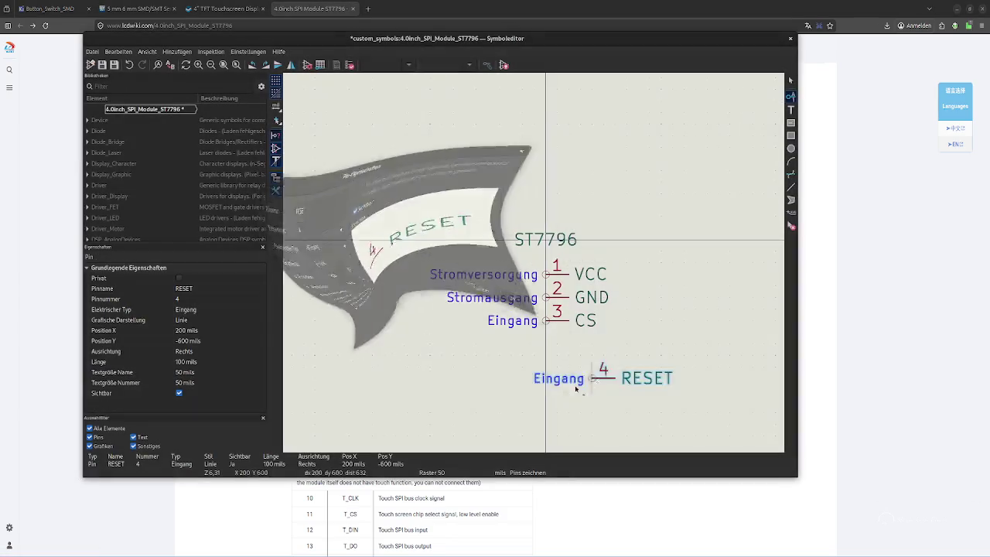
{"action": "left_click", "coordinate": [545, 348]}
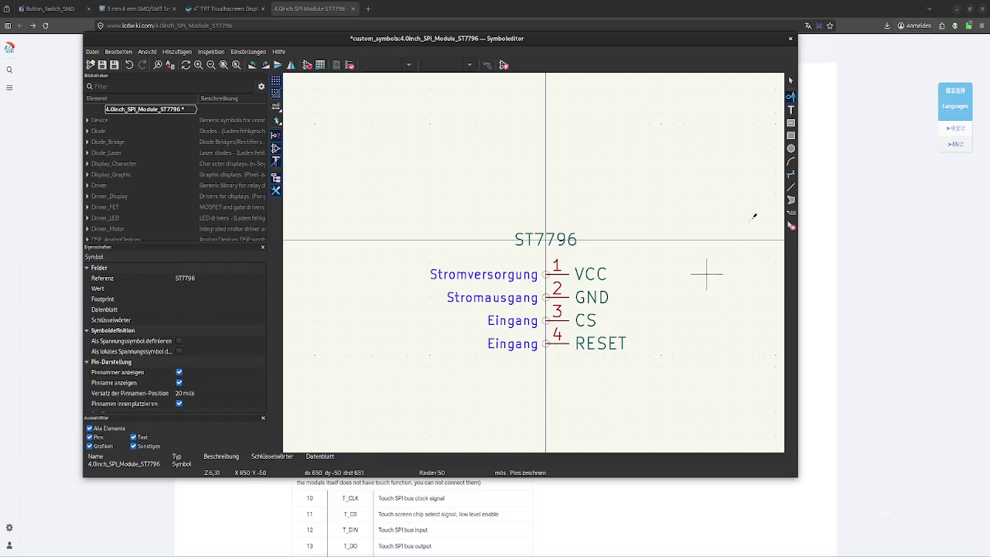
{"action": "left_click", "coordinate": [780, 88]}
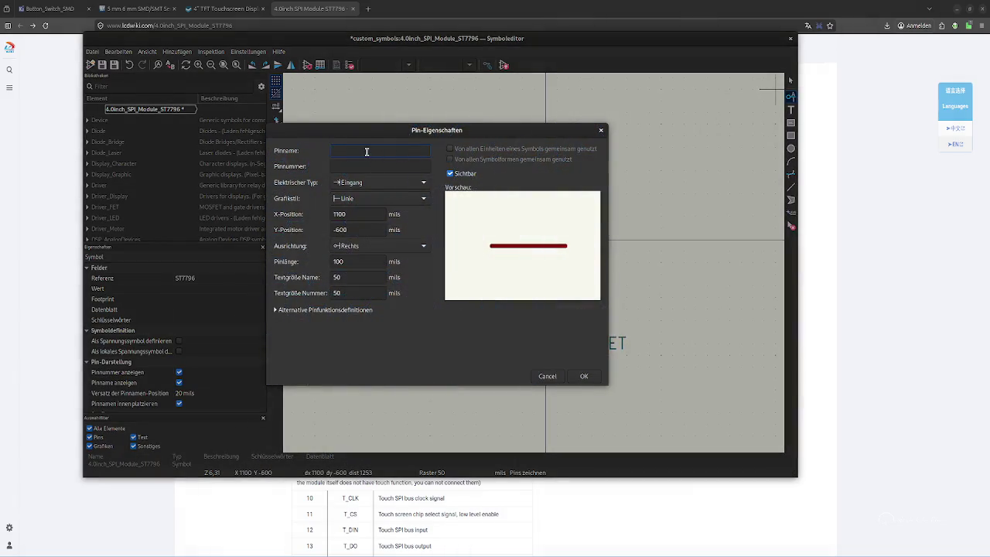
Add pin 5 DC/RS below RESET, with its name copied from the pin table
{"action": "key", "text": "alt+Tab"}
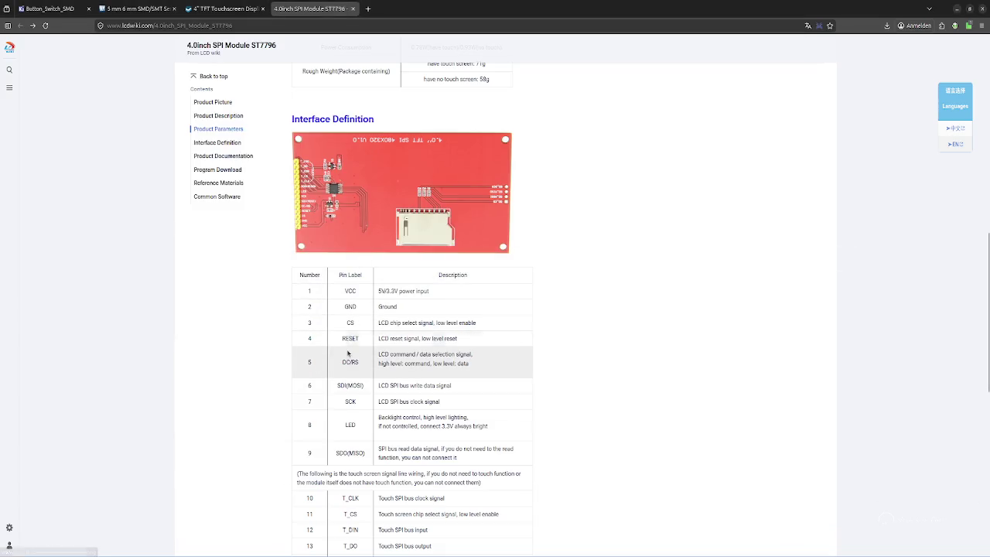
{"action": "left_click_drag", "start_coordinate": [342, 362], "coordinate": [360, 364]}
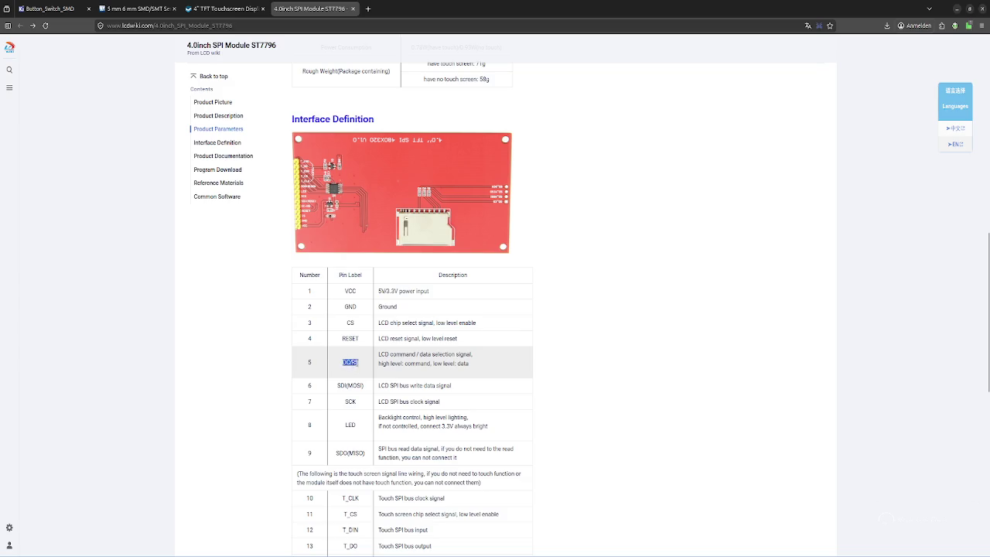
{"action": "key", "text": "ctrl+c"}
{"action": "key", "text": "alt+Tab"}
{"action": "key", "text": "ctrl+v"}
{"action": "left_click", "coordinate": [377, 167]}
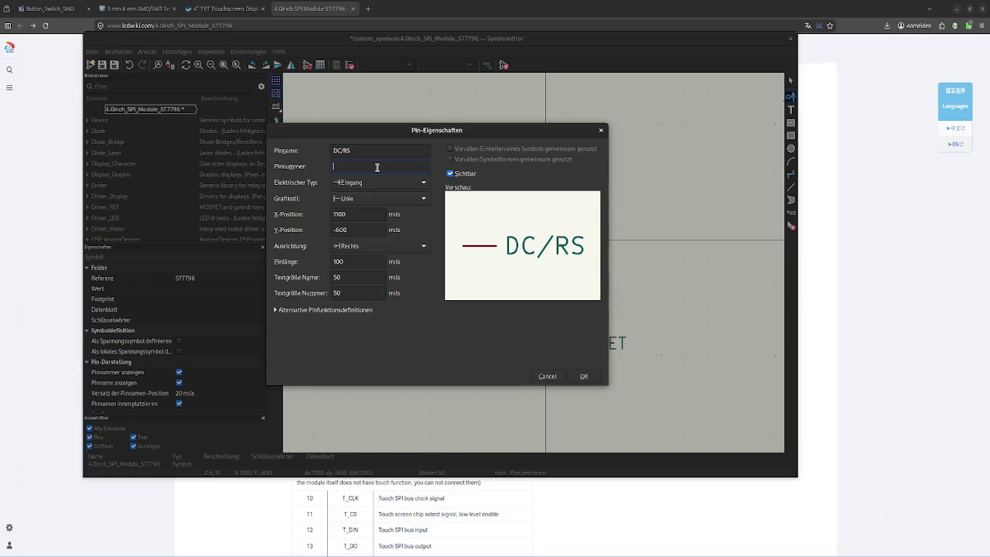
{"action": "type", "text": "5"}
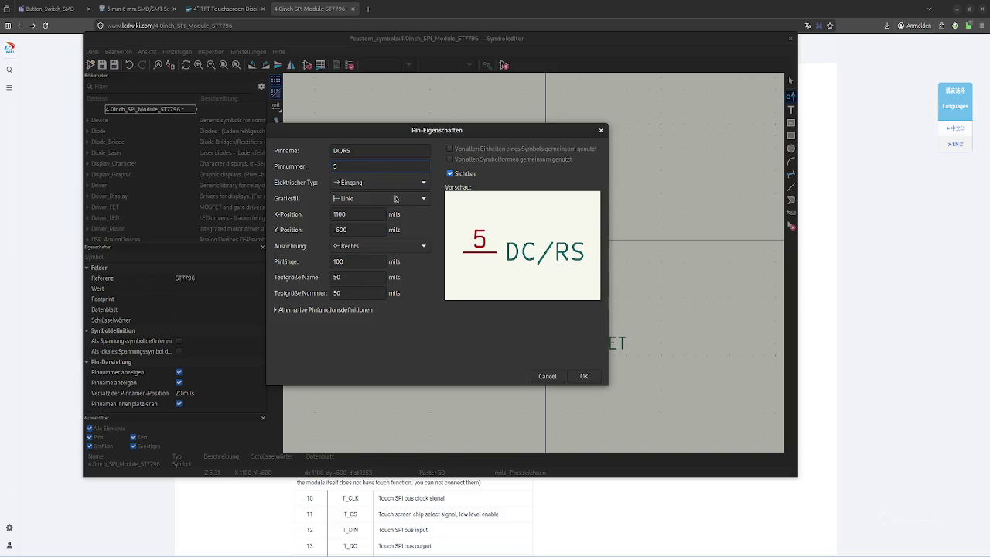
{"action": "left_click", "coordinate": [584, 376]}
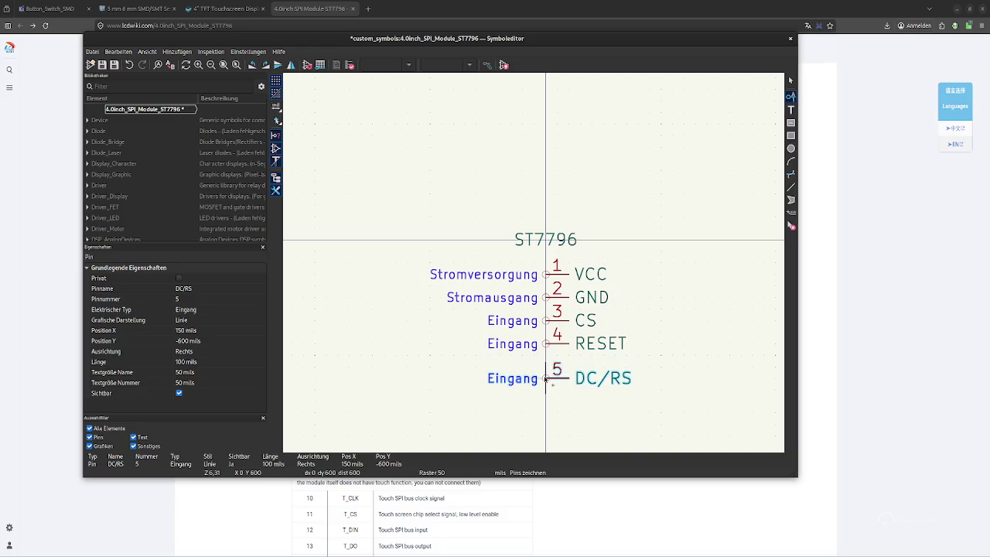
{"action": "left_click", "coordinate": [546, 368]}
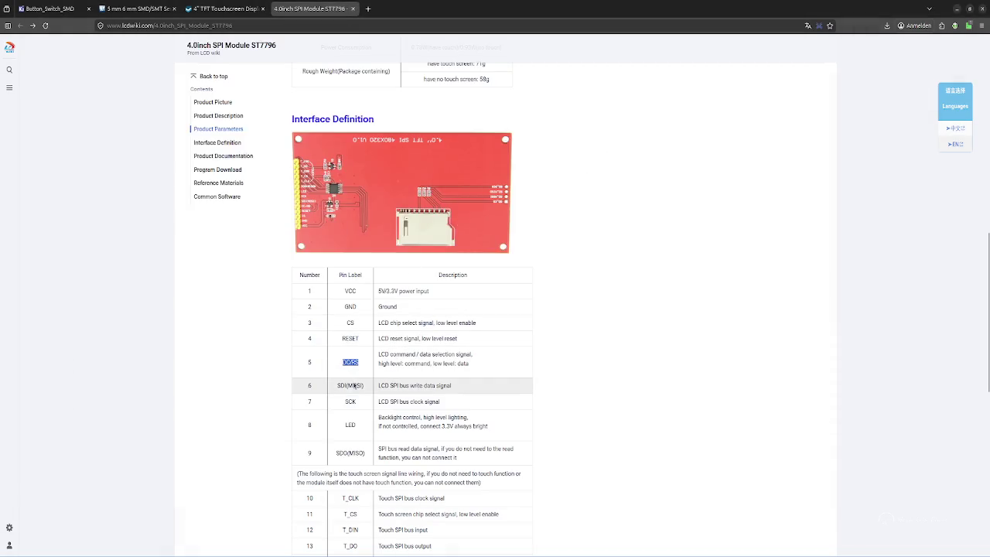
Add pin 6 SDI_(MOSI) below DC/RS
{"action": "left_click_drag", "start_coordinate": [338, 384], "coordinate": [367, 386]}
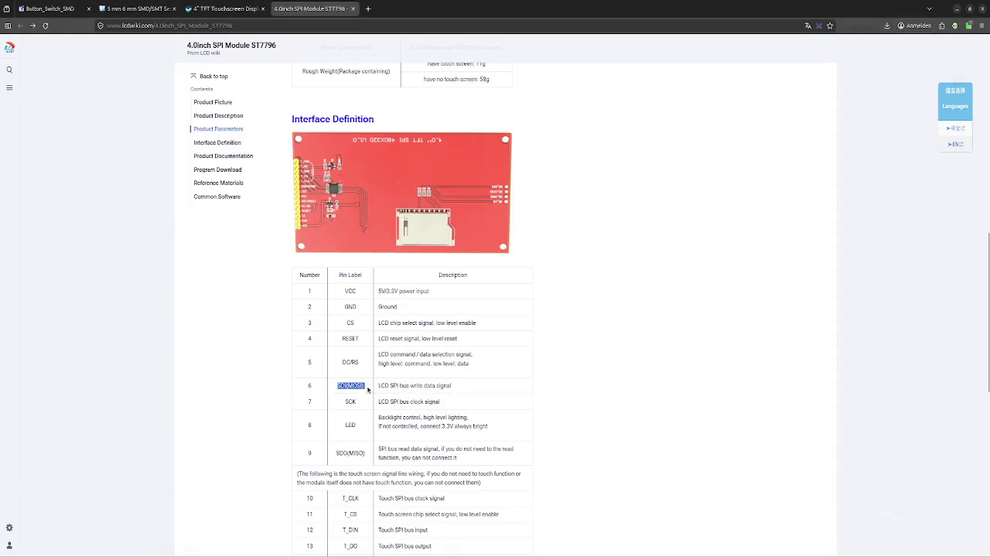
{"action": "key", "text": "ctrl+v"}
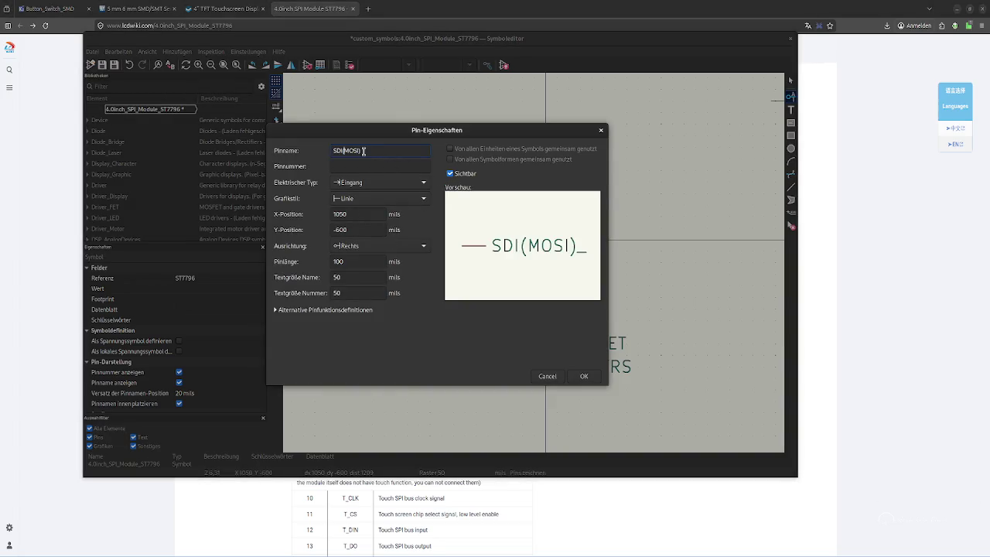
{"action": "left_click", "coordinate": [343, 151]}
{"action": "key", "text": "End"}
{"action": "key", "text": "BackSpace"}
{"action": "key", "text": "Tab"}
{"action": "type", "text": "6"}
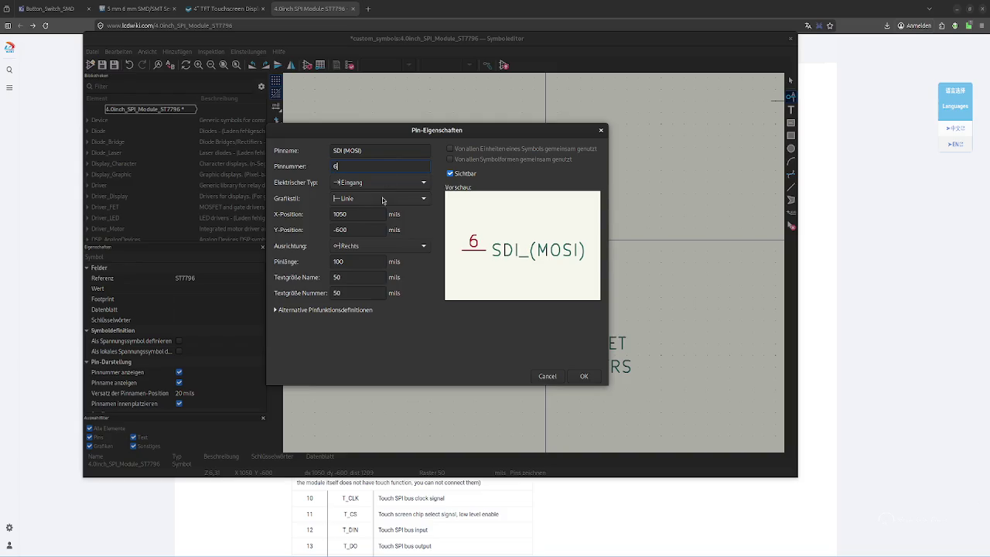
{"action": "left_click", "coordinate": [586, 379]}
{"action": "left_click", "coordinate": [546, 391]}
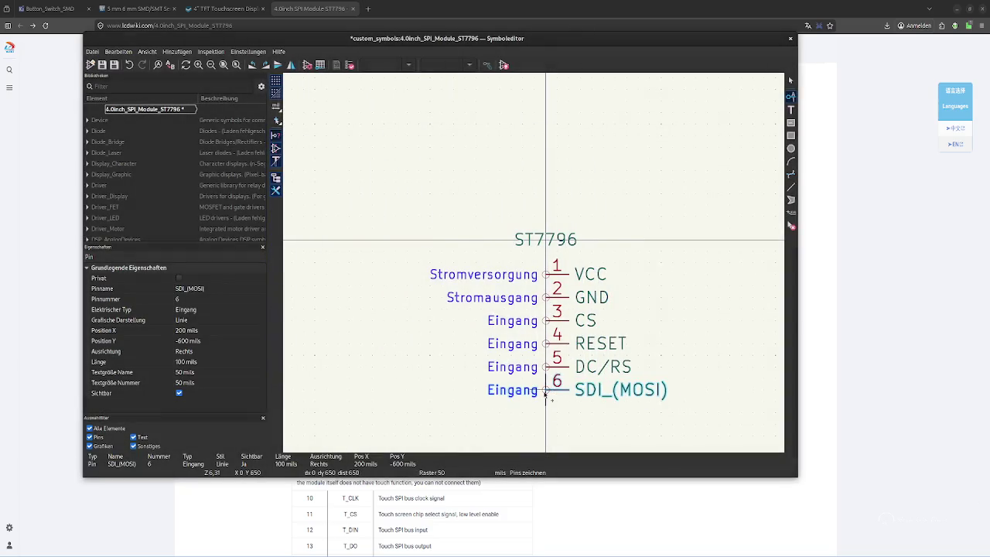
Add pin 7 SCK below SDI_(MOSI), with its name copied from the pin table
{"action": "key", "text": "Escape"}
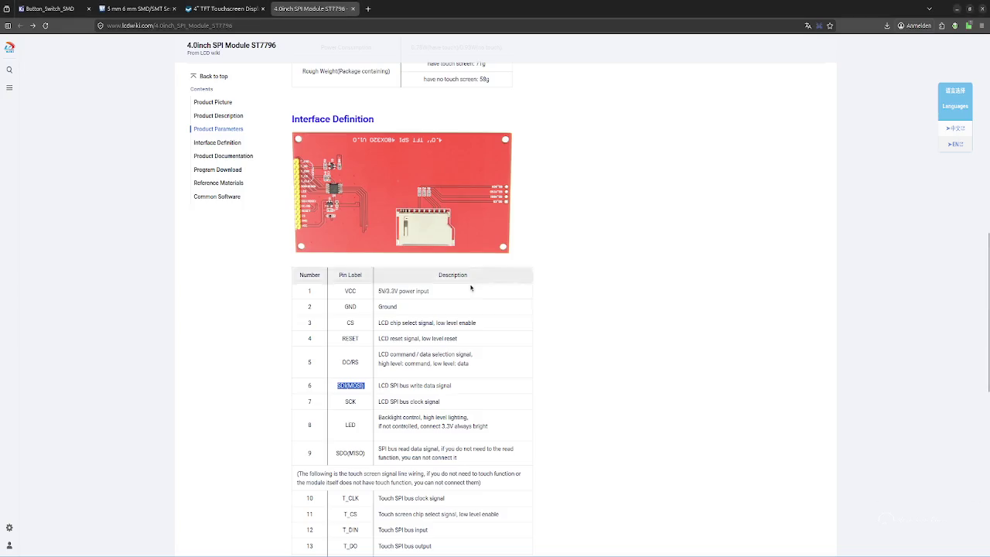
{"action": "double_click", "coordinate": [350, 402]}
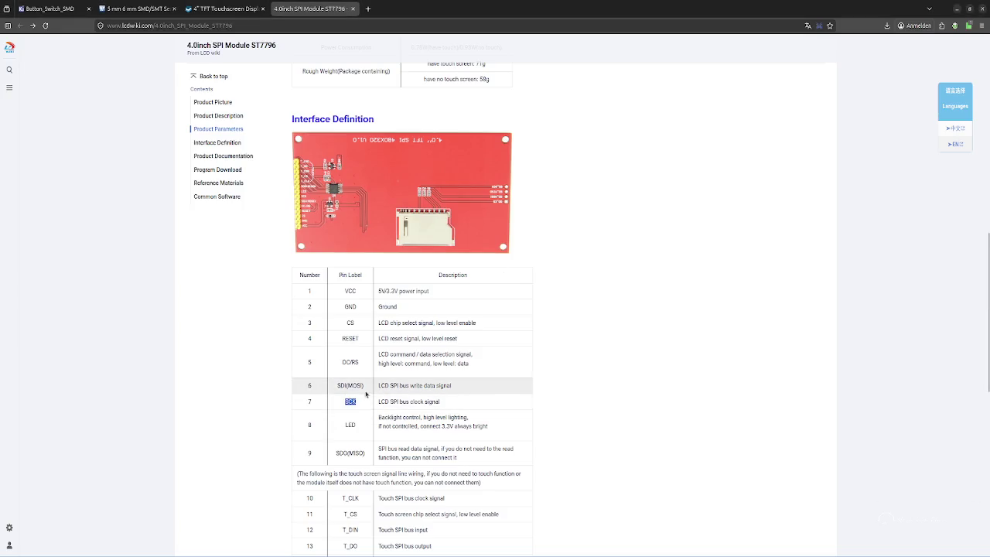
{"action": "key", "text": "ctrl+c"}
{"action": "key", "text": "alt+Tab"}
{"action": "key", "text": "ctrl+v"}
{"action": "left_click", "coordinate": [370, 166]}
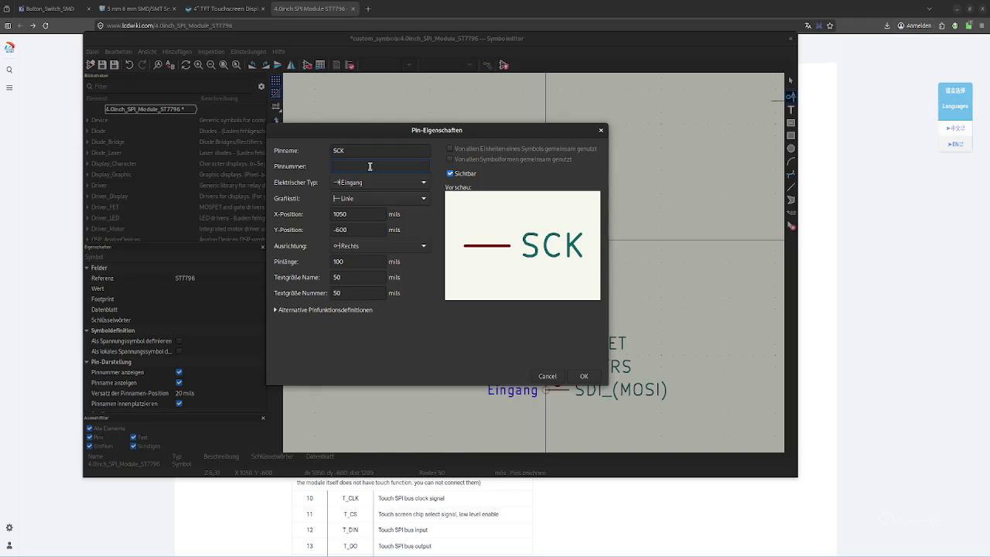
{"action": "type", "text": "7"}
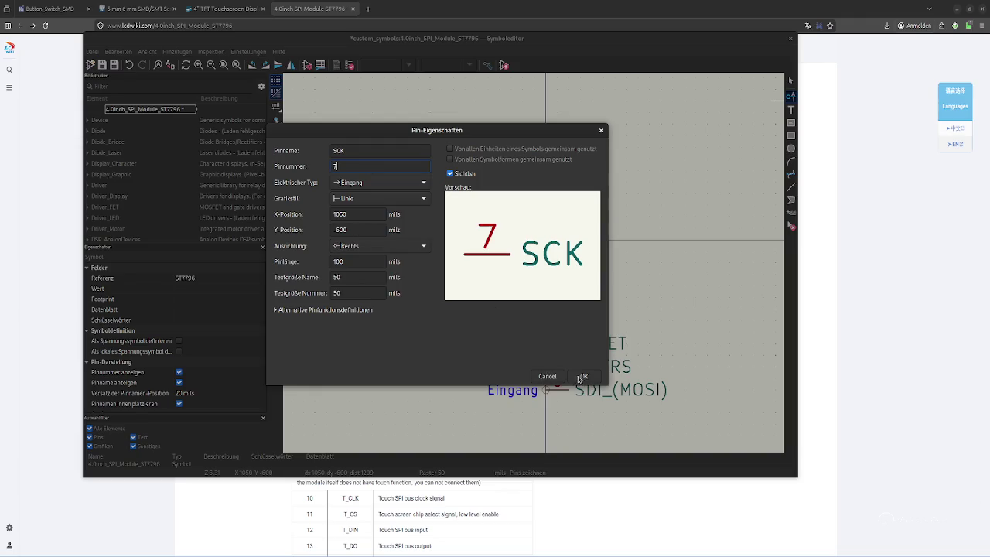
{"action": "left_click", "coordinate": [582, 378]}
{"action": "left_click", "coordinate": [547, 415]}
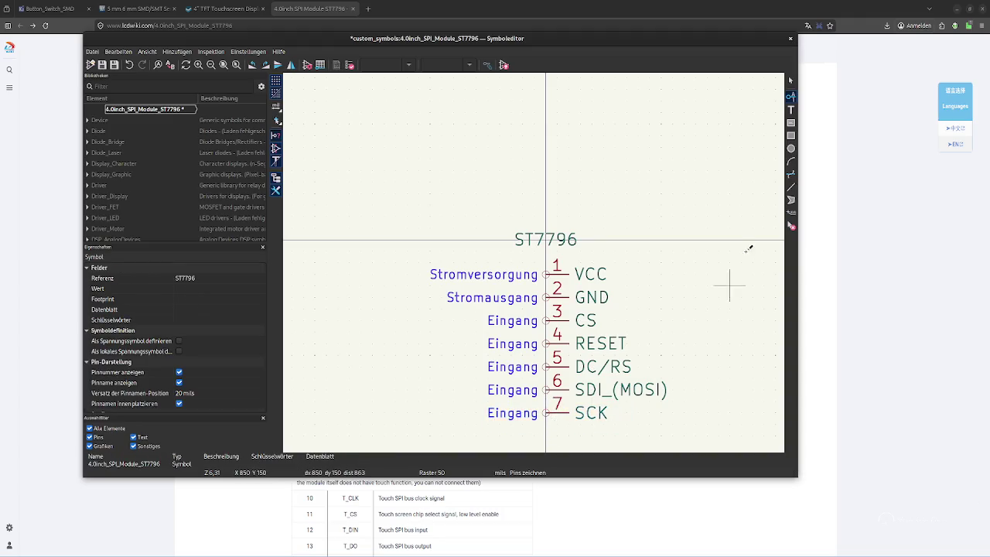
Add pin 8 LED_(BL) just below SCK
{"action": "left_click", "coordinate": [526, 154]}
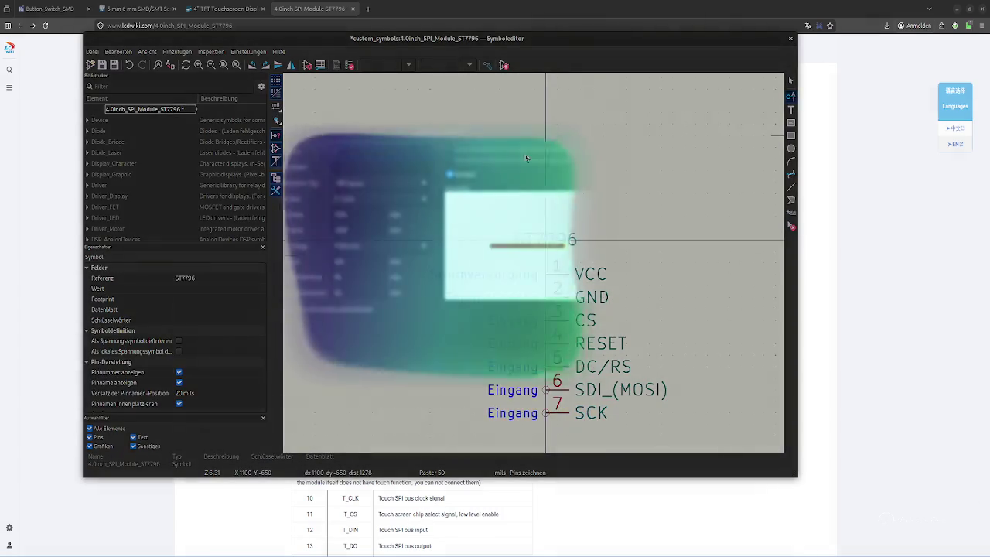
{"action": "key", "text": "alt+Tab"}
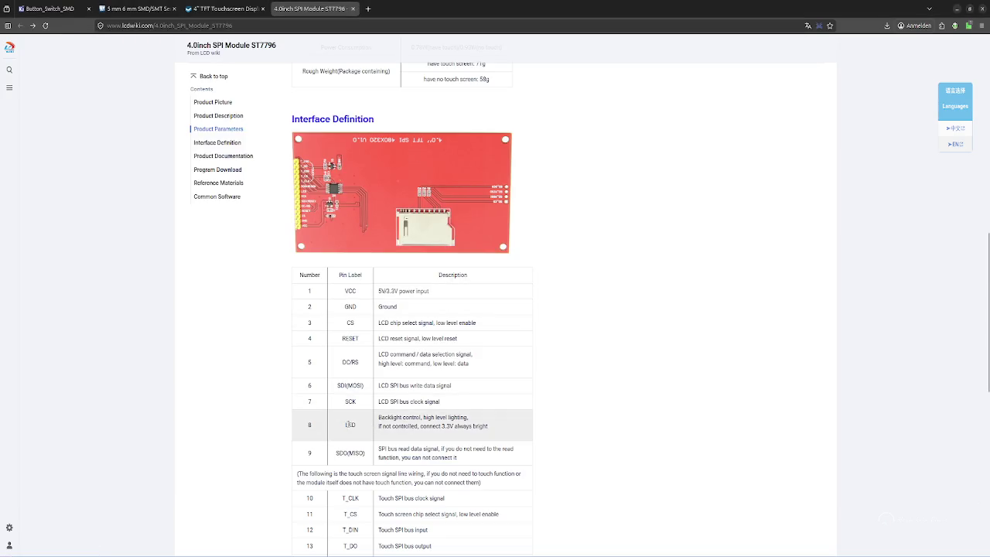
{"action": "key", "text": "alt+Tab"}
{"action": "key", "text": "ctrl+v"}
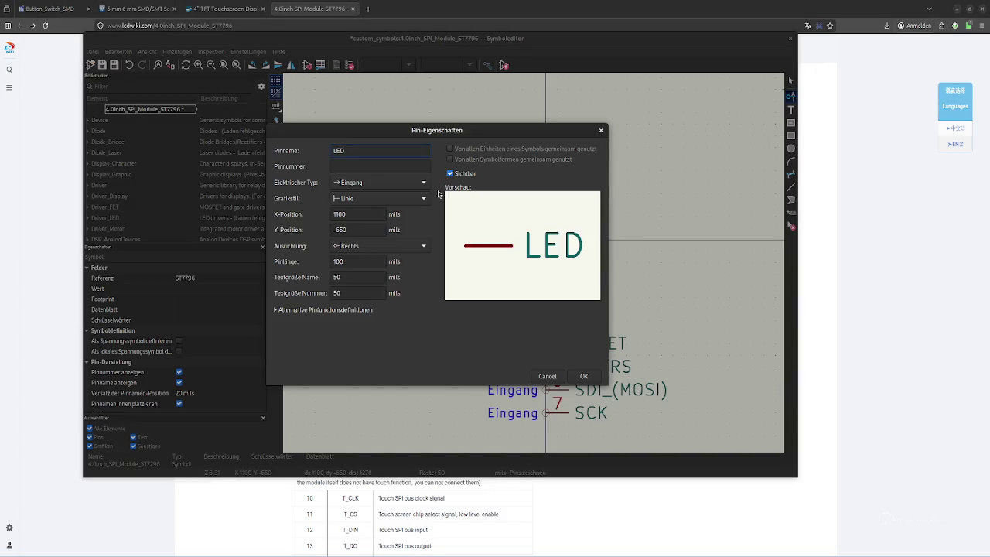
{"action": "type", "text": "_)"}
{"action": "key", "text": "BackSpace"}
{"action": "type", "text": "(BL)"}
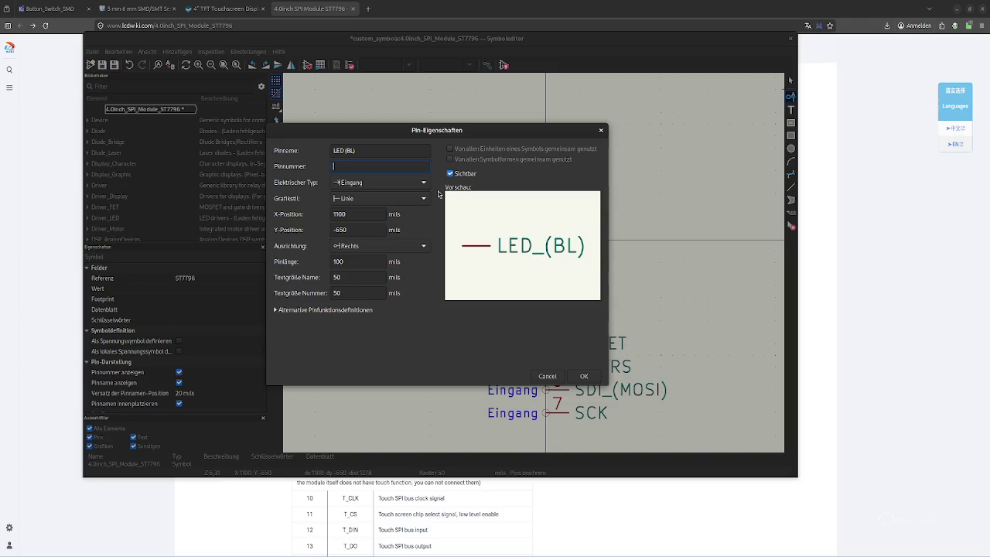
{"action": "type", "text": "8"}
{"action": "left_click", "coordinate": [586, 376]}
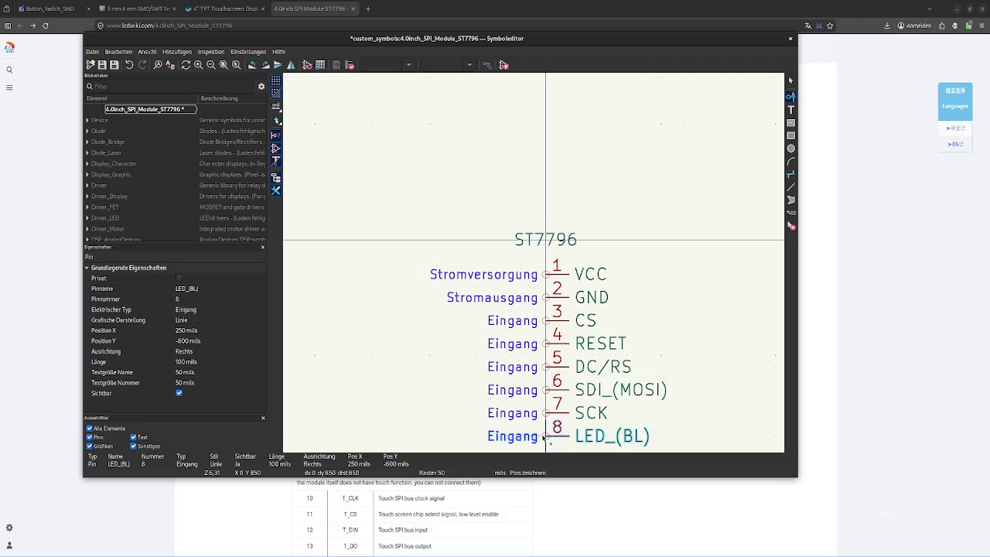
{"action": "left_click", "coordinate": [545, 439]}
{"action": "scroll", "coordinate": [696, 364], "scroll_direction": "down", "scroll_amount": 1}
{"action": "scroll", "coordinate": [533, 261], "scroll_direction": "up", "scroll_amount": 1}
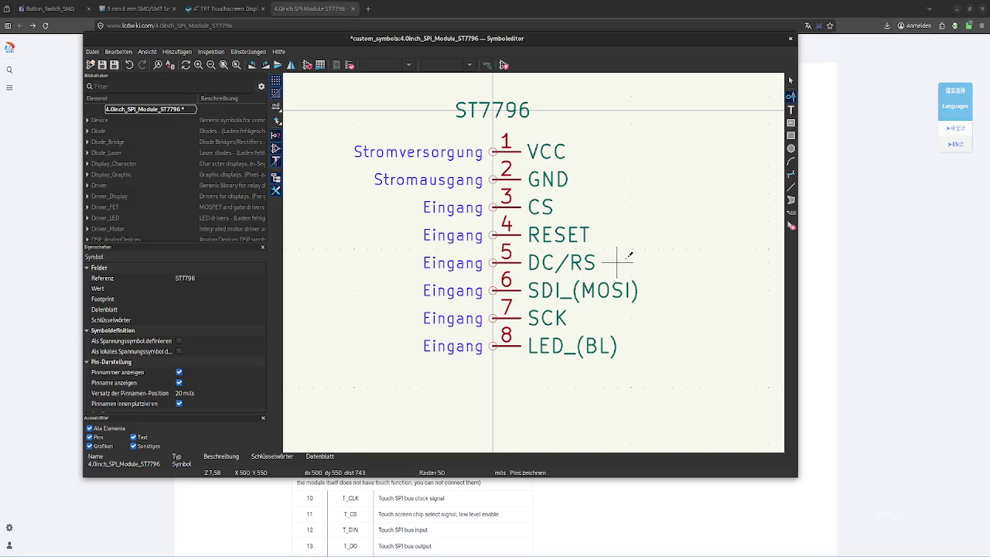
Start a ninth pin and select the SDO(MISO) label in row 9 of the pin table
{"action": "left_click", "coordinate": [782, 81]}
{"action": "key", "text": "alt+Tab"}
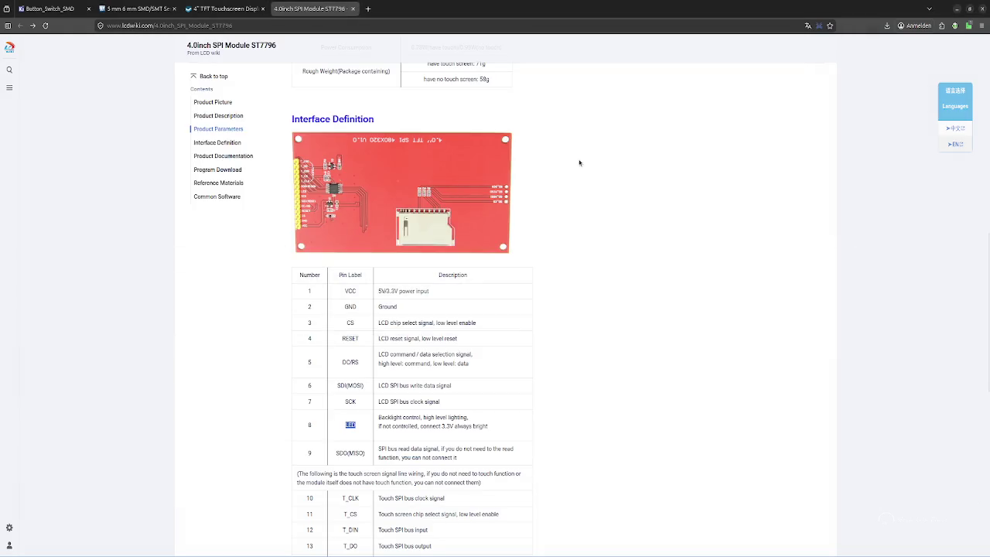
{"action": "left_click", "coordinate": [378, 403]}
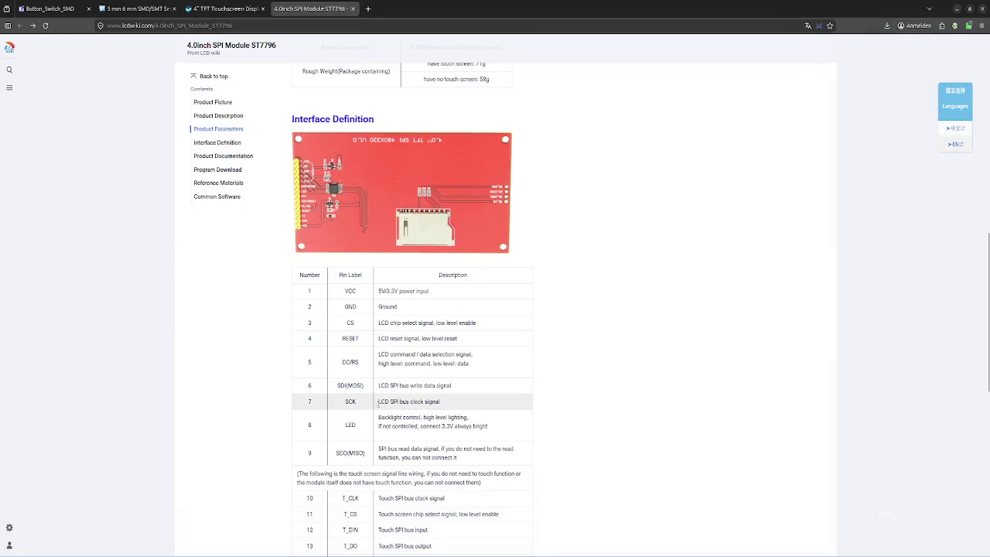
{"action": "double_click", "coordinate": [433, 402]}
{"action": "double_click", "coordinate": [418, 401]}
{"action": "double_click", "coordinate": [433, 401]}
{"action": "left_click", "coordinate": [398, 401]}
{"action": "left_click", "coordinate": [367, 457]}
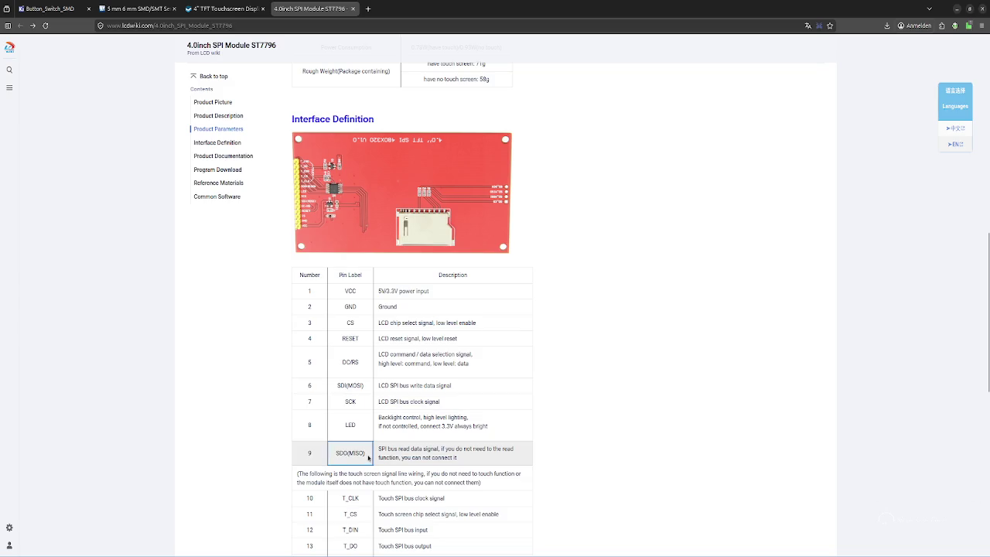
{"action": "left_click_drag", "start_coordinate": [335, 452], "coordinate": [366, 455]}
{"action": "key", "text": "alt+Tab"}
Name pin 9 SDO_(MISO), keep it an input, and place it below LED_(BL)
{"action": "key", "text": "ctrl+v"}
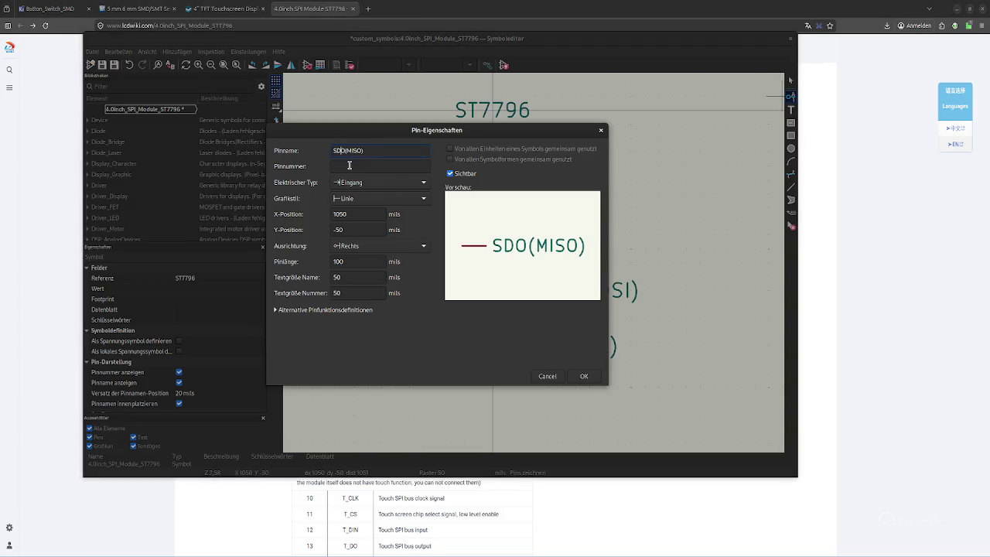
{"action": "type", "text": "_"}
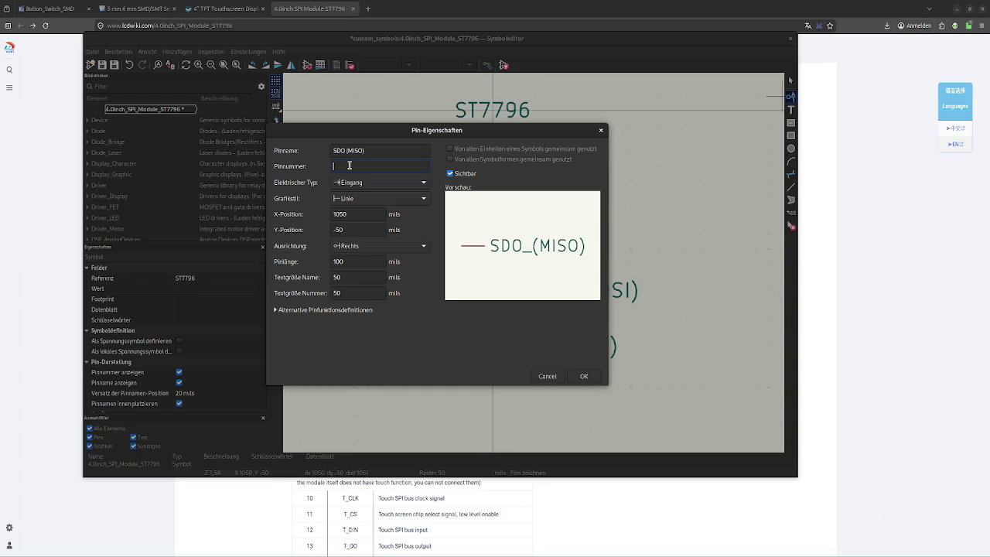
{"action": "type", "text": "9"}
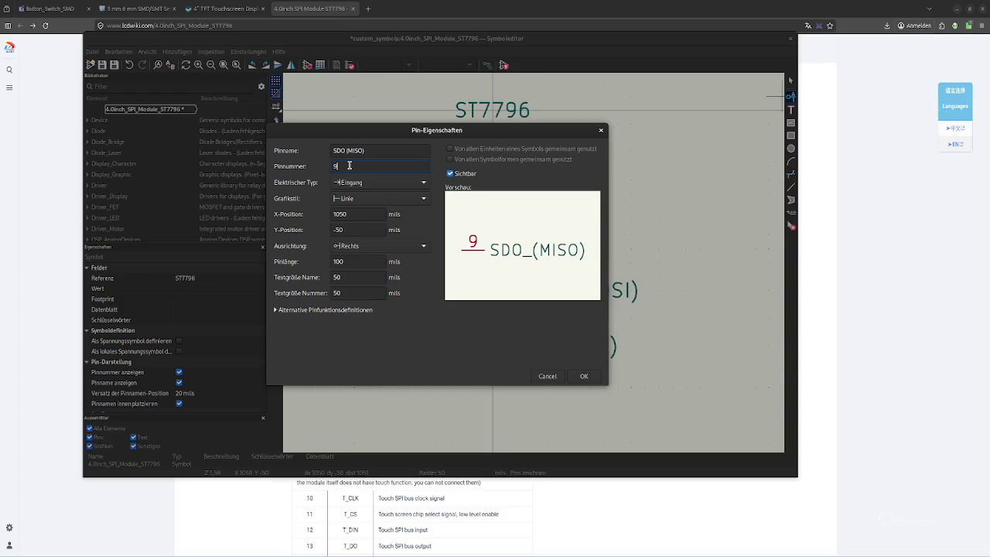
{"action": "left_click", "coordinate": [384, 185]}
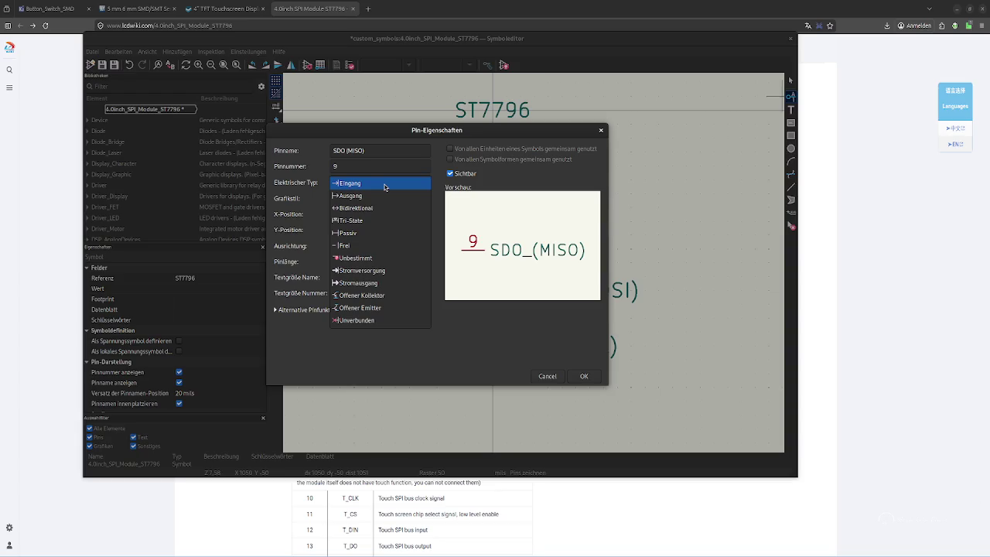
{"action": "left_click", "coordinate": [489, 356]}
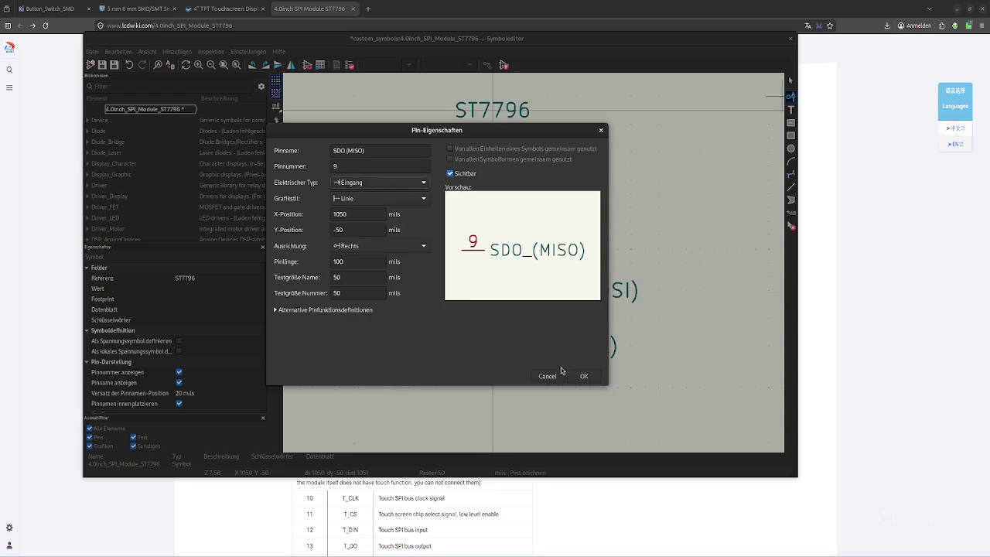
{"action": "left_click", "coordinate": [581, 376]}
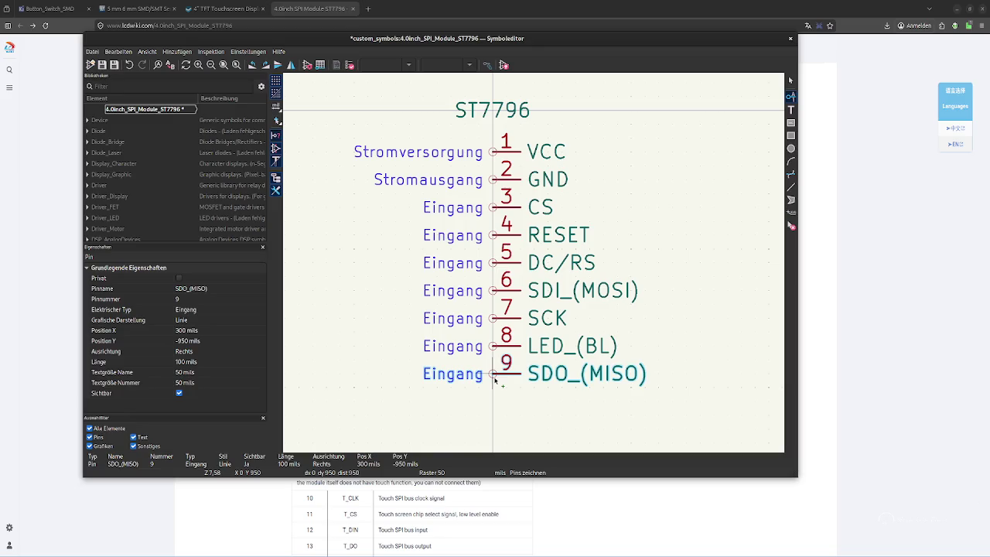
{"action": "left_click", "coordinate": [495, 379]}
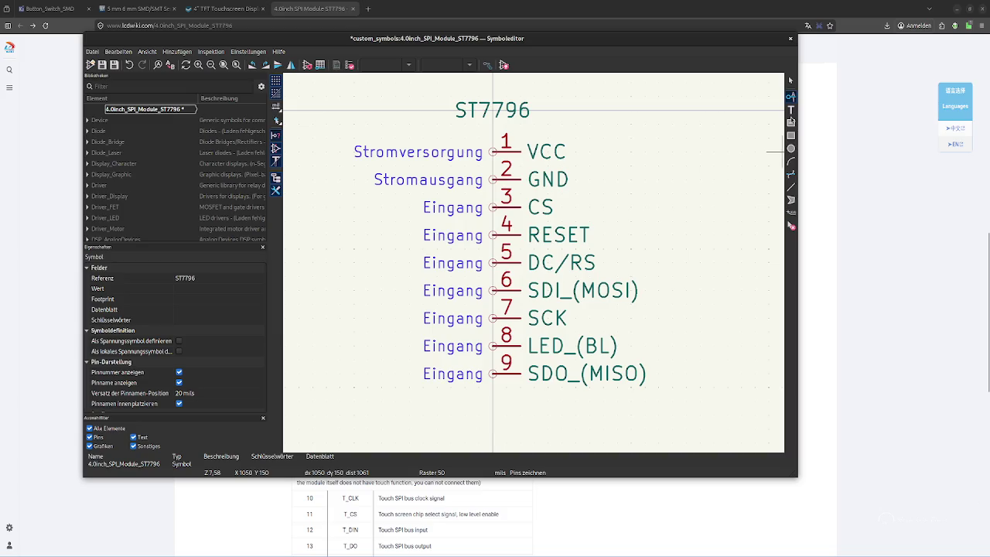
Try several rectangle outlines around the nine pins, cancelling the misplaced ones
{"action": "left_click", "coordinate": [792, 137]}
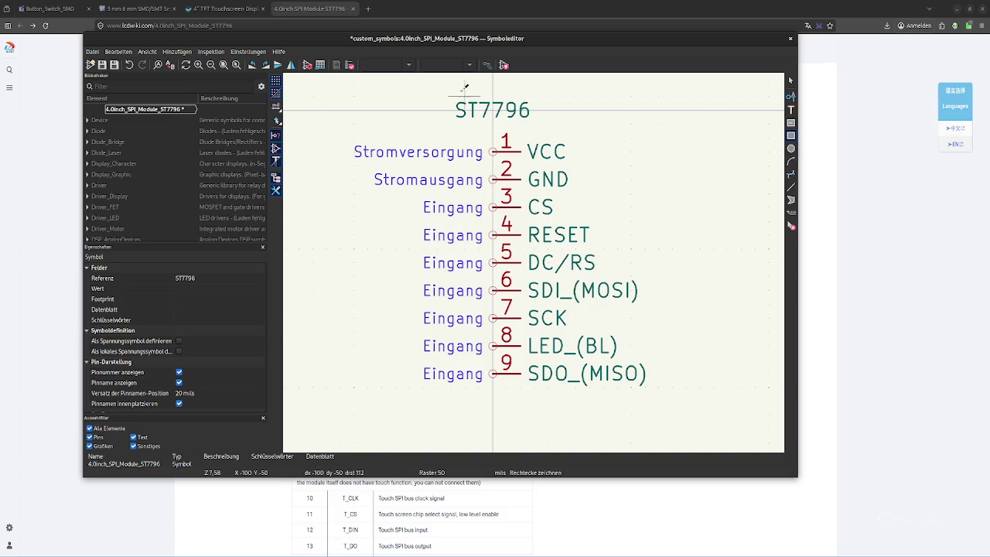
{"action": "left_click", "coordinate": [486, 129]}
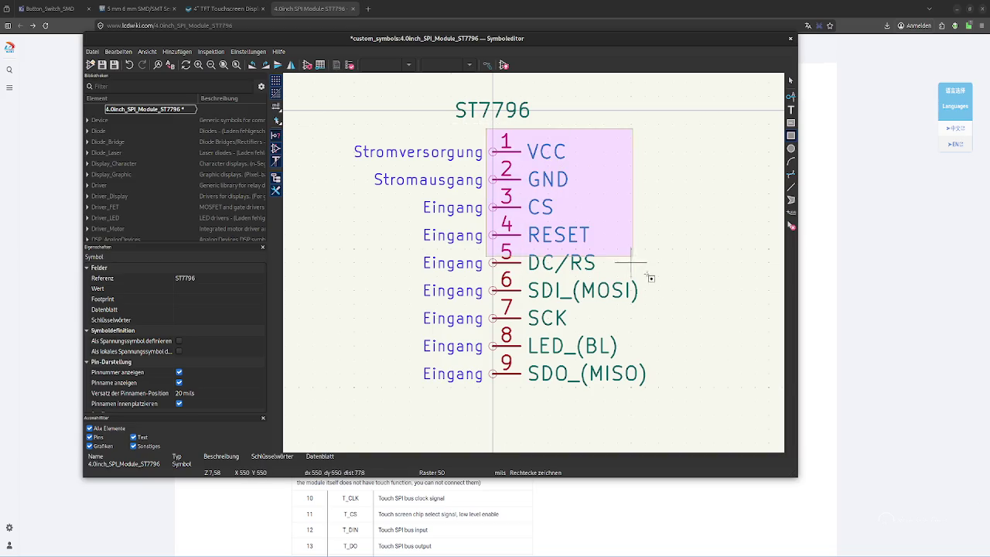
{"action": "left_click_drag", "start_coordinate": [631, 263], "coordinate": [673, 411]}
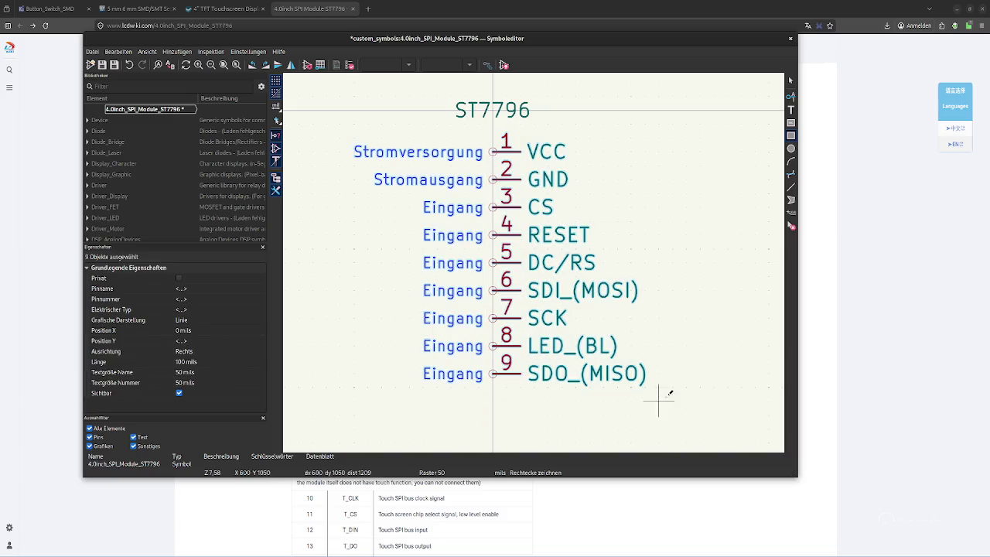
{"action": "left_click", "coordinate": [672, 402]}
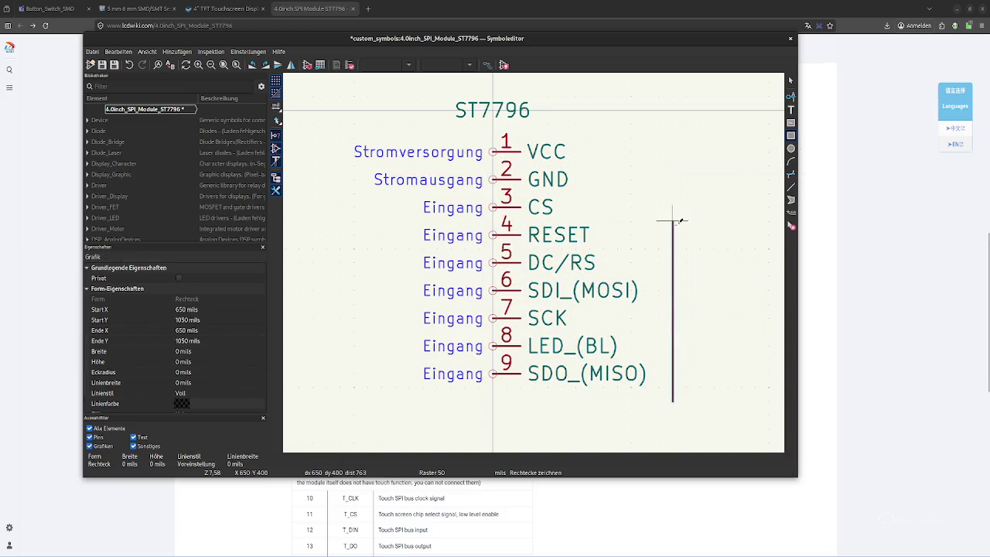
{"action": "left_click", "coordinate": [673, 165]}
{"action": "key", "text": "Escape"}
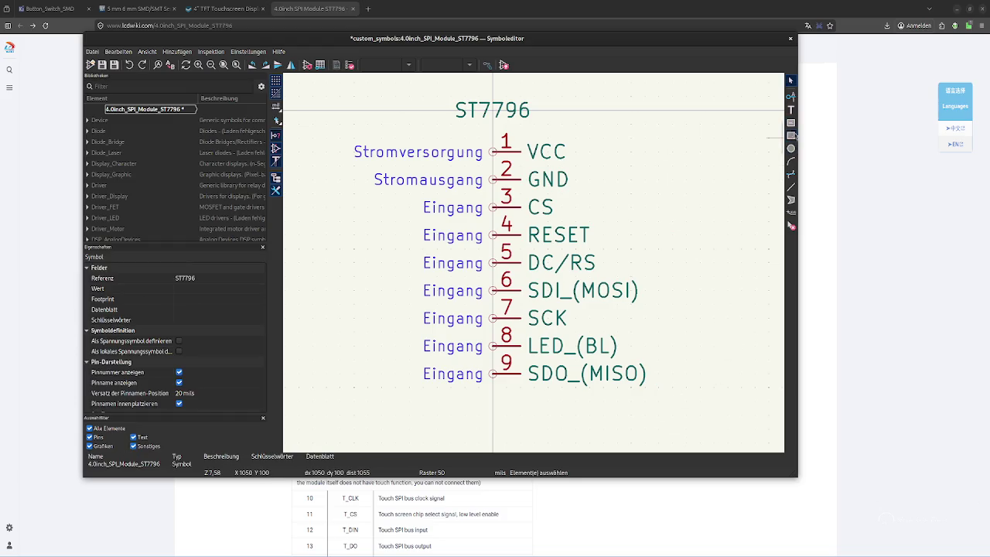
{"action": "left_click", "coordinate": [791, 136]}
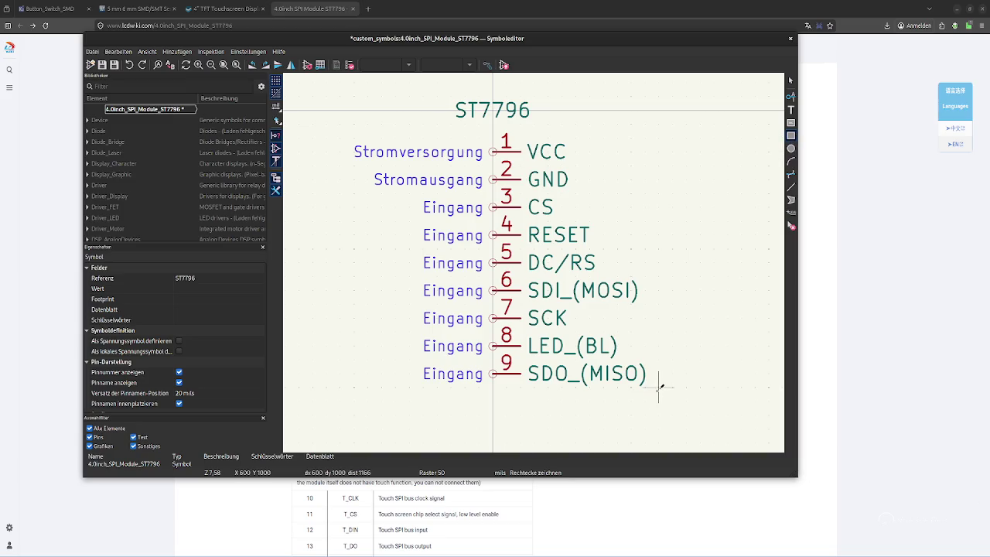
{"action": "left_click", "coordinate": [659, 387]}
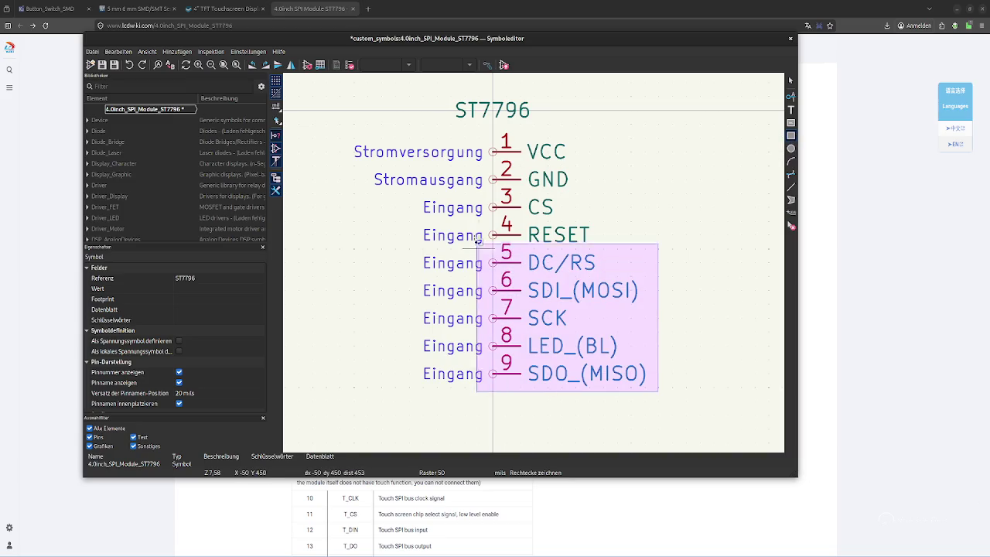
{"action": "left_click", "coordinate": [486, 124]}
{"action": "key", "text": "Escape"}
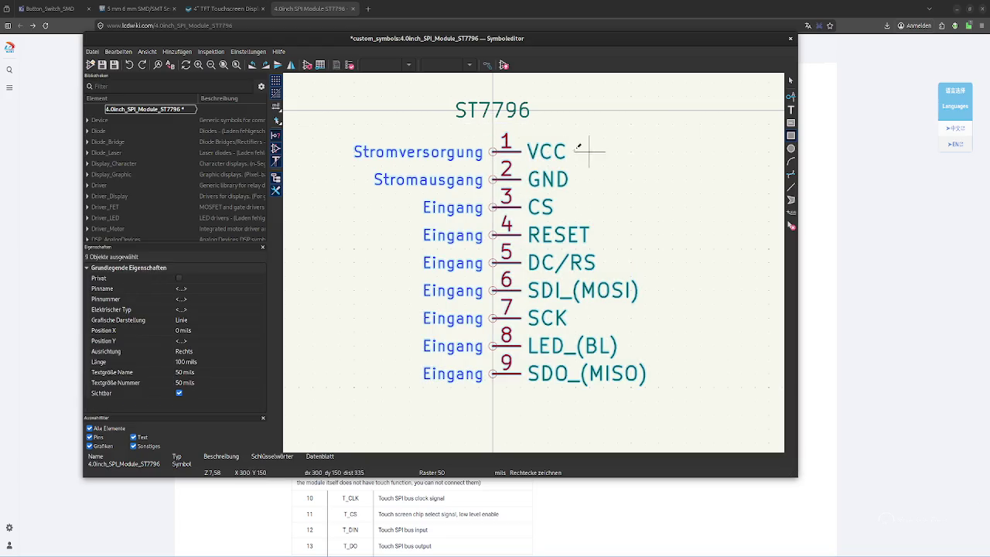
{"action": "left_click", "coordinate": [415, 96]}
{"action": "left_click", "coordinate": [695, 398]}
{"action": "left_click", "coordinate": [694, 398]}
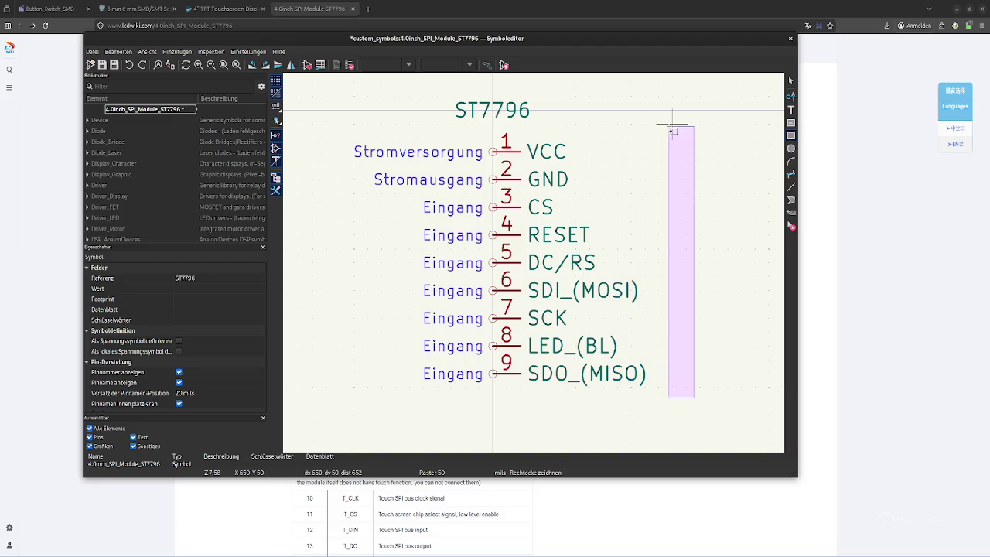
{"action": "key", "text": "Escape"}
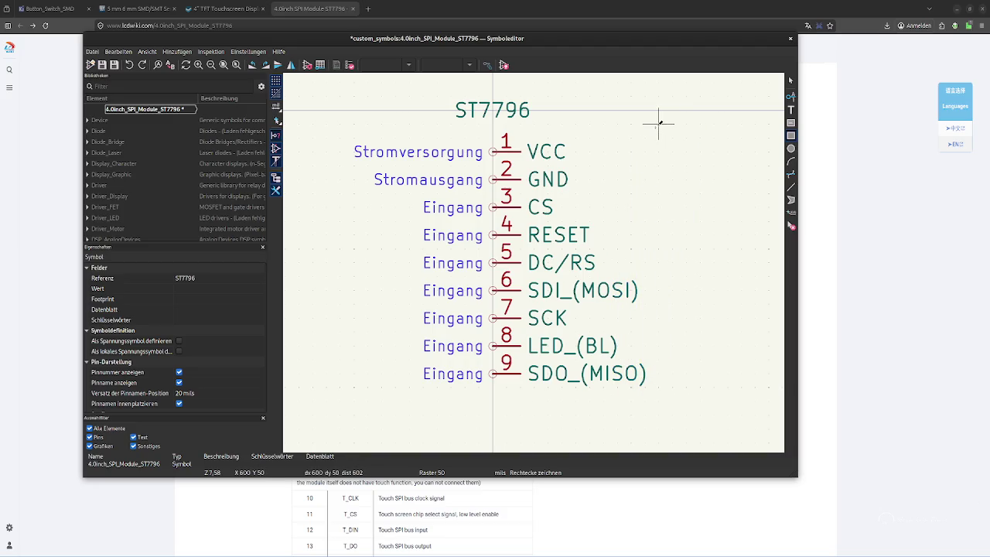
Adjust the view and begin the body rectangle just below pin 9
{"action": "scroll", "coordinate": [673, 134], "scroll_direction": "up", "scroll_amount": 1}
{"action": "middle_click_drag", "start_coordinate": [673, 133], "coordinate": [667, 136]}
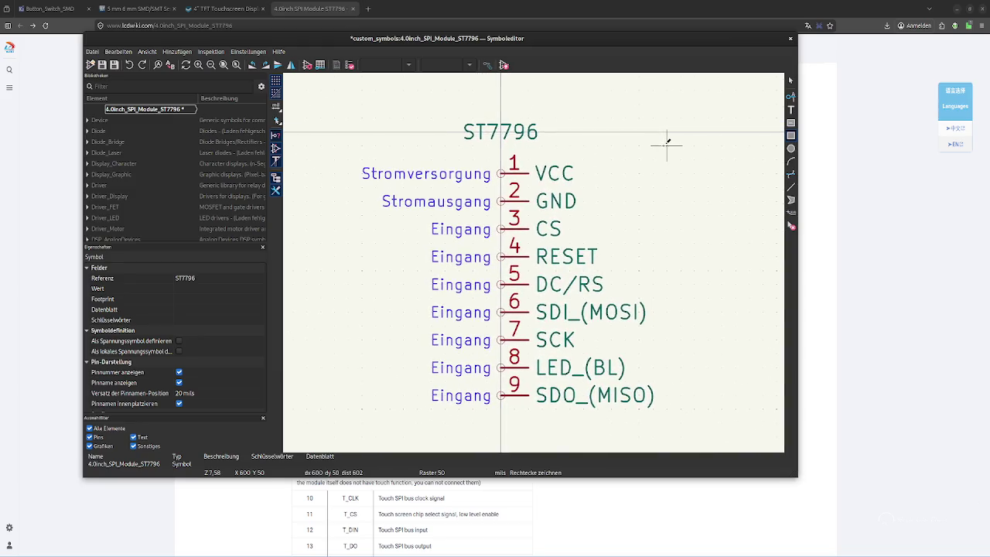
{"action": "left_click", "coordinate": [694, 189]}
{"action": "right_click", "coordinate": [700, 226]}
{"action": "key", "text": "Escape"}
{"action": "key", "text": "Escape"}
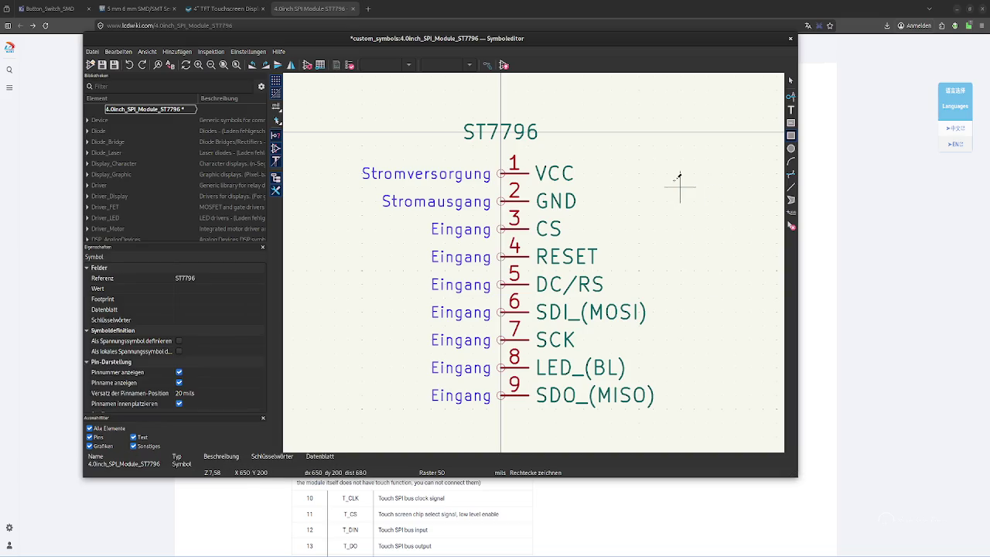
{"action": "left_click", "coordinate": [681, 410]}
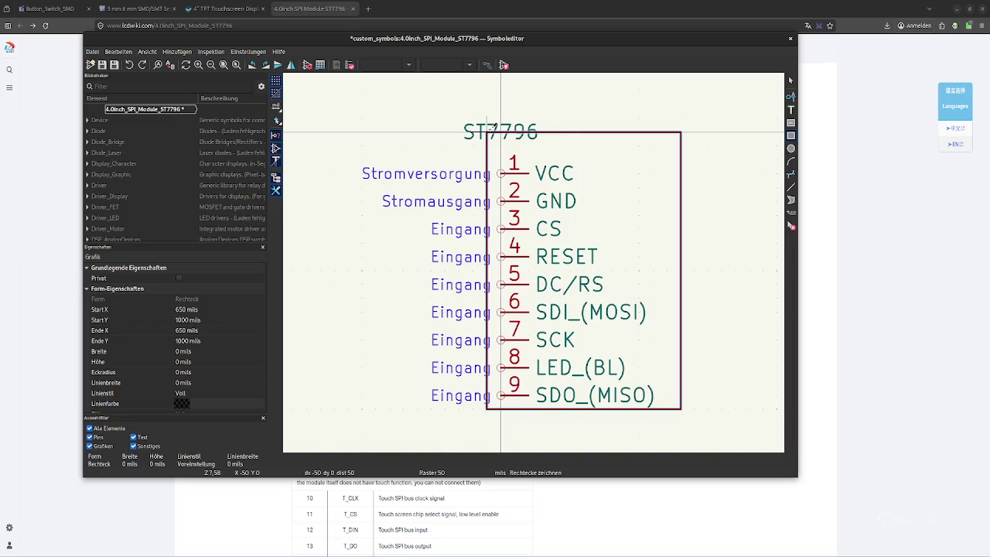
{"action": "right_click", "coordinate": [489, 129]}
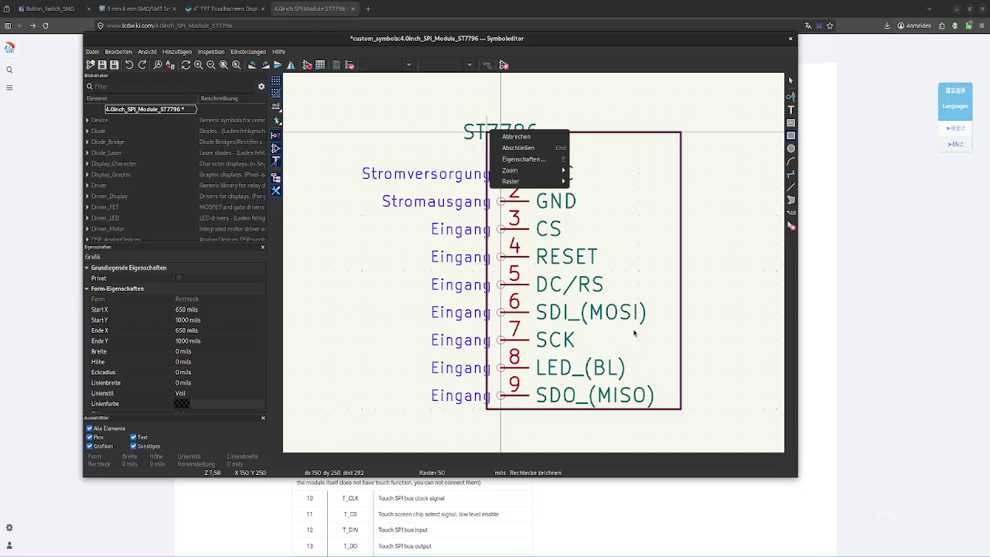
{"action": "key", "text": "Escape"}
{"action": "right_click", "coordinate": [681, 410]}
{"action": "key", "text": "Escape"}
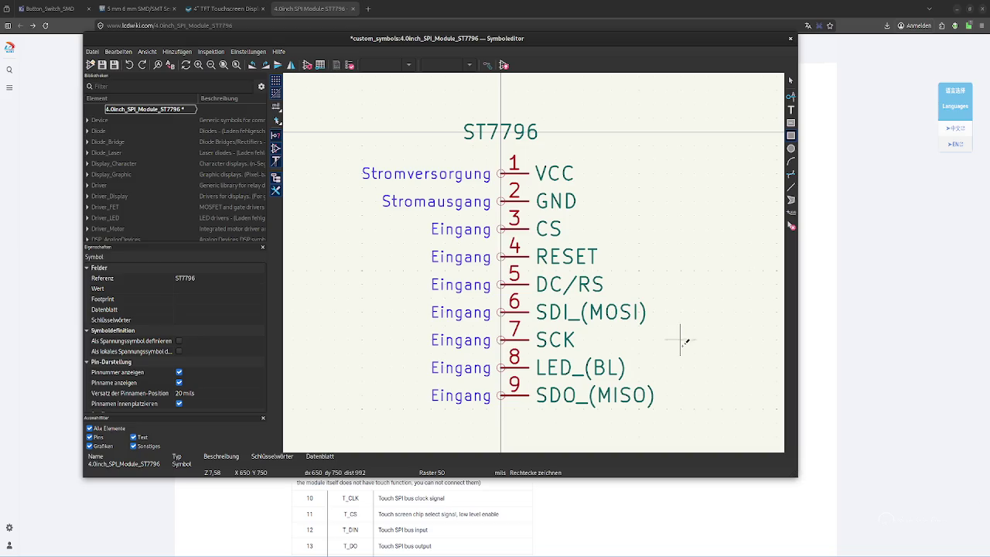
{"action": "left_click", "coordinate": [681, 421]}
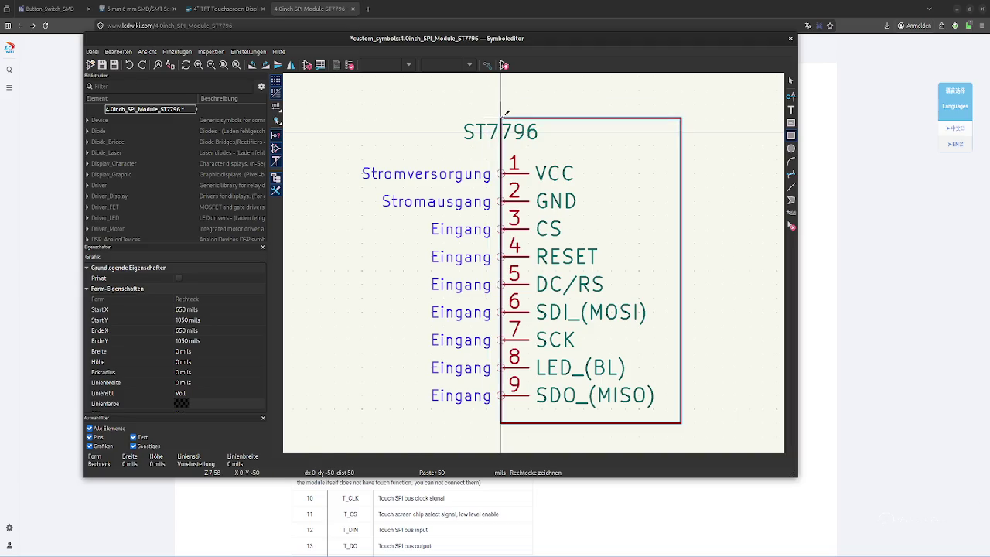
Finish the body rectangle above pin 1 and move the ST7796 label inside it
{"action": "left_click", "coordinate": [506, 114]}
{"action": "key", "text": "Escape"}
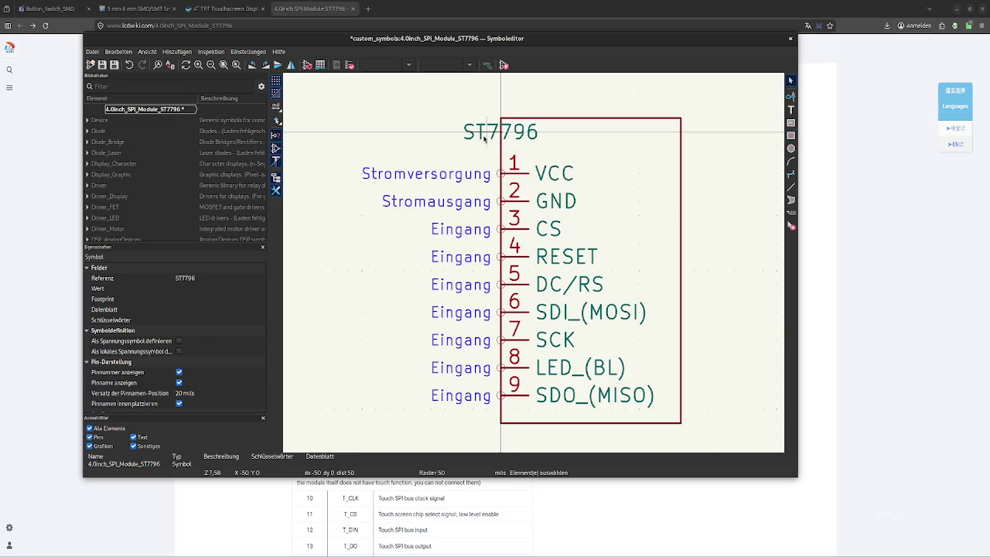
{"action": "left_click_drag", "start_coordinate": [490, 134], "coordinate": [602, 139]}
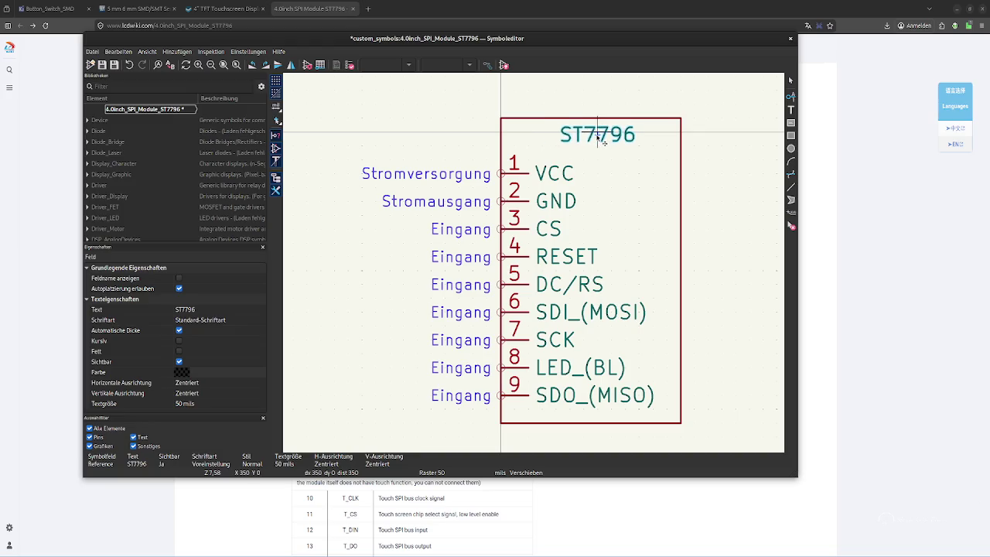
{"action": "left_click_drag", "start_coordinate": [603, 141], "coordinate": [603, 144]}
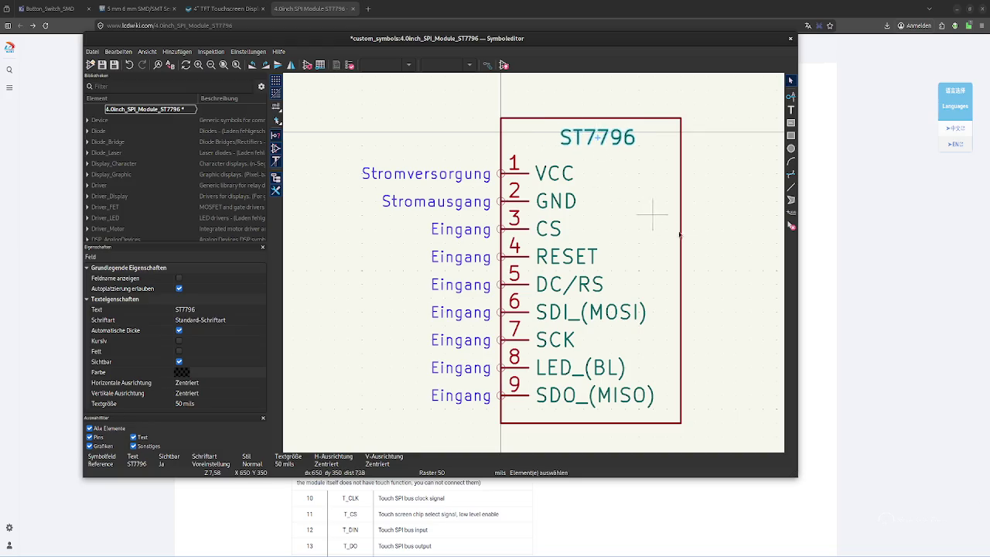
Narrow the body rectangle from the right and recentre the ST7796 label
{"action": "left_click", "coordinate": [736, 193]}
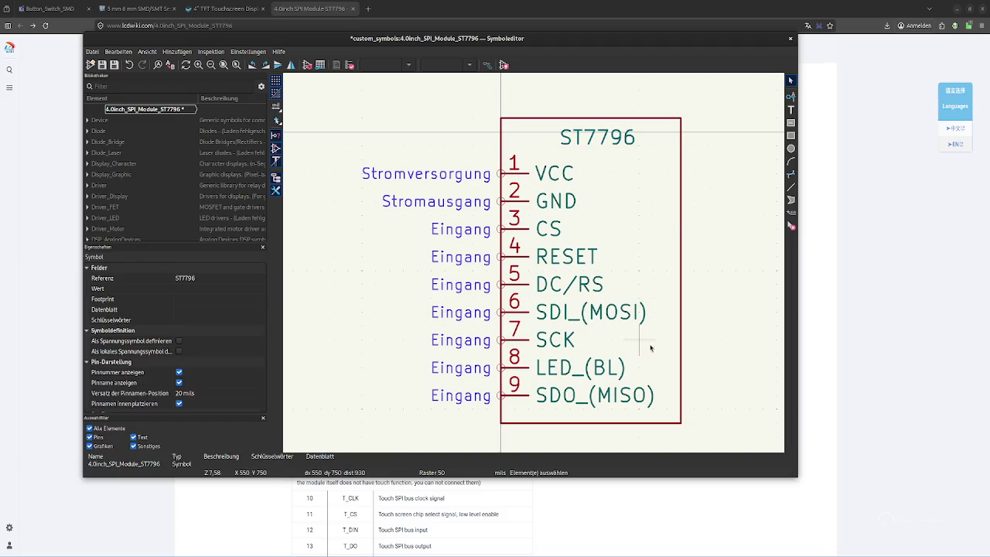
{"action": "left_click", "coordinate": [681, 307]}
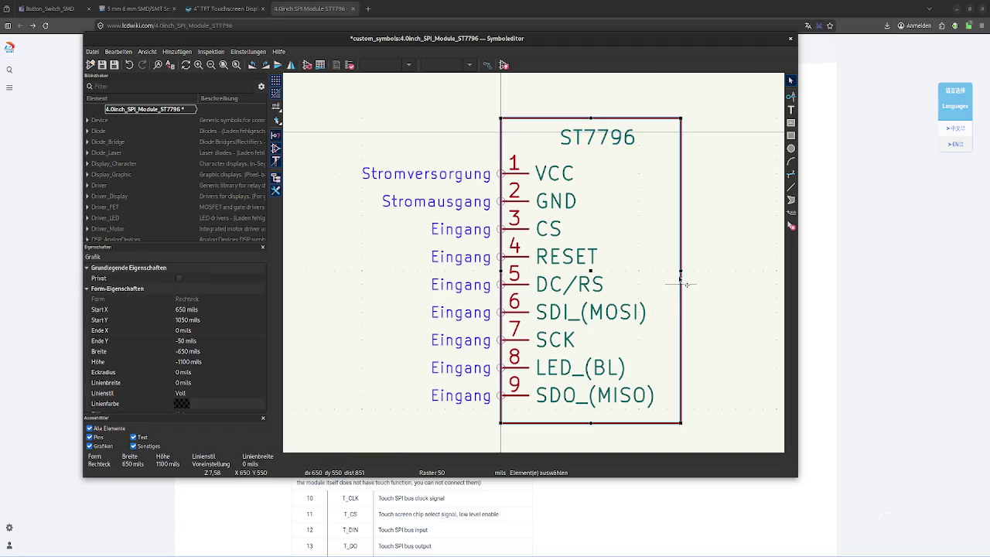
{"action": "left_click_drag", "start_coordinate": [681, 272], "coordinate": [667, 272]}
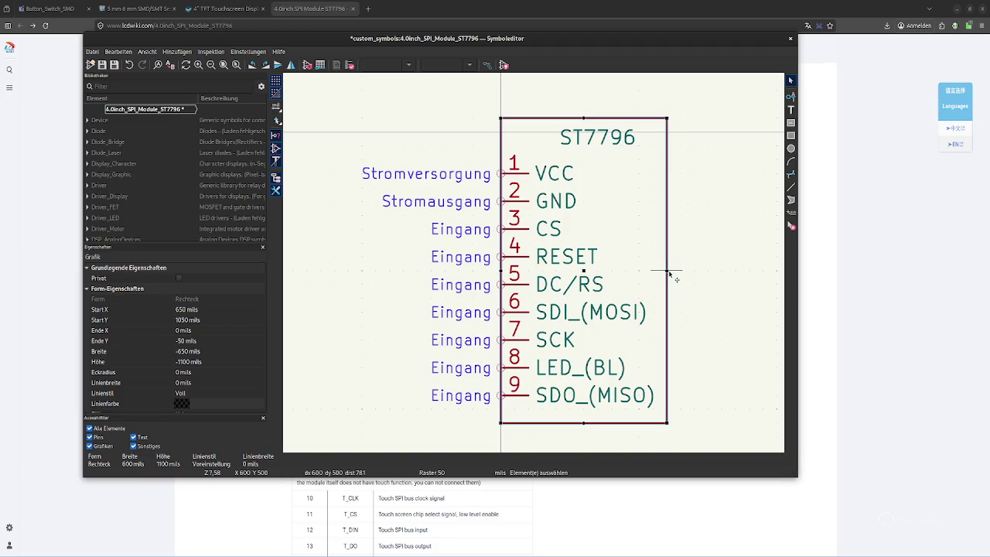
{"action": "left_click", "coordinate": [707, 283]}
{"action": "left_click_drag", "start_coordinate": [611, 142], "coordinate": [584, 138]}
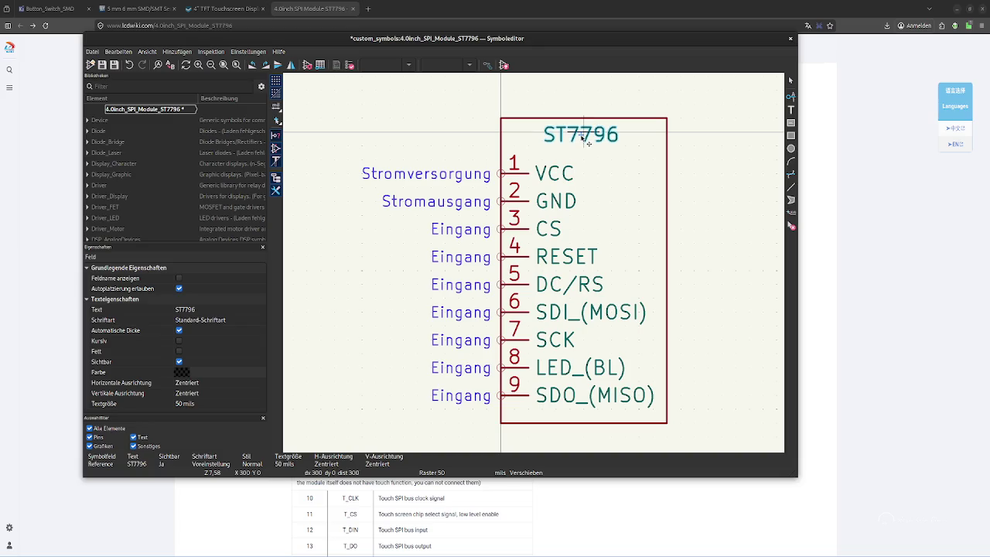
{"action": "left_click", "coordinate": [759, 188]}
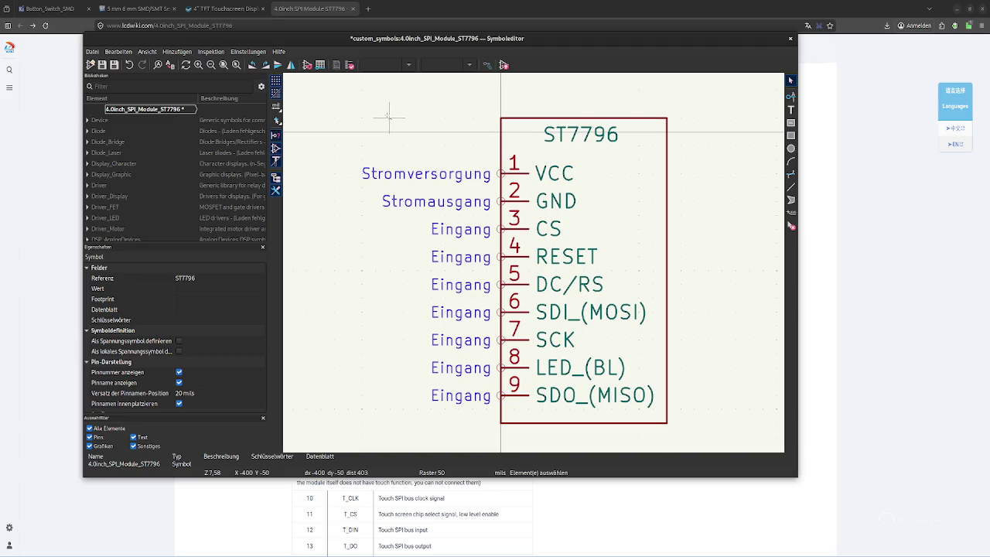
Save the ST7796 symbol and close the Symbol Editor
{"action": "key", "text": "ctrl+s"}
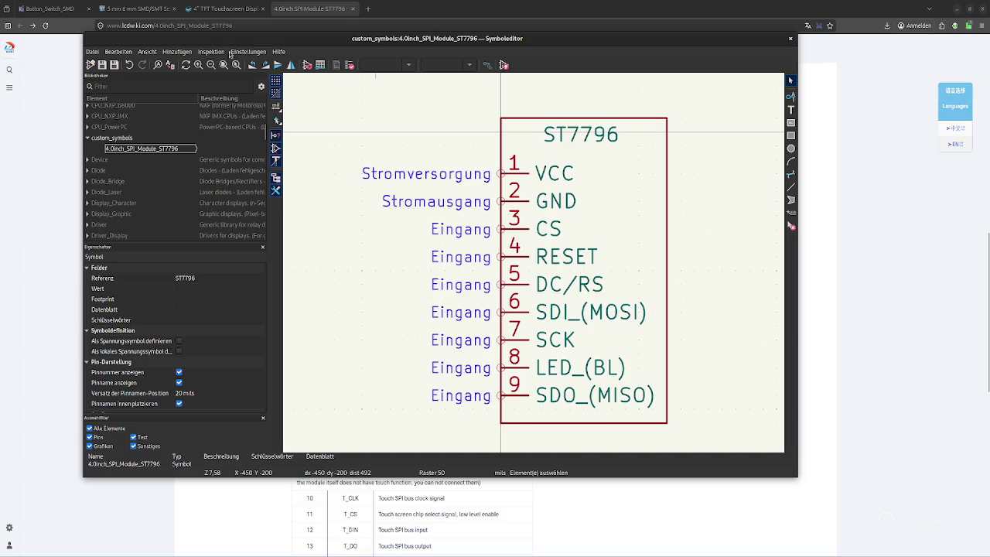
{"action": "left_click", "coordinate": [792, 41]}
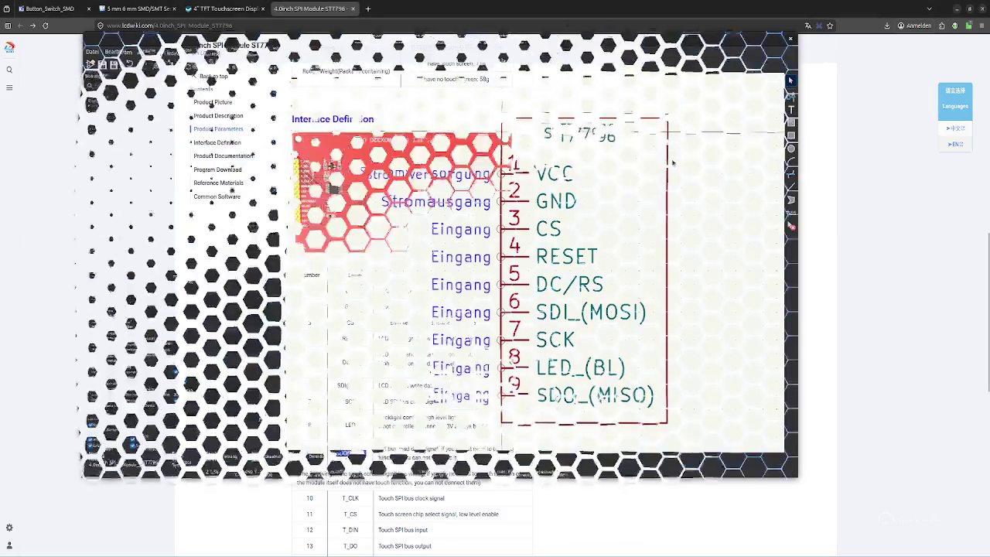
{"action": "key", "text": "alt+Tab"}
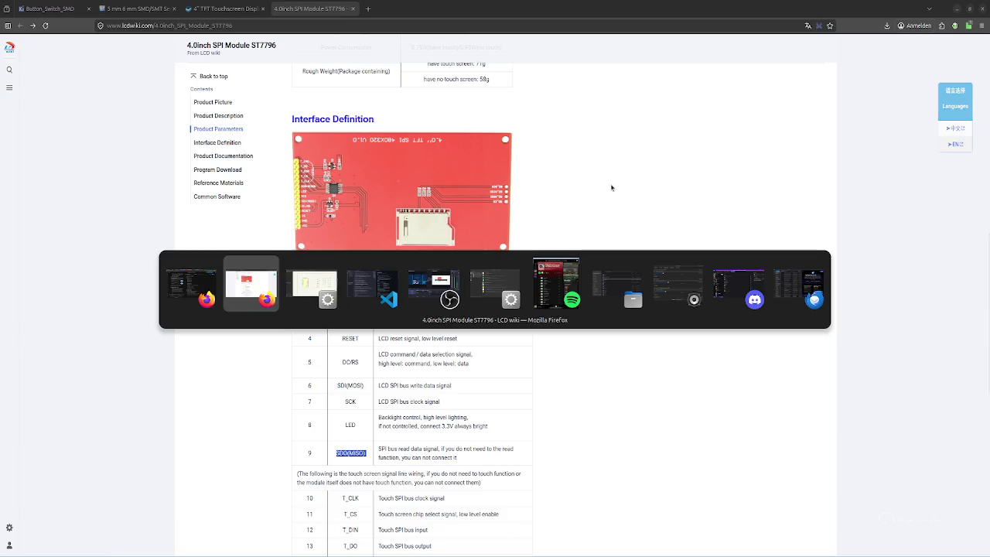
Place the 4.0inch_SPI_Module_ST7796 symbol from custom_symbols below the Pico as ST1
{"action": "key", "text": "alt+Tab"}
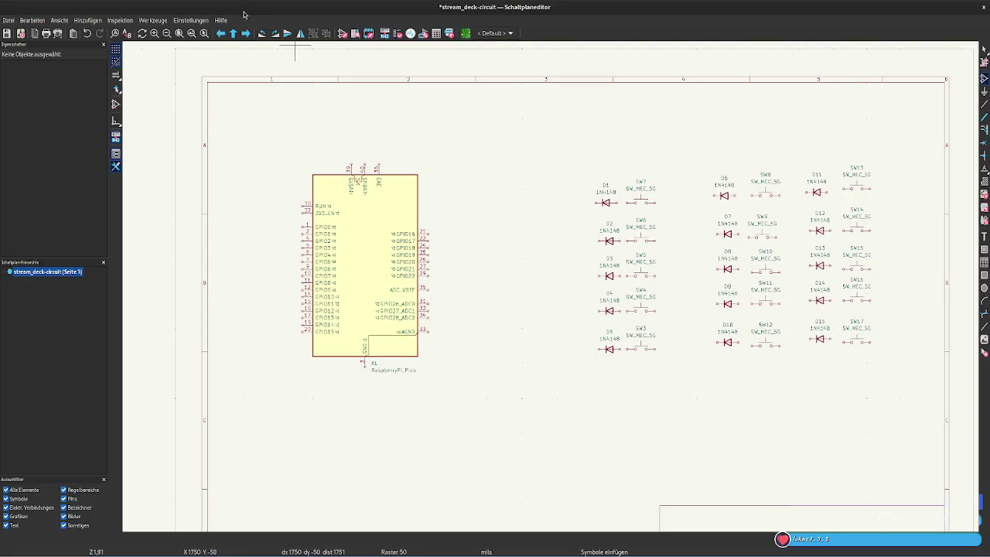
{"action": "left_click", "coordinate": [406, 216]}
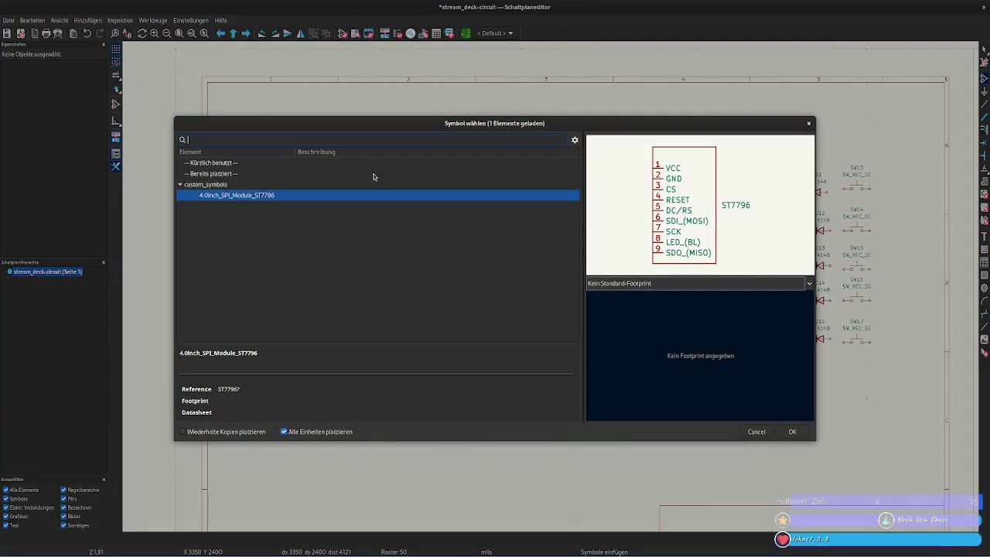
{"action": "left_click", "coordinate": [232, 196]}
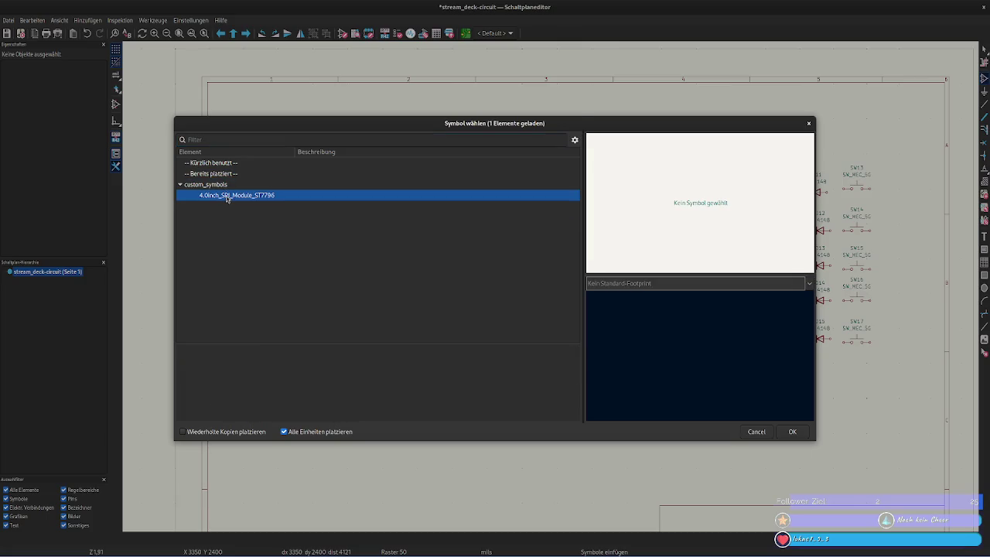
{"action": "left_click", "coordinate": [216, 139]}
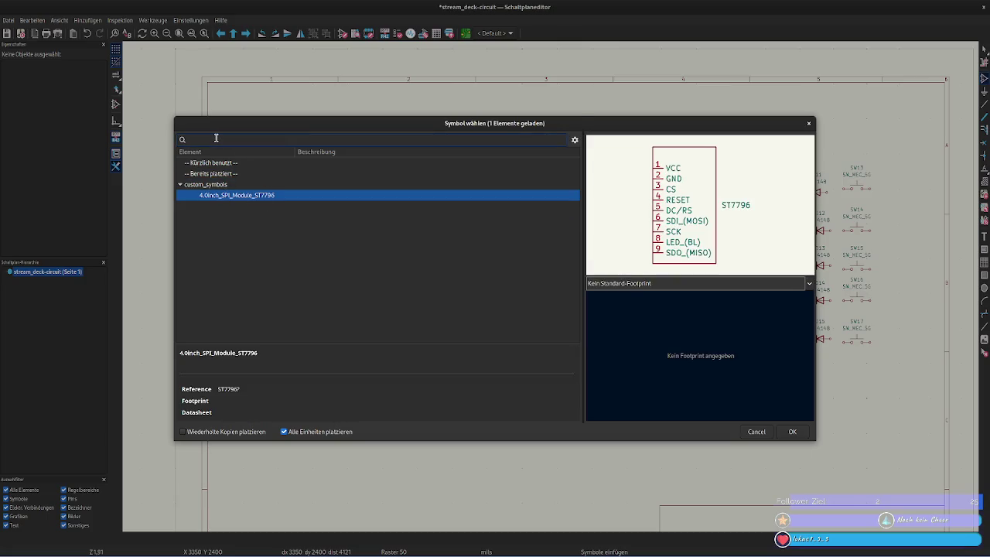
{"action": "double_click", "coordinate": [268, 196]}
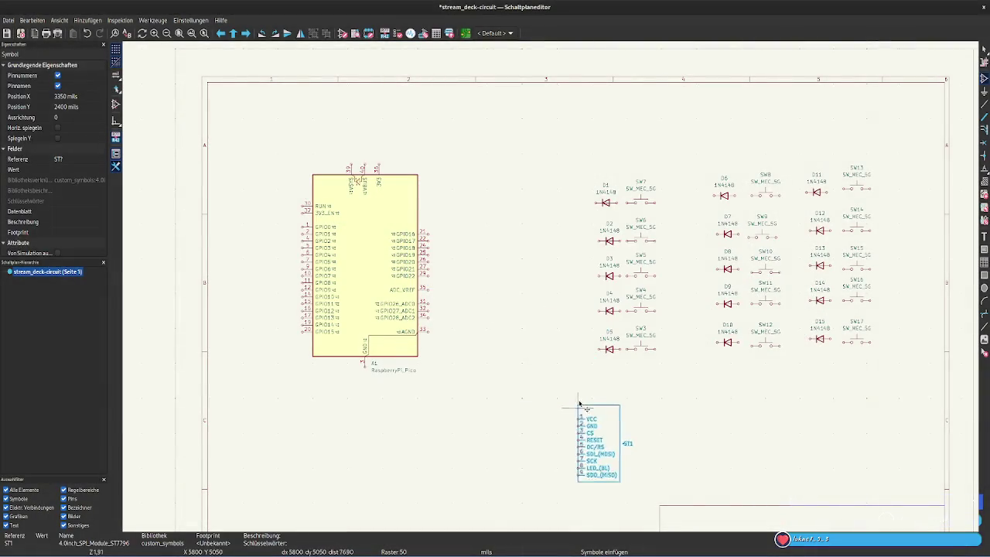
{"action": "scroll", "coordinate": [543, 434], "scroll_direction": "down", "scroll_amount": 1}
{"action": "left_click", "coordinate": [585, 317]}
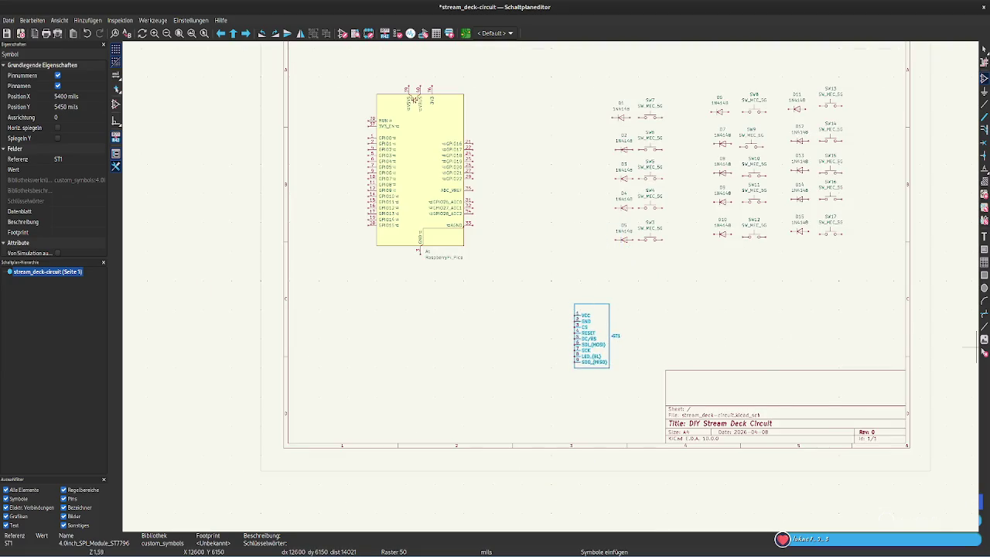
Reopen the symbol chooser and close it again
{"action": "left_click", "coordinate": [597, 263]}
{"action": "key", "text": "Escape"}
{"action": "key", "text": "a"}
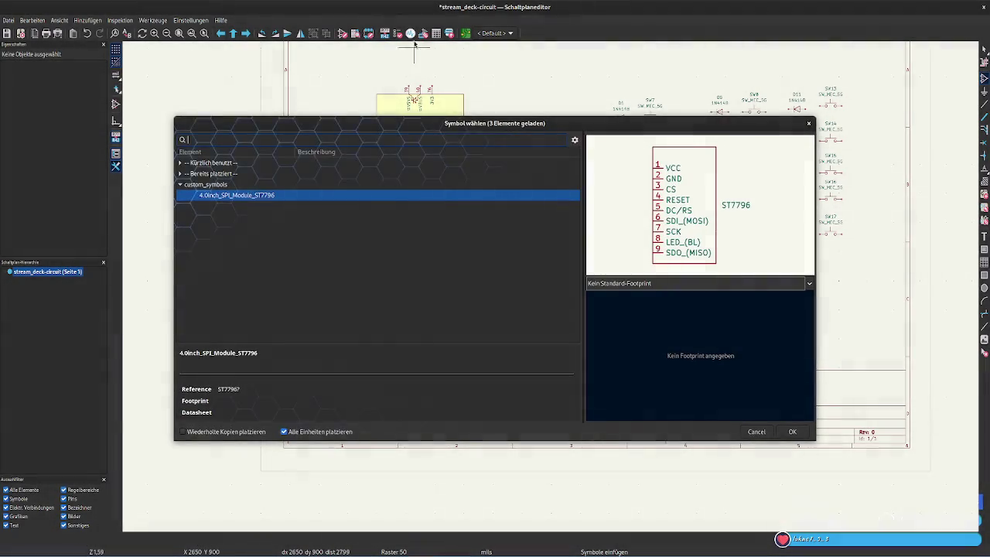
{"action": "key", "text": "Escape"}
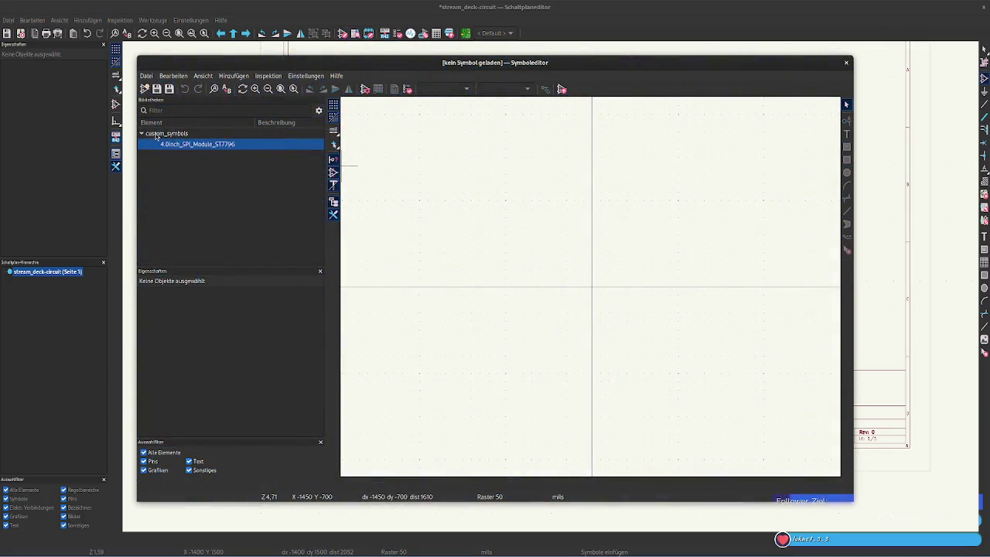
{"action": "left_click", "coordinate": [146, 76]}
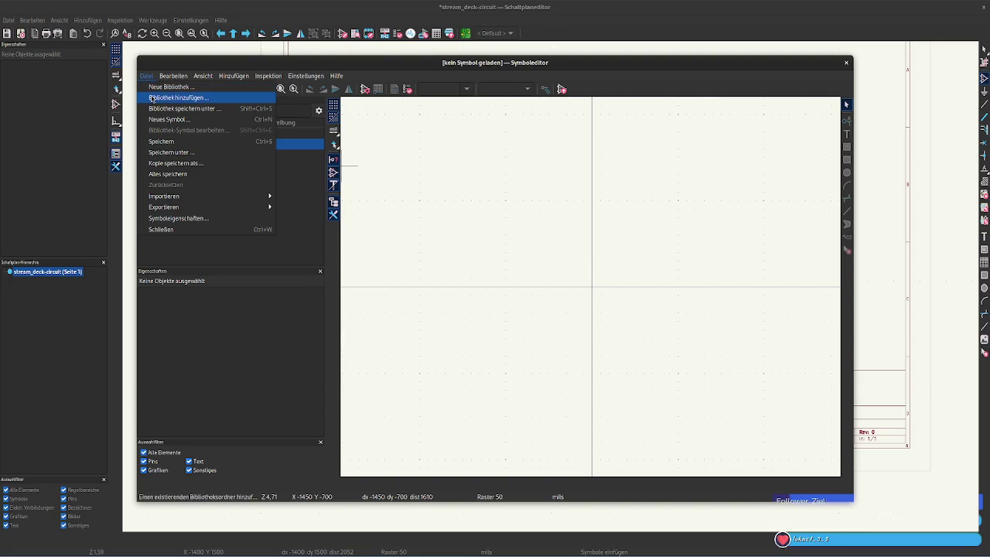
{"action": "mouse_move", "coordinate": [164, 196]}
{"action": "left_click", "coordinate": [343, 202]}
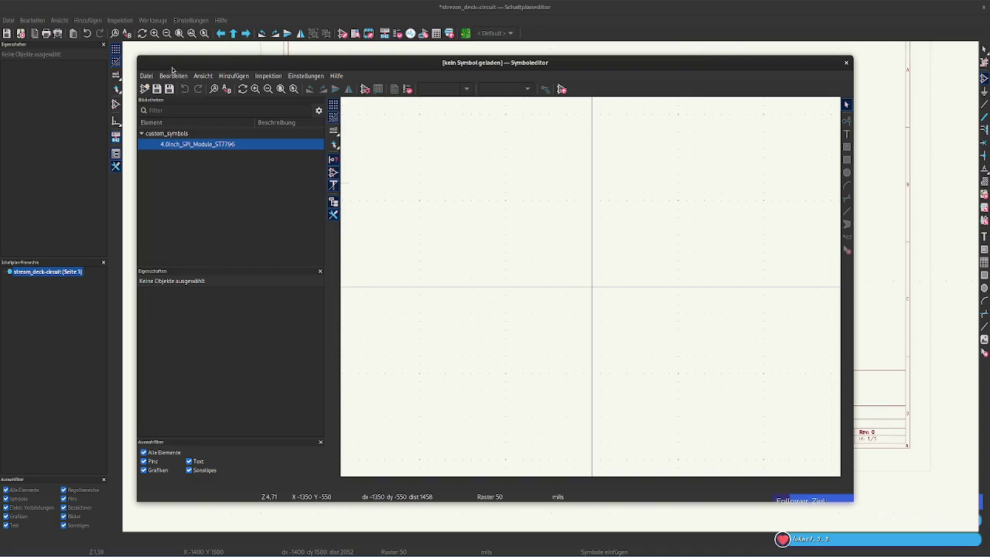
{"action": "left_click", "coordinate": [146, 76]}
{"action": "mouse_move", "coordinate": [164, 207]}
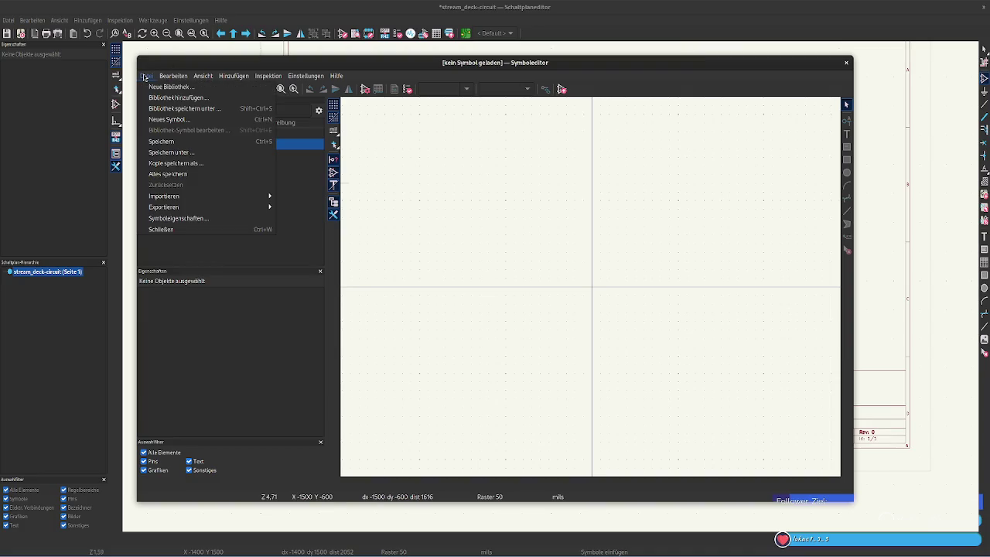
{"action": "left_click", "coordinate": [221, 219]}
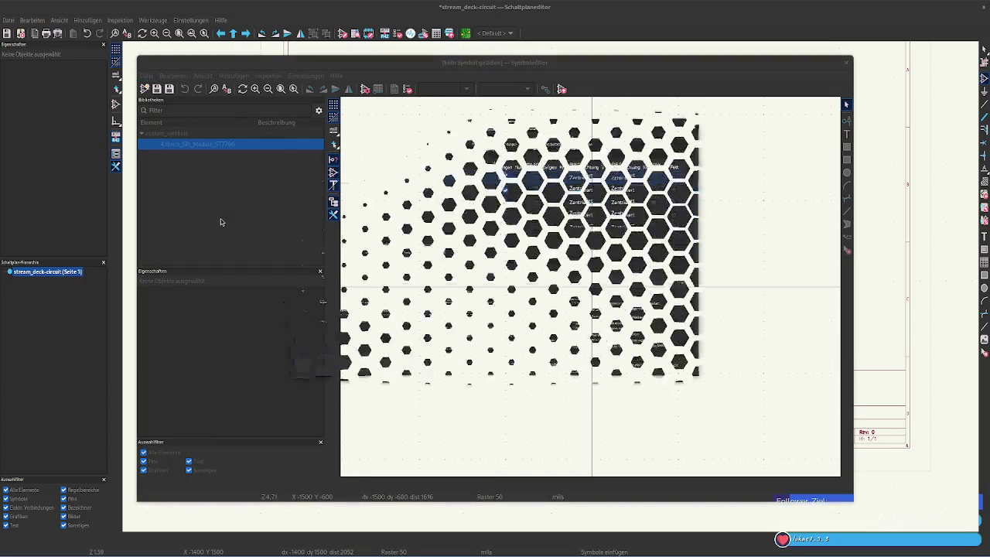
{"action": "scroll", "coordinate": [449, 196], "scroll_direction": "down", "scroll_amount": 1}
{"action": "scroll", "coordinate": [449, 196], "scroll_direction": "up", "scroll_amount": 1}
{"action": "scroll", "coordinate": [449, 196], "scroll_direction": "down", "scroll_amount": 1}
{"action": "scroll", "coordinate": [449, 196], "scroll_direction": "up", "scroll_amount": 1}
{"action": "key", "text": "Escape"}
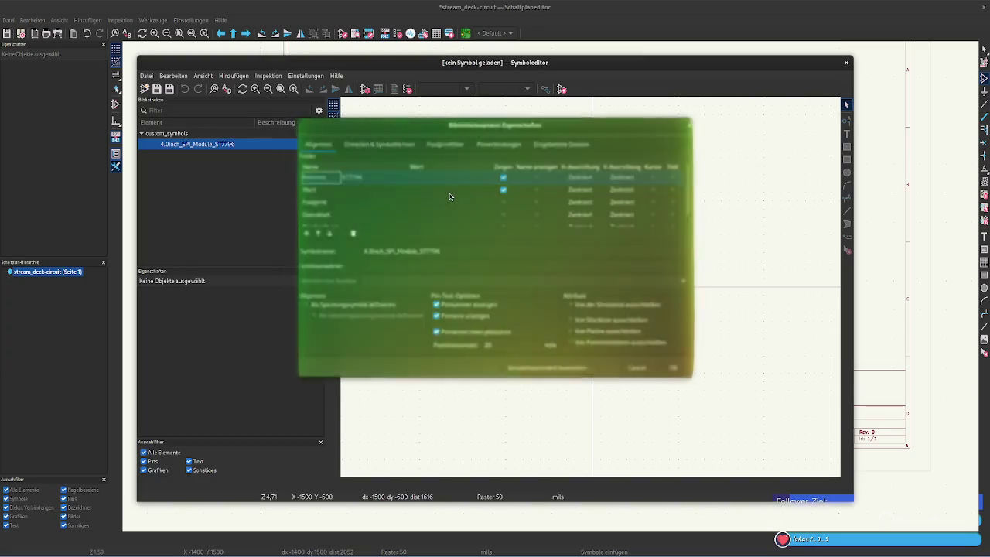
{"action": "left_click", "coordinate": [149, 75]}
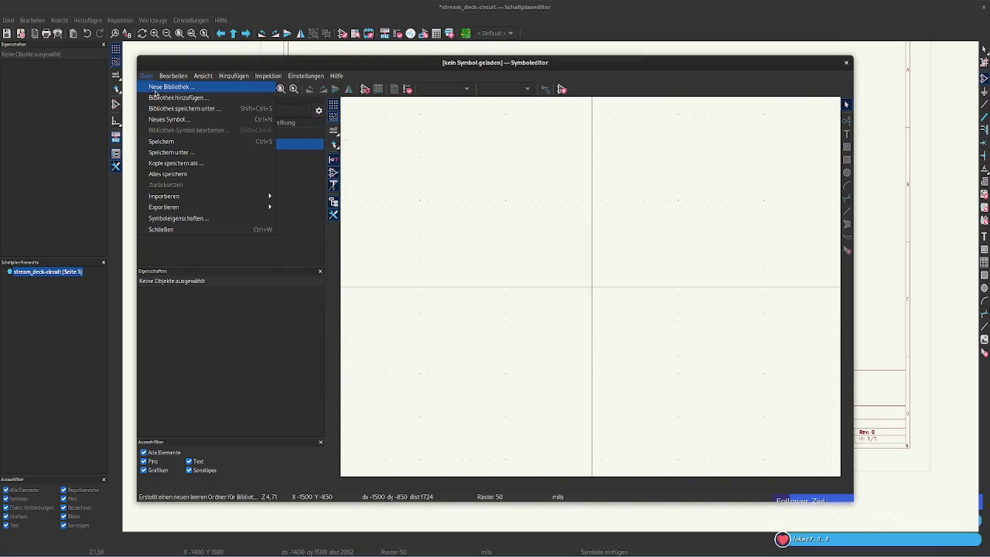
Start adding an existing symbol library, glance at recent files, then cancel
{"action": "left_click", "coordinate": [169, 97]}
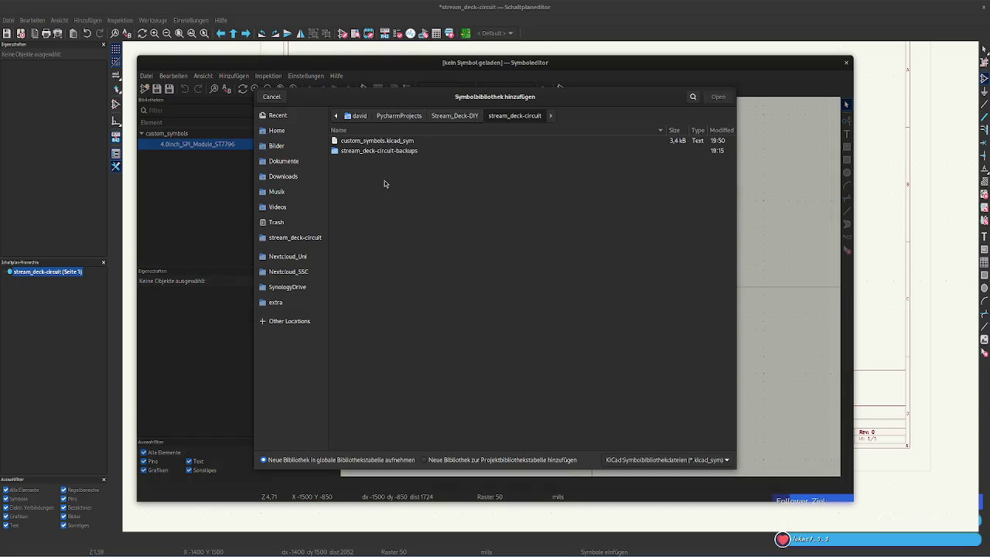
{"action": "left_click", "coordinate": [283, 118]}
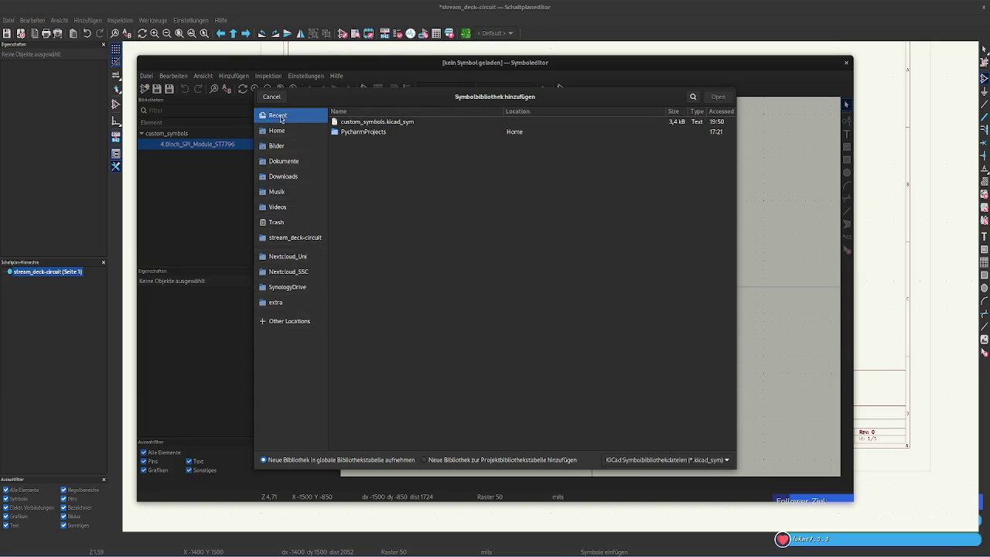
{"action": "left_click", "coordinate": [271, 97]}
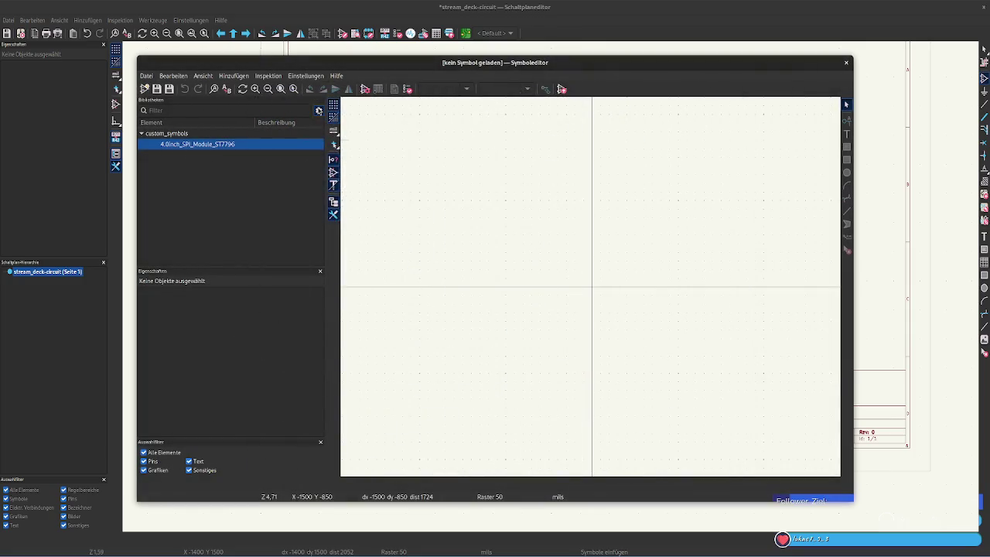
{"action": "left_click", "coordinate": [145, 75]}
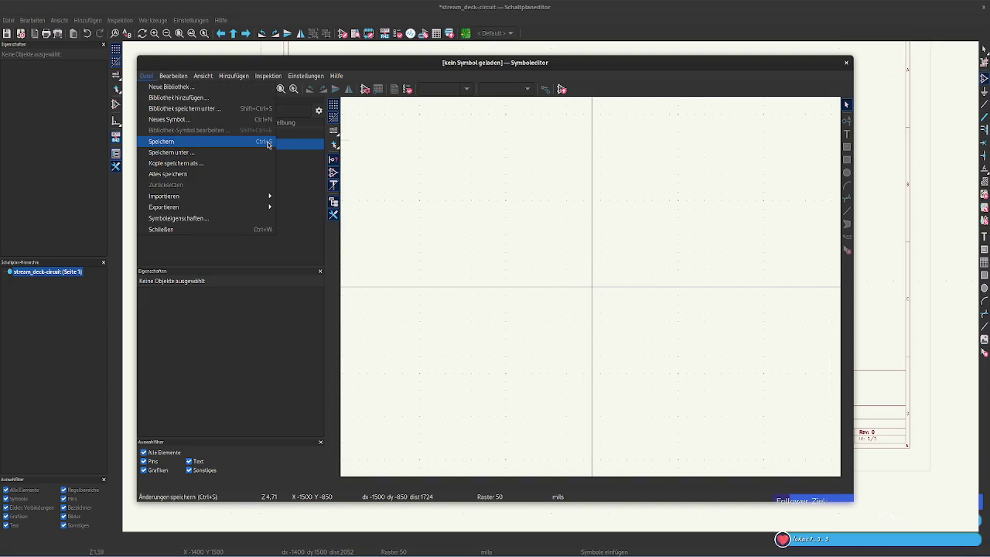
{"action": "left_click", "coordinate": [266, 260]}
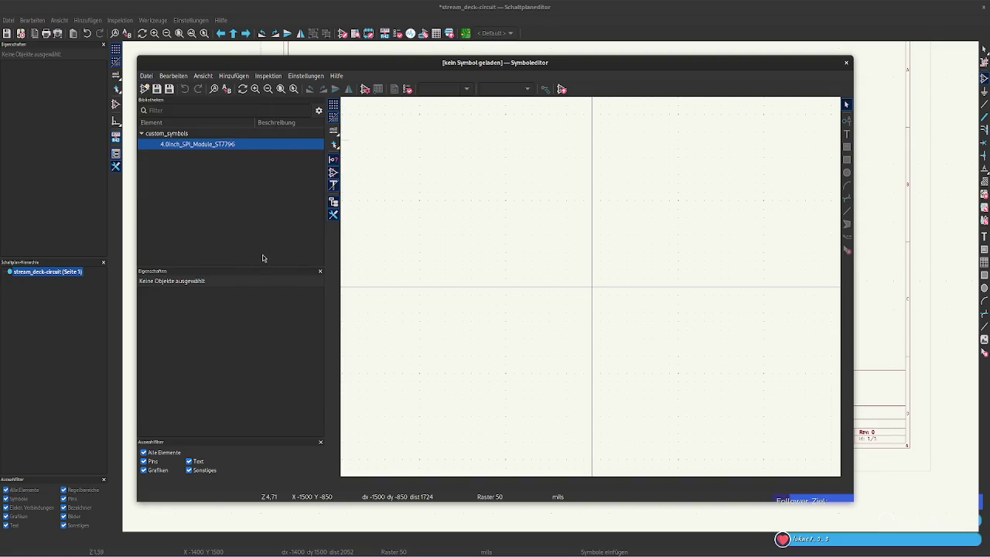
Choose Datei > Bibliothek hinzufügen… and browse the home folder, then the file system root
{"action": "left_click", "coordinate": [146, 75]}
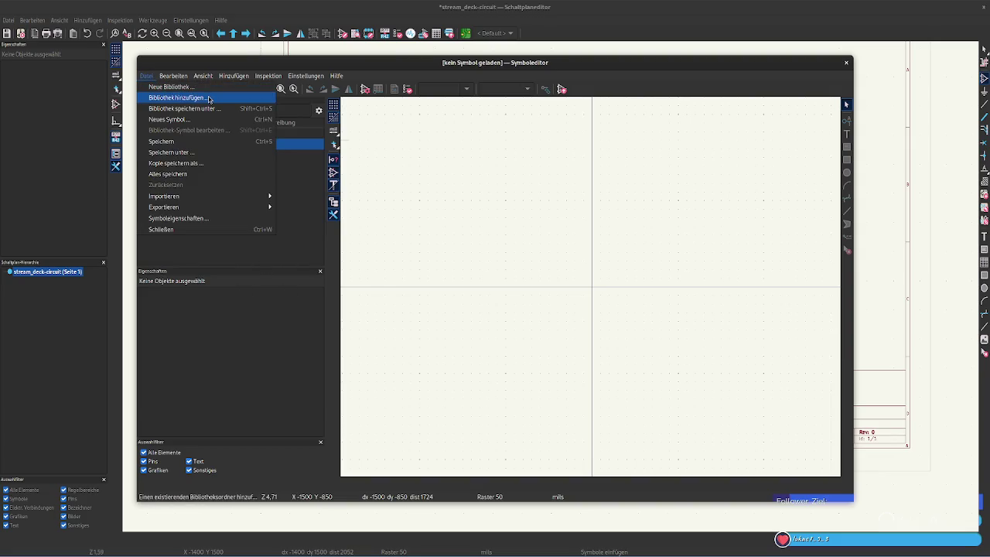
{"action": "left_click", "coordinate": [229, 110]}
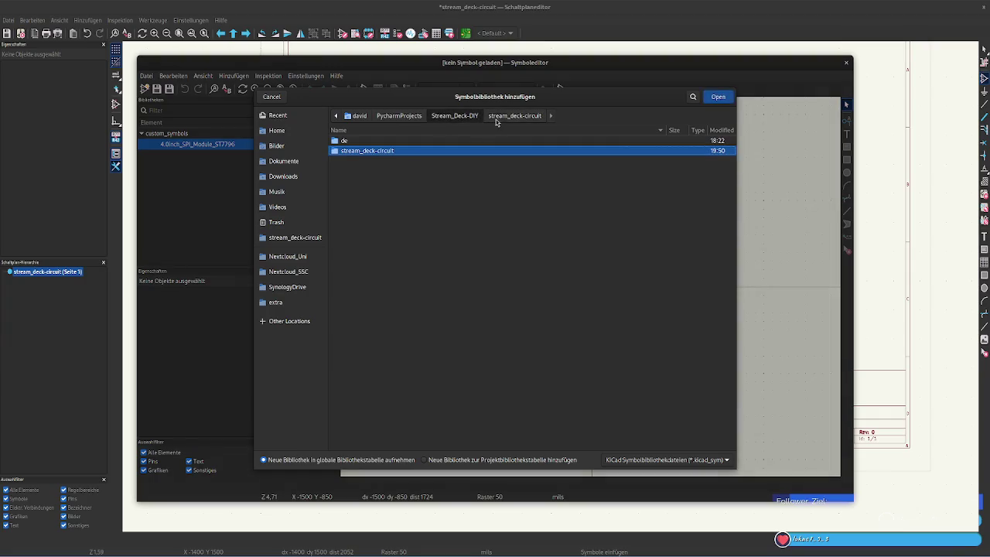
{"action": "left_click", "coordinate": [336, 115]}
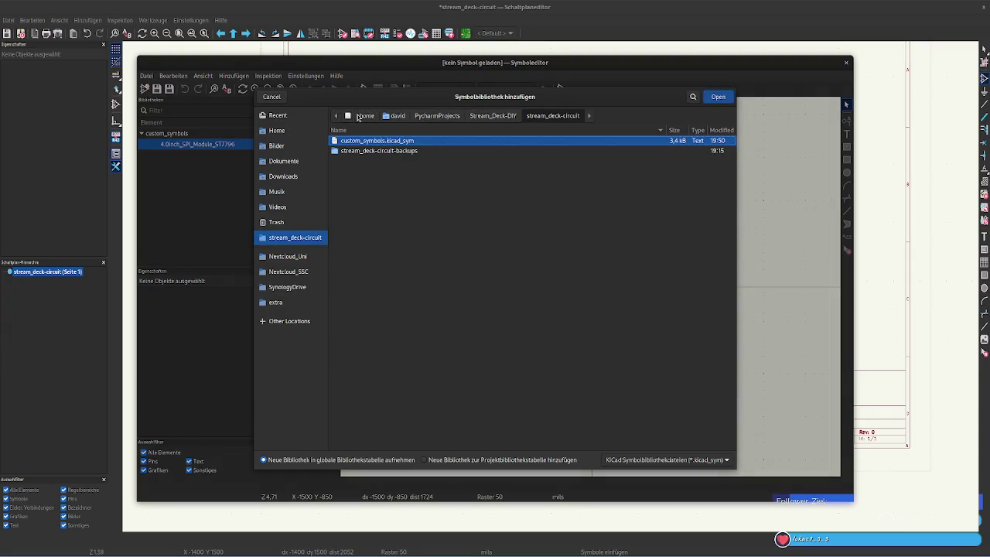
{"action": "left_click", "coordinate": [360, 116]}
{"action": "left_click", "coordinate": [348, 115]}
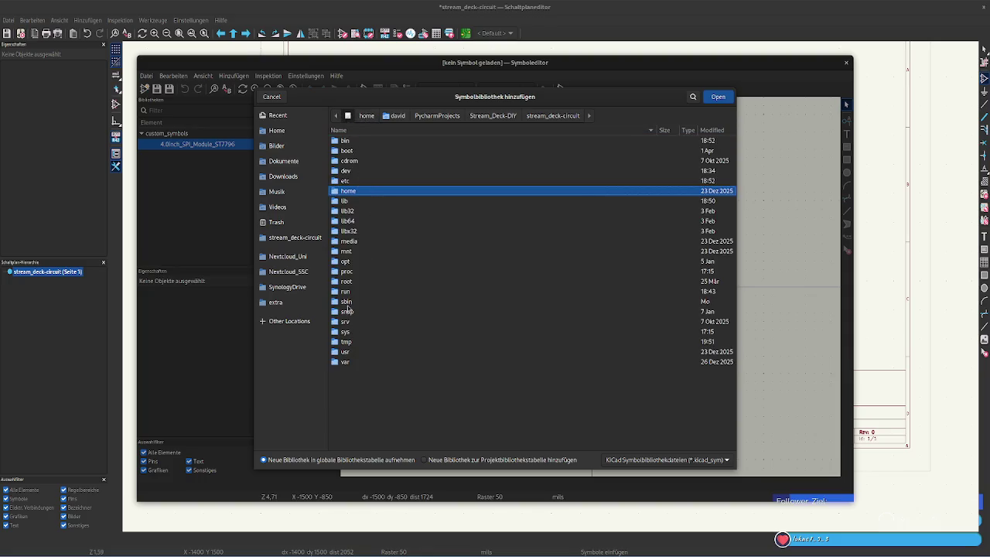
{"action": "double_click", "coordinate": [353, 352]}
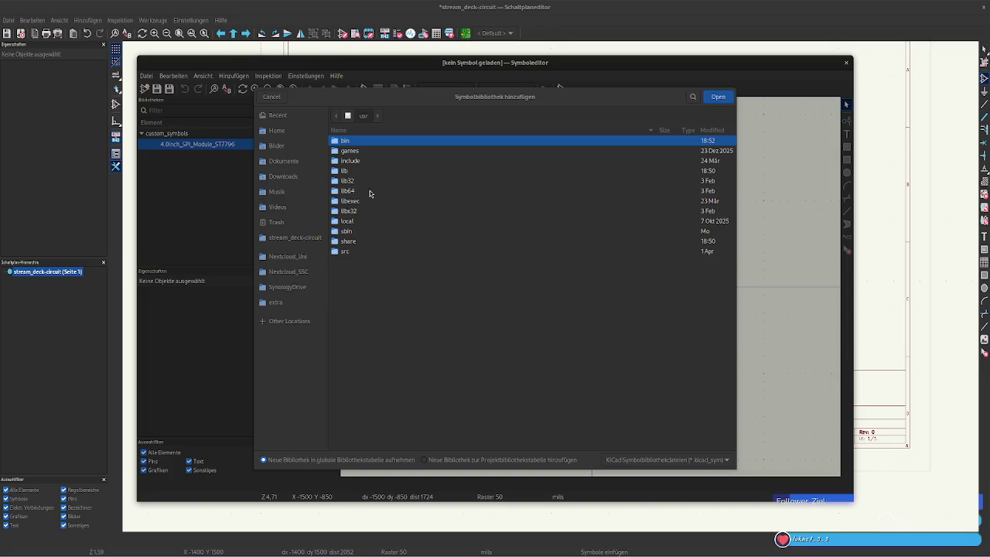
Open /usr/share and scroll down through its folder list
{"action": "double_click", "coordinate": [340, 241]}
{"action": "scroll", "coordinate": [409, 245], "scroll_direction": "down", "scroll_amount": 5}
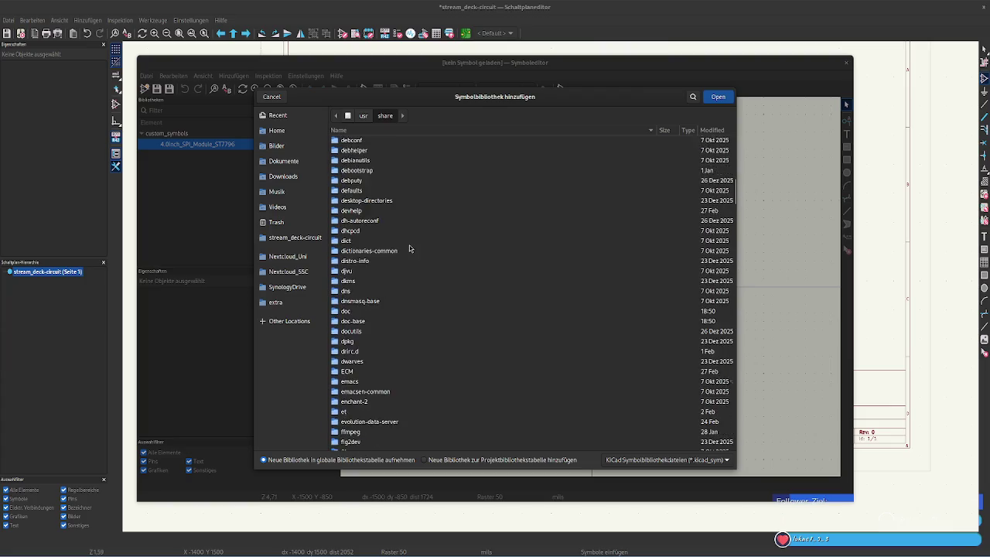
{"action": "scroll", "coordinate": [408, 246], "scroll_direction": "down", "scroll_amount": 5}
{"action": "scroll", "coordinate": [367, 395], "scroll_direction": "down", "scroll_amount": 3}
{"action": "scroll", "coordinate": [371, 402], "scroll_direction": "down", "scroll_amount": 3}
{"action": "scroll", "coordinate": [380, 379], "scroll_direction": "down", "scroll_amount": 3}
{"action": "scroll", "coordinate": [380, 381], "scroll_direction": "down", "scroll_amount": 3}
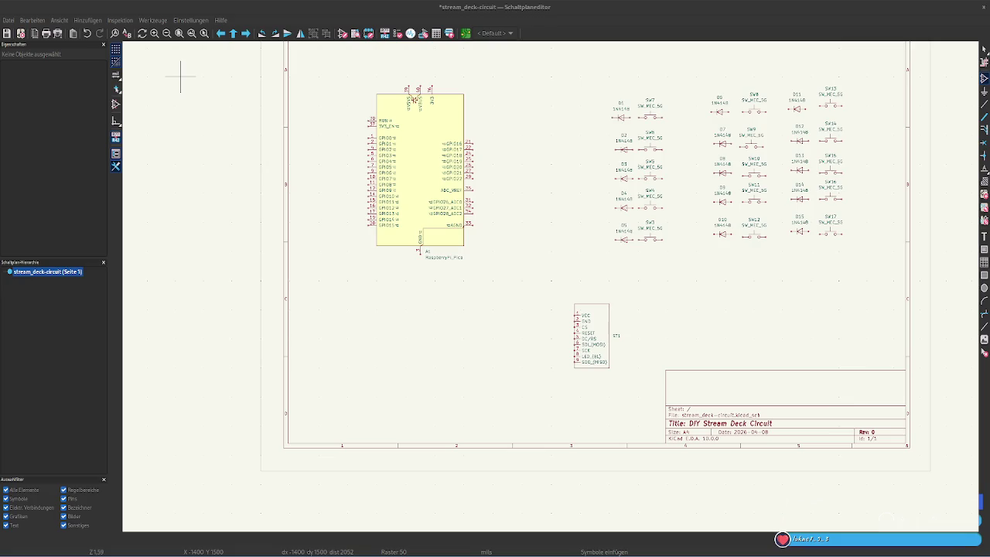
{"action": "key", "text": "alt+Tab"}
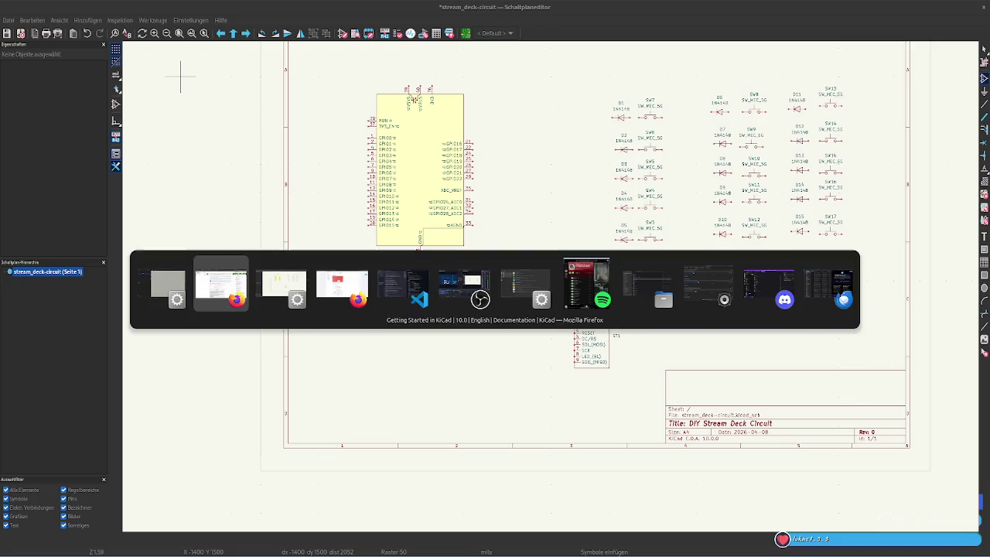
{"action": "key", "text": "alt+Tab"}
{"action": "key", "text": "Escape"}
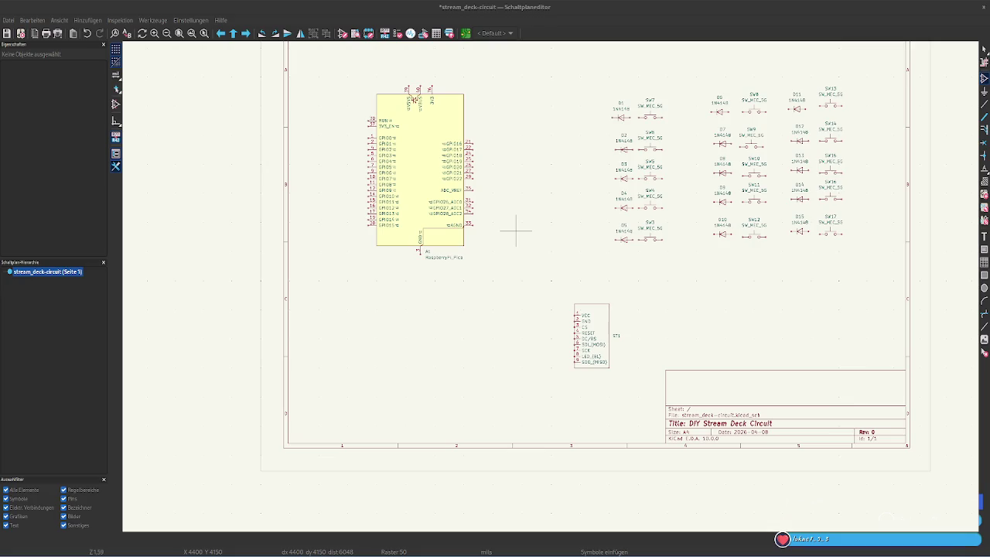
{"action": "left_click", "coordinate": [413, 325]}
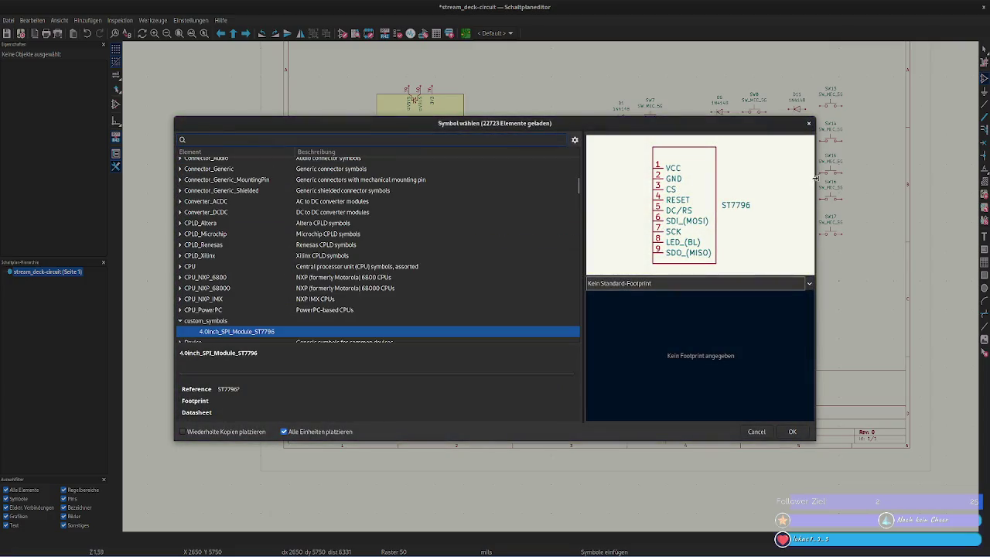
{"action": "key", "text": "Return"}
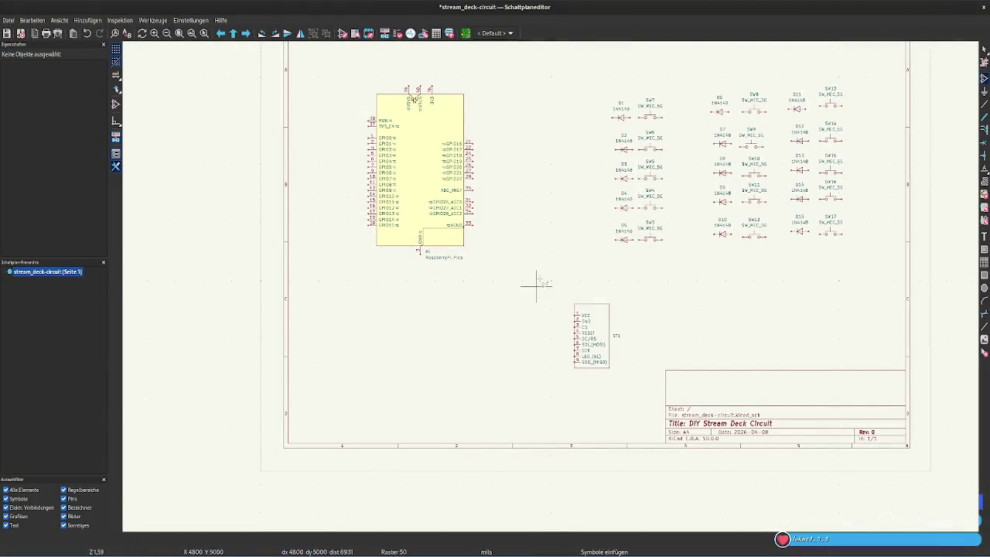
Start a wire at diode D3, try flipping its bend upward, then cancel it
{"action": "key", "text": "w"}
{"action": "scroll", "coordinate": [628, 193], "scroll_direction": "up", "scroll_amount": 2}
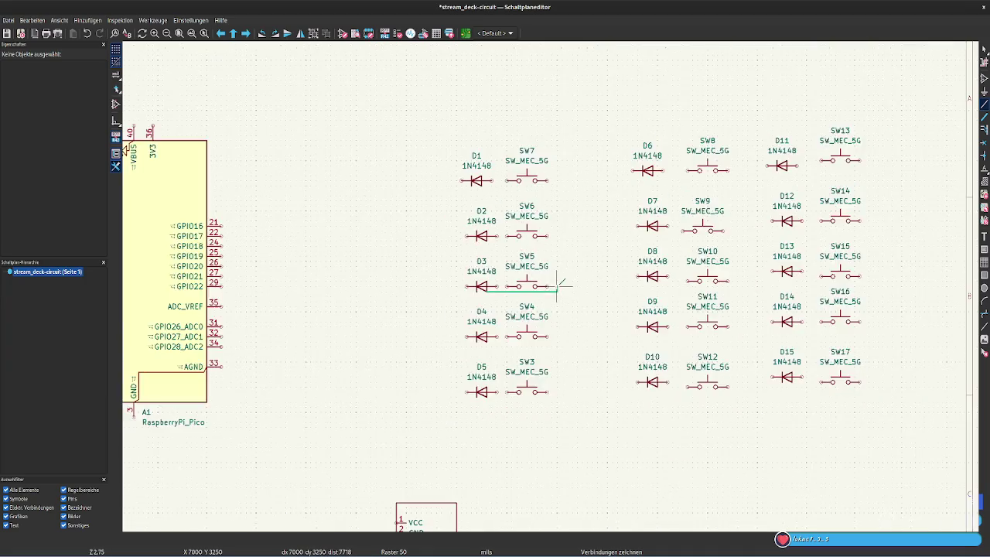
{"action": "scroll", "coordinate": [563, 285], "scroll_direction": "down", "scroll_amount": 2}
{"action": "right_click", "coordinate": [488, 280]}
{"action": "left_click", "coordinate": [502, 290]}
{"action": "right_click", "coordinate": [503, 289]}
{"action": "left_click", "coordinate": [503, 289]}
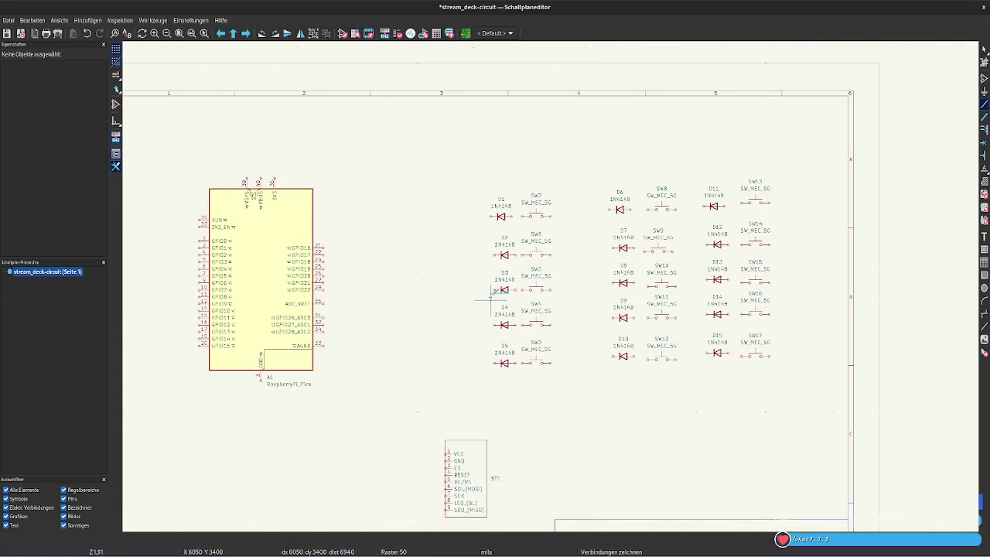
{"action": "right_click", "coordinate": [411, 348]}
{"action": "left_click", "coordinate": [430, 268]}
{"action": "key", "text": "Escape"}
Begin another wire at D3's left pin, then abandon it
{"action": "scroll", "coordinate": [499, 287], "scroll_direction": "up", "scroll_amount": 1}
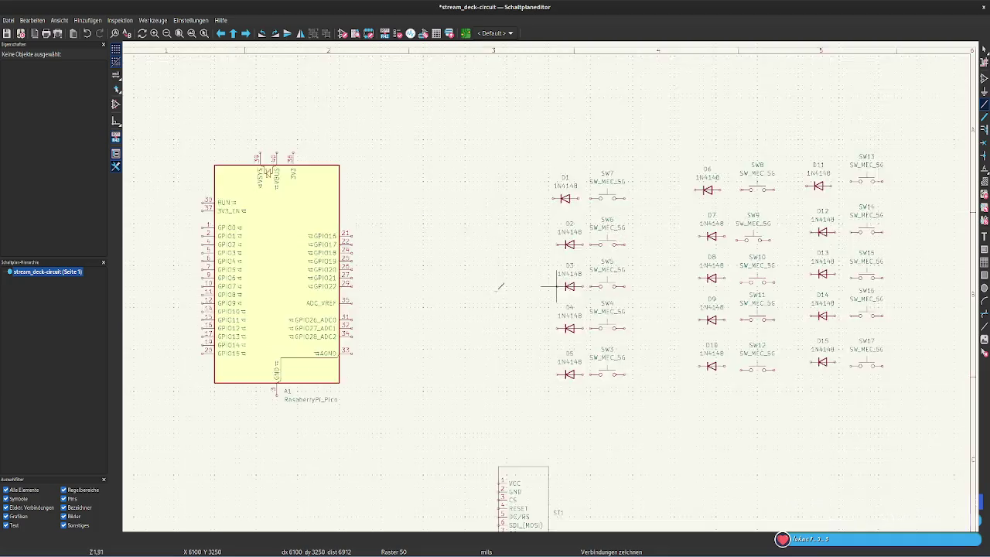
{"action": "scroll", "coordinate": [555, 286], "scroll_direction": "up", "scroll_amount": 4}
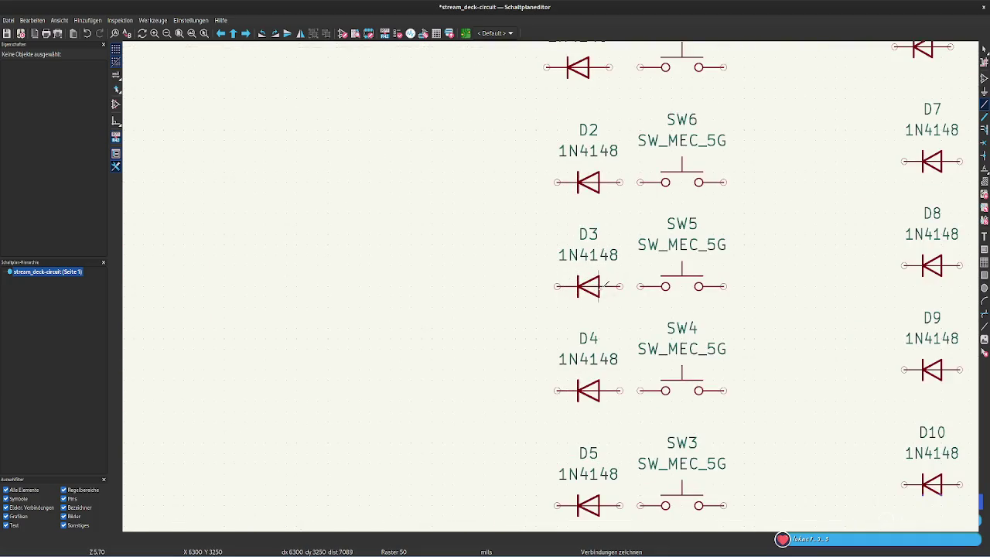
{"action": "left_click", "coordinate": [556, 286]}
{"action": "scroll", "coordinate": [552, 279], "scroll_direction": "down", "scroll_amount": 4}
{"action": "scroll", "coordinate": [508, 271], "scroll_direction": "down", "scroll_amount": 1}
{"action": "scroll", "coordinate": [557, 286], "scroll_direction": "up", "scroll_amount": 3}
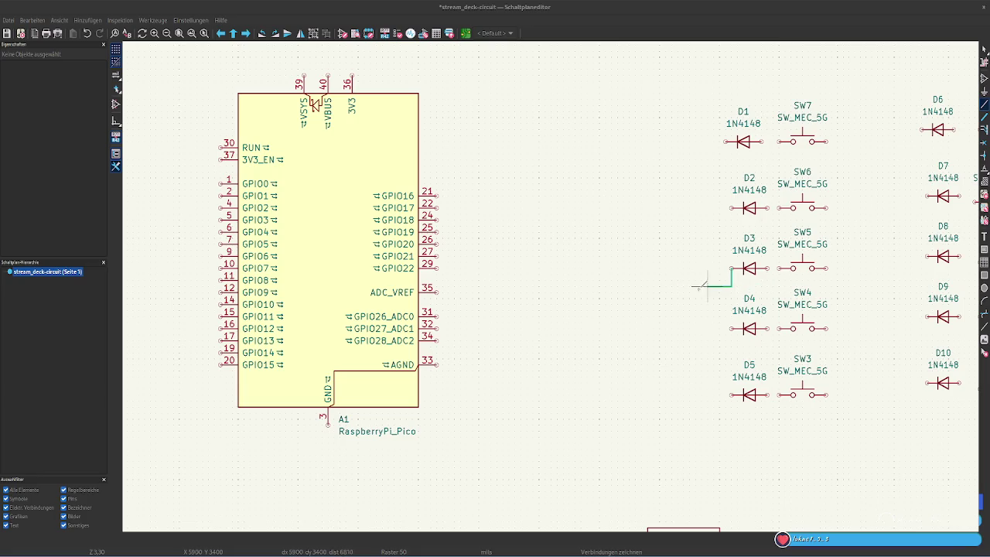
{"action": "right_click", "coordinate": [671, 281]}
{"action": "key", "text": "Escape"}
{"action": "key", "text": "Escape"}
{"action": "scroll", "coordinate": [654, 309], "scroll_direction": "down", "scroll_amount": 1}
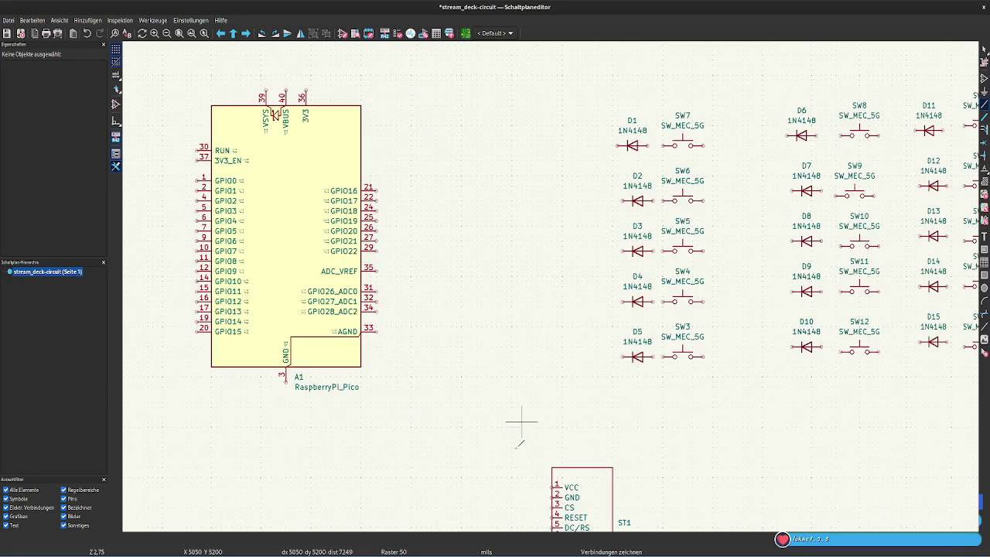
Wire ST1 VCC to A1 pin 37 (3V3_EN) and ST1 GND to A1 pin 3 (GND)
{"action": "left_click", "coordinate": [554, 487]}
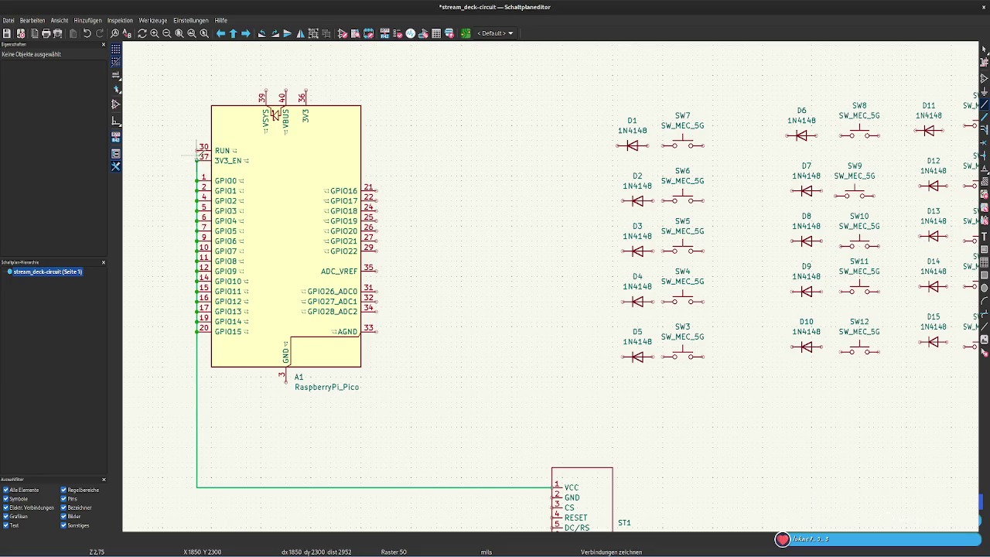
{"action": "left_click", "coordinate": [143, 160]}
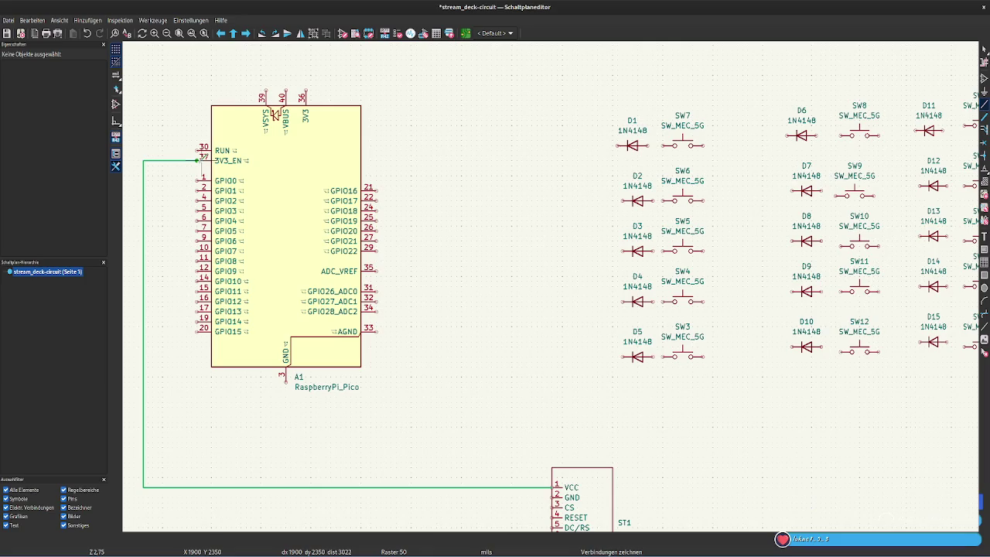
{"action": "left_click", "coordinate": [197, 160]}
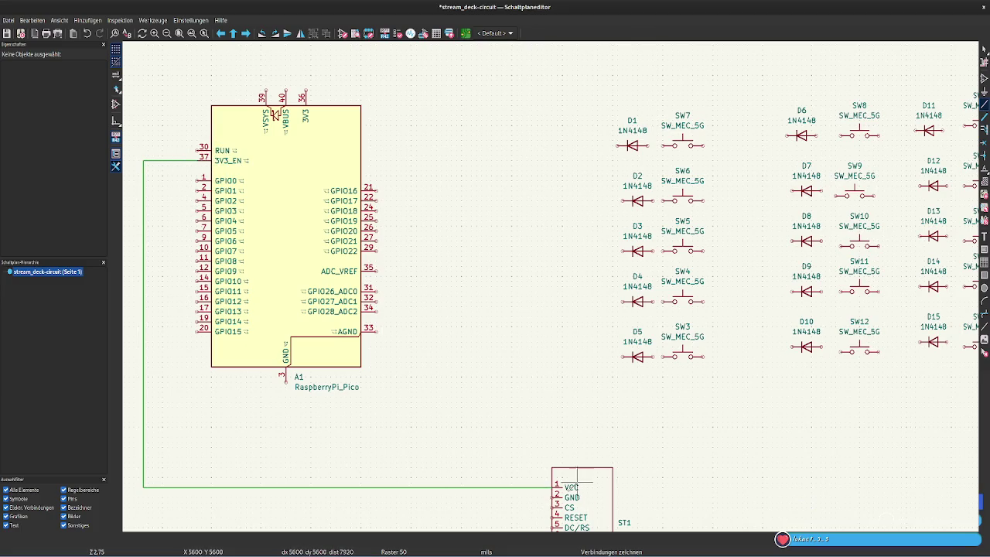
{"action": "left_click", "coordinate": [555, 496]}
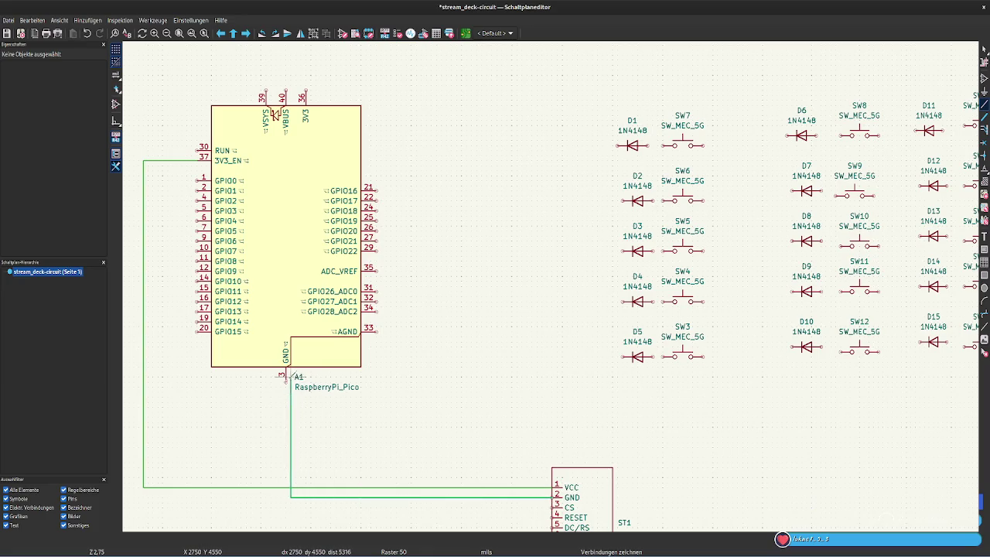
{"action": "left_click", "coordinate": [285, 378]}
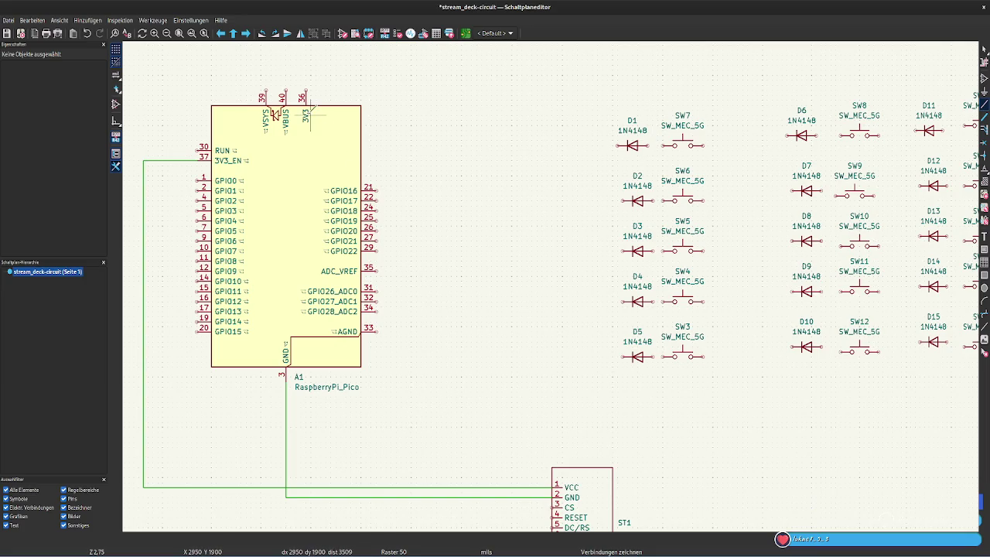
{"action": "key", "text": "Escape"}
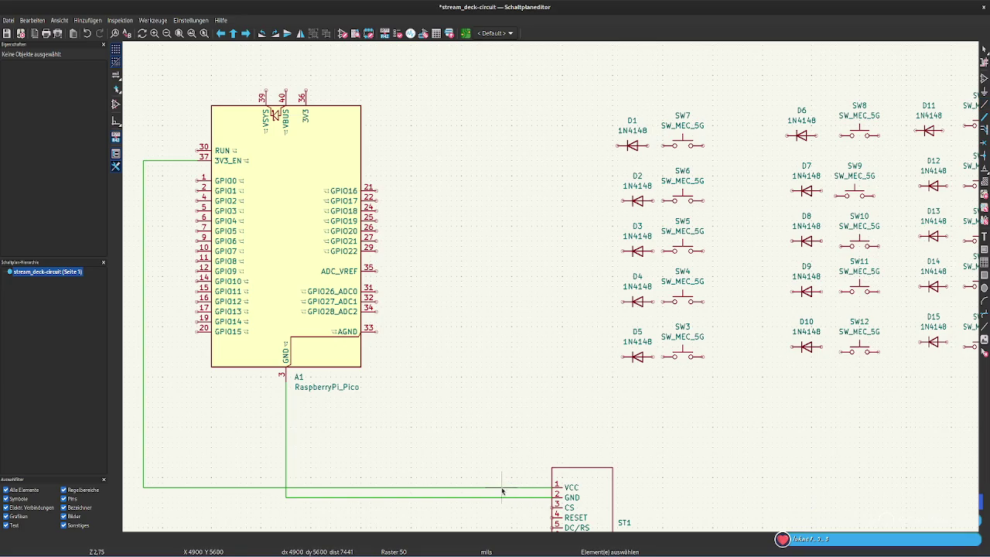
Select the VCC wire and drag its 3V3_EN end up and left
{"action": "left_click", "coordinate": [499, 487]}
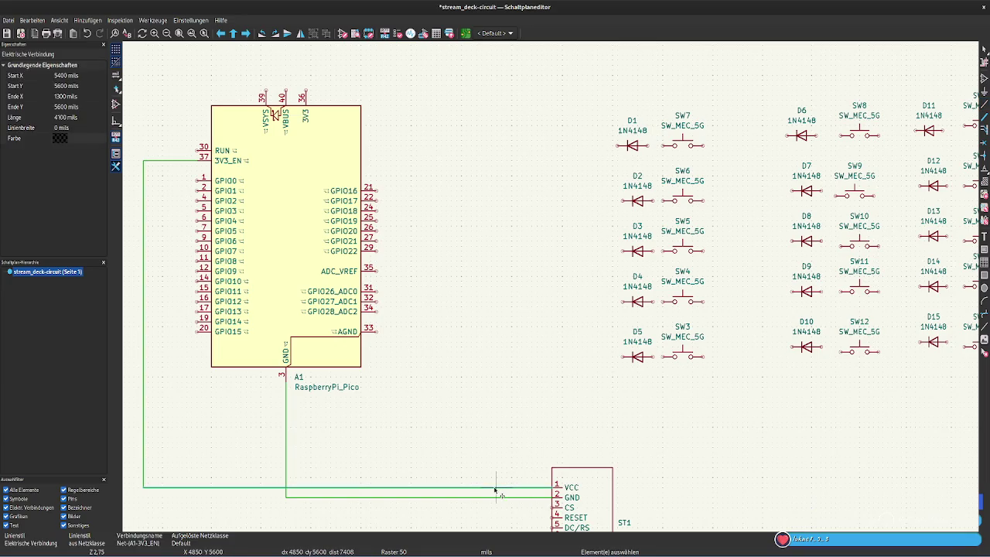
{"action": "left_click", "coordinate": [193, 160]}
{"action": "left_click_drag", "start_coordinate": [193, 160], "coordinate": [178, 80]}
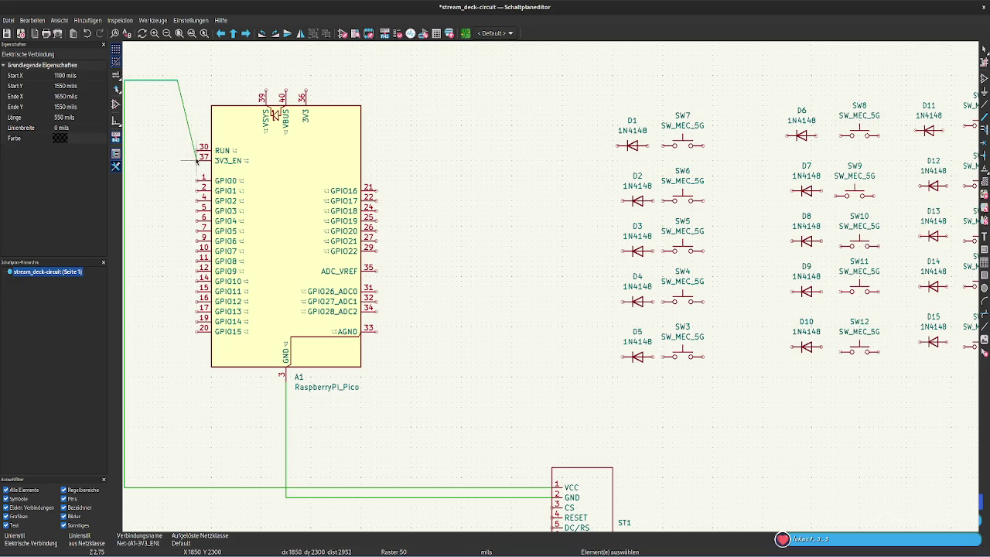
{"action": "key", "text": "Escape"}
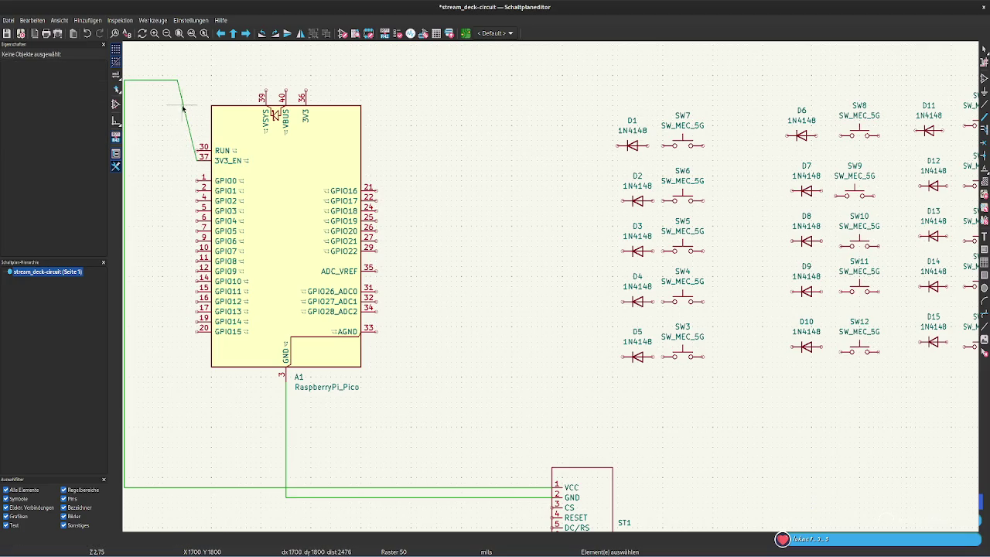
Delete the diagonal wire to 3V3_EN and run the supply wire to 3V3 pin 36
{"action": "left_click", "coordinate": [185, 108]}
{"action": "key", "text": "Delete"}
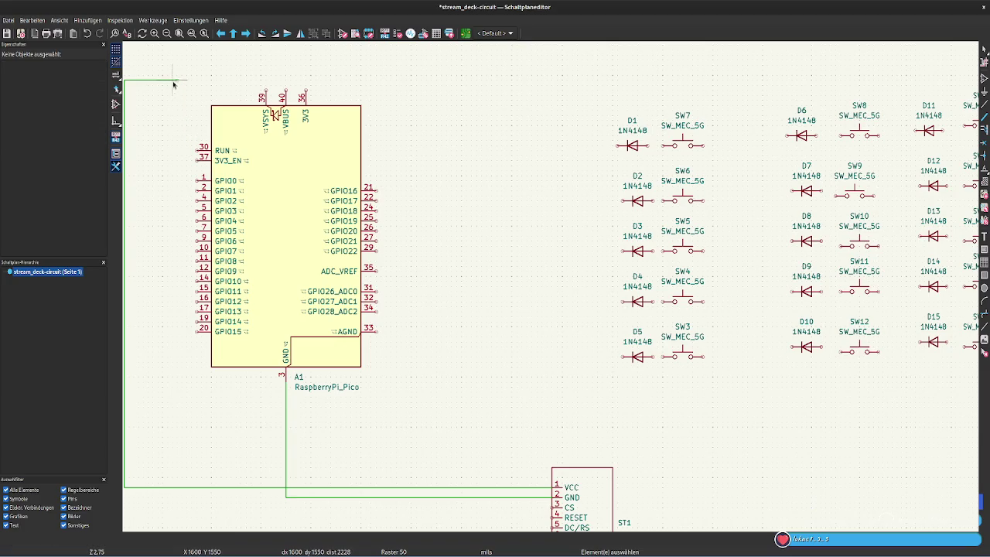
{"action": "left_click", "coordinate": [178, 79]}
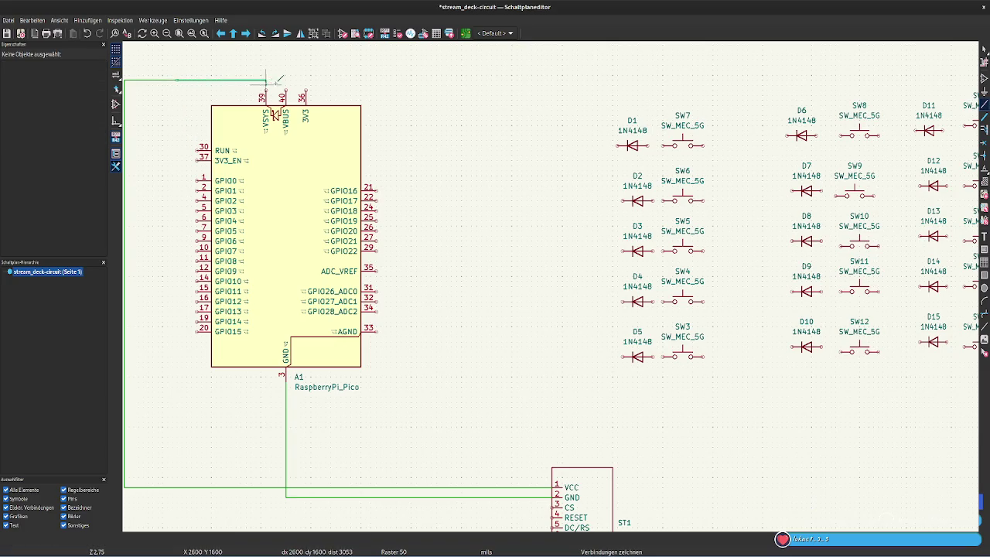
{"action": "left_click", "coordinate": [306, 90]}
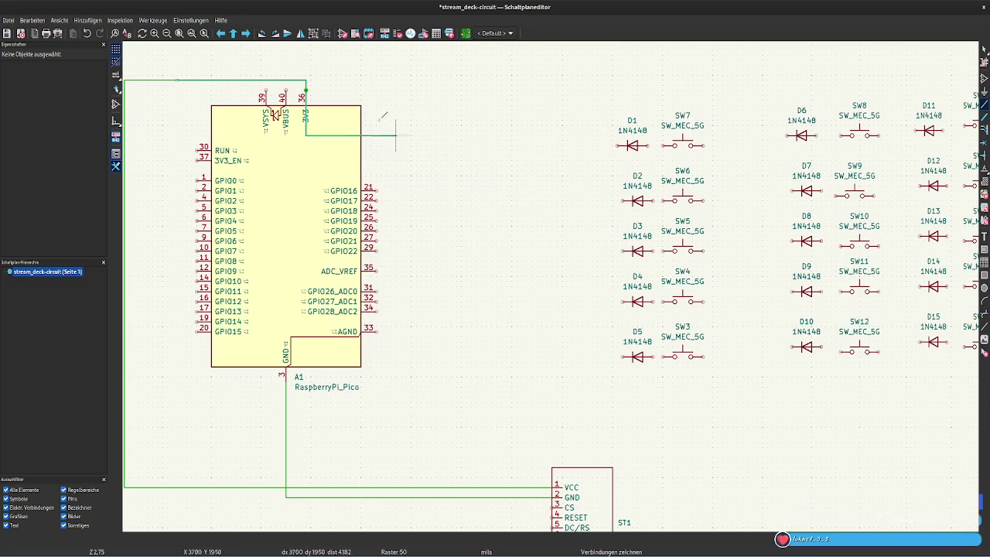
{"action": "key", "text": "Escape"}
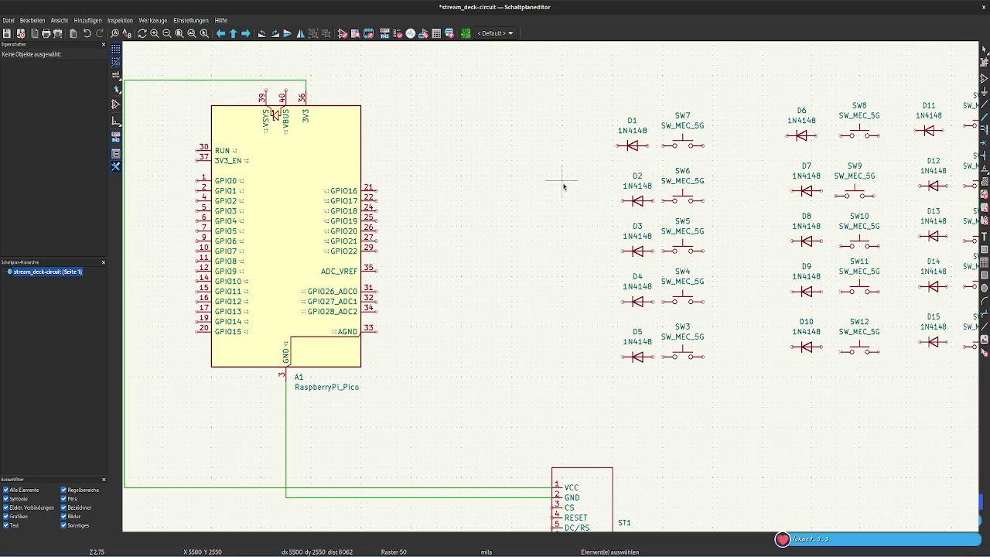
Accidentally start drawing a sheet near D3 and cancel it
{"action": "scroll", "coordinate": [556, 290], "scroll_direction": "down", "scroll_amount": 1}
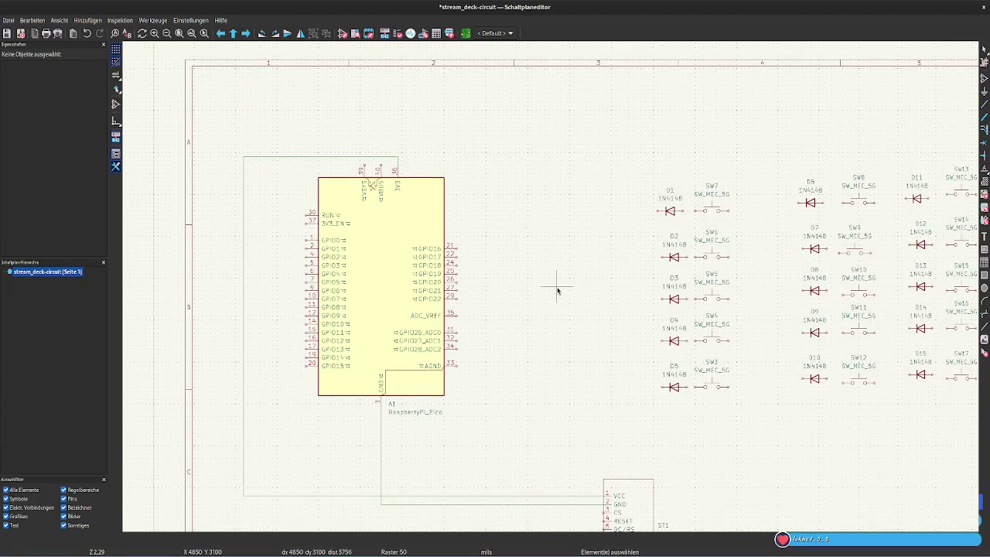
{"action": "scroll", "coordinate": [557, 290], "scroll_direction": "up", "scroll_amount": 1}
{"action": "key", "text": "s"}
{"action": "left_click", "coordinate": [557, 284]}
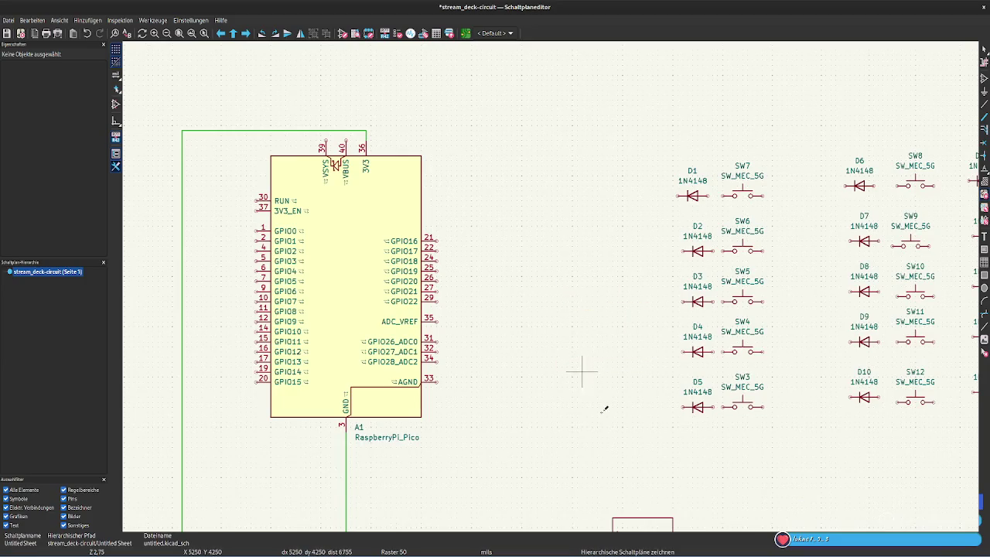
{"action": "left_click", "coordinate": [602, 400]}
{"action": "key", "text": "Escape"}
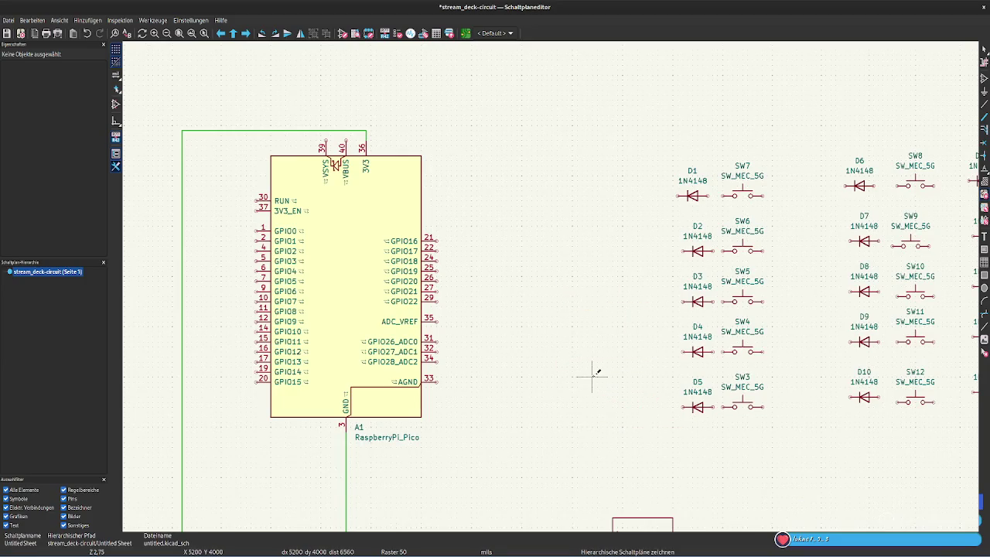
Abandon a second unwanted sheet, switch to the wire tool, and cancel the unfinished wire
{"action": "scroll", "coordinate": [593, 373], "scroll_direction": "down", "scroll_amount": 1}
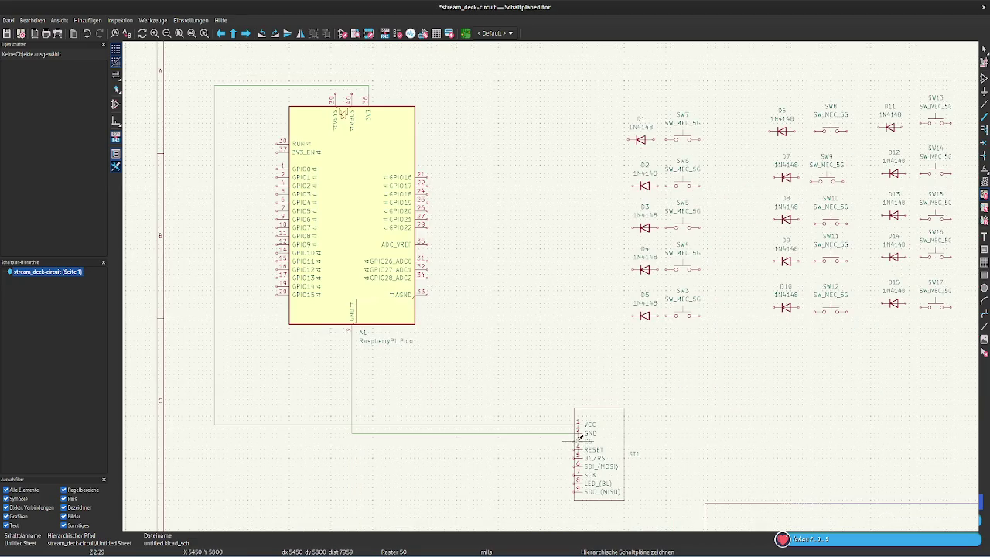
{"action": "left_click", "coordinate": [576, 438]}
{"action": "key", "text": "Escape"}
{"action": "key", "text": "w"}
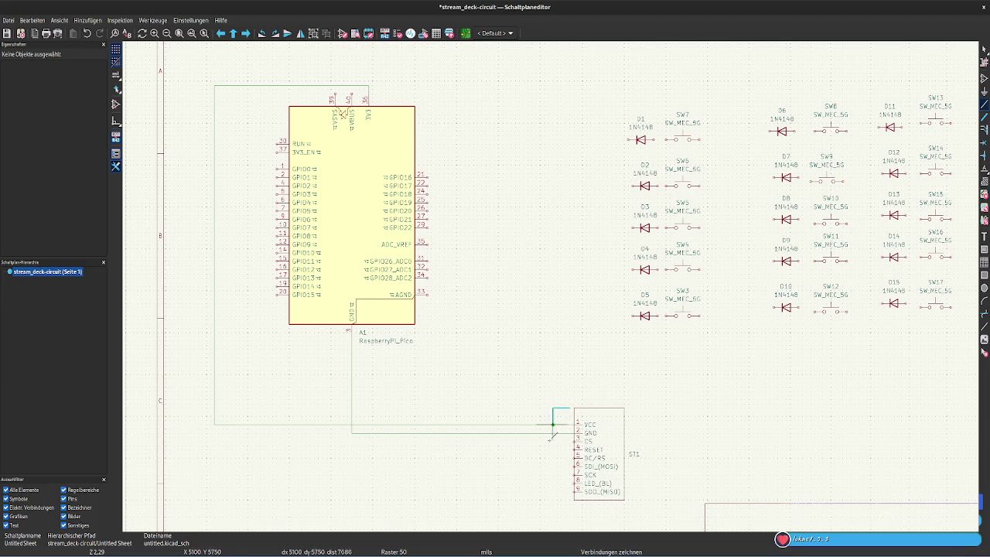
{"action": "scroll", "coordinate": [597, 449], "scroll_direction": "up", "scroll_amount": 1}
{"action": "scroll", "coordinate": [560, 282], "scroll_direction": "up", "scroll_amount": 1}
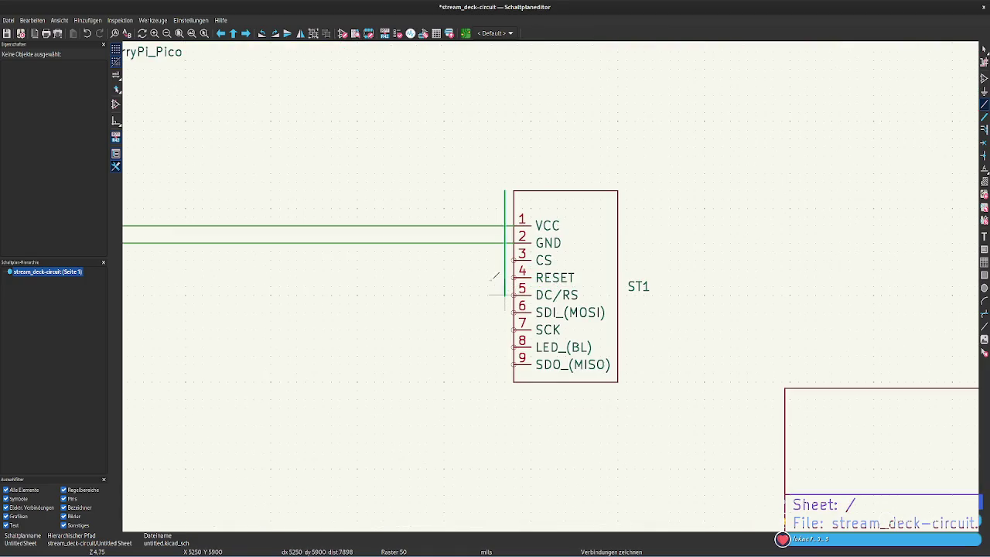
{"action": "key", "text": "Escape"}
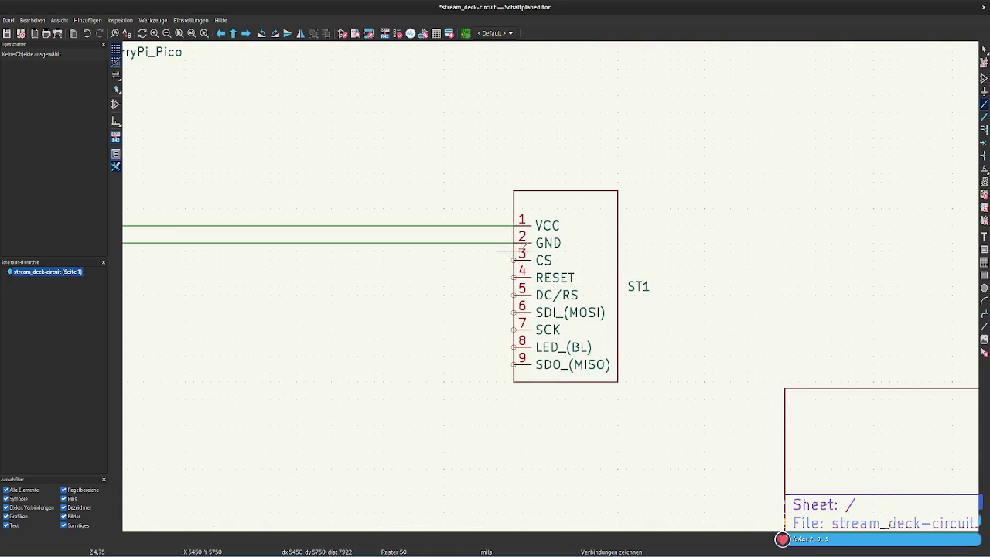
Wire ST1's CS pin to GPIO17 and RESET pin to GPIO20
{"action": "left_click", "coordinate": [512, 260]}
{"action": "scroll", "coordinate": [541, 278], "scroll_direction": "down", "scroll_amount": 1}
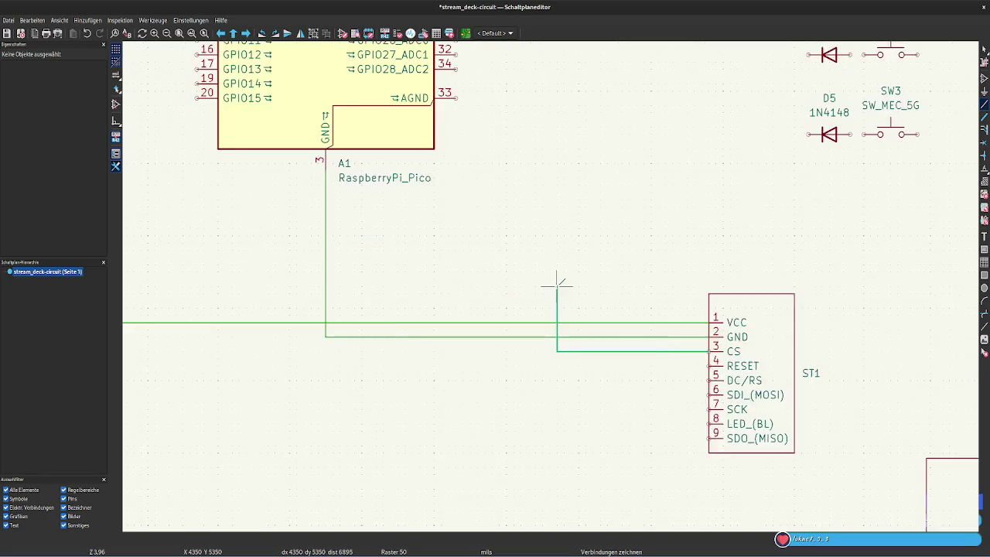
{"action": "scroll", "coordinate": [472, 320], "scroll_direction": "down", "scroll_amount": 2}
{"action": "scroll", "coordinate": [291, 231], "scroll_direction": "up", "scroll_amount": 1}
{"action": "scroll", "coordinate": [851, 269], "scroll_direction": "down", "scroll_amount": 1}
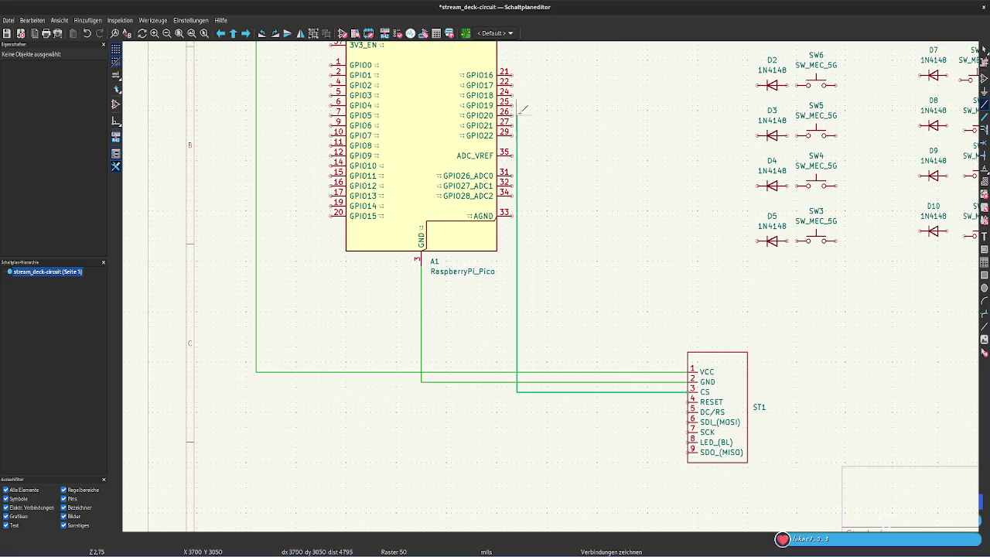
{"action": "left_click", "coordinate": [572, 85]}
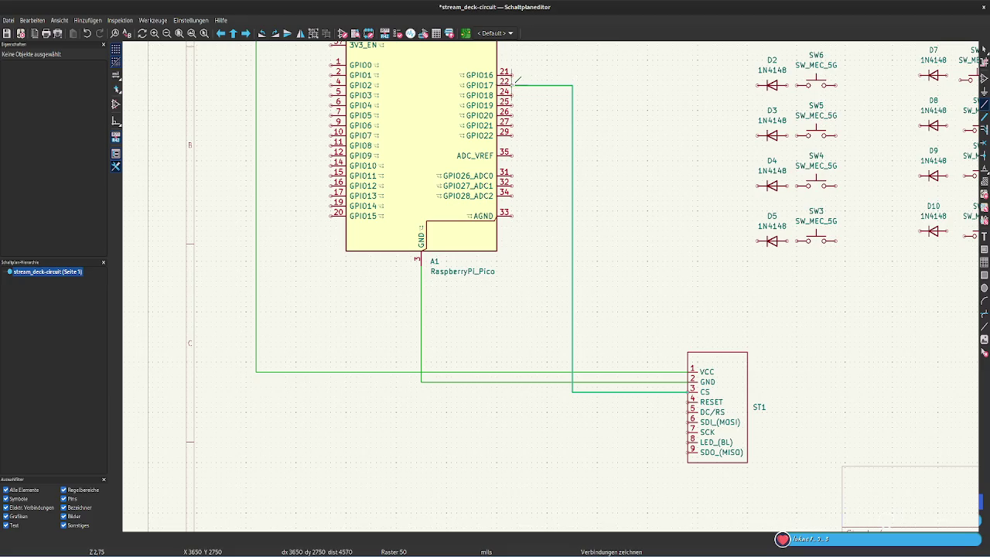
{"action": "left_click", "coordinate": [513, 82]}
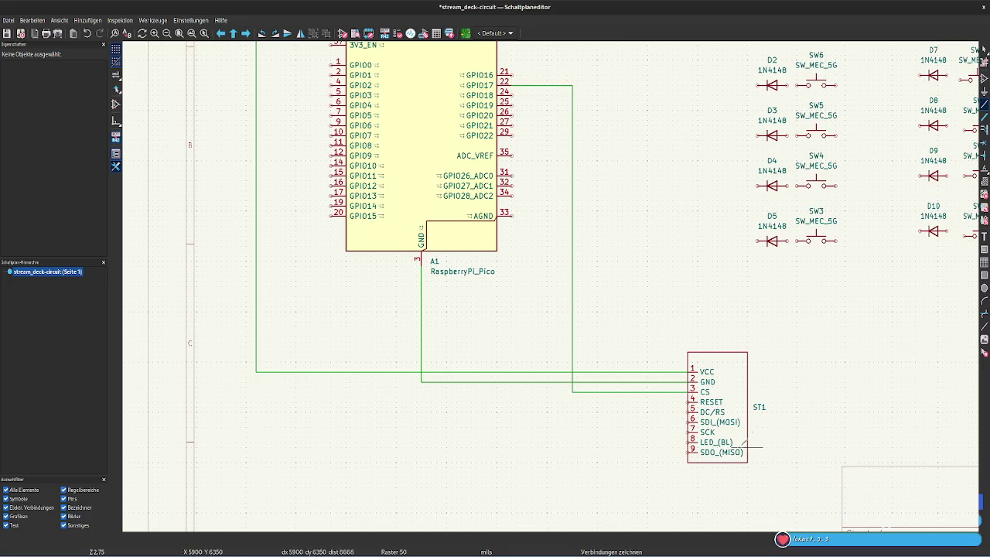
{"action": "left_click", "coordinate": [691, 399]}
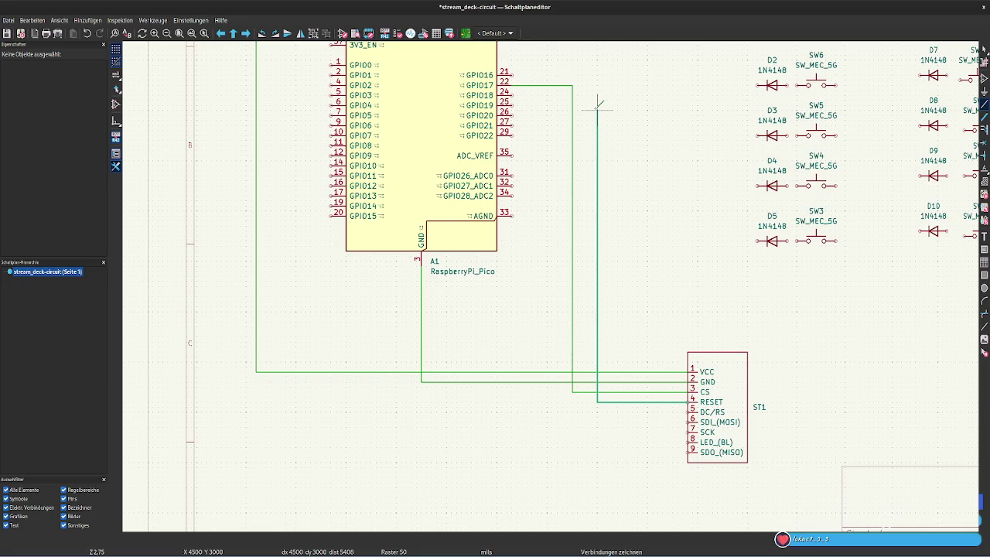
{"action": "left_click", "coordinate": [592, 112]}
{"action": "left_click", "coordinate": [516, 114]}
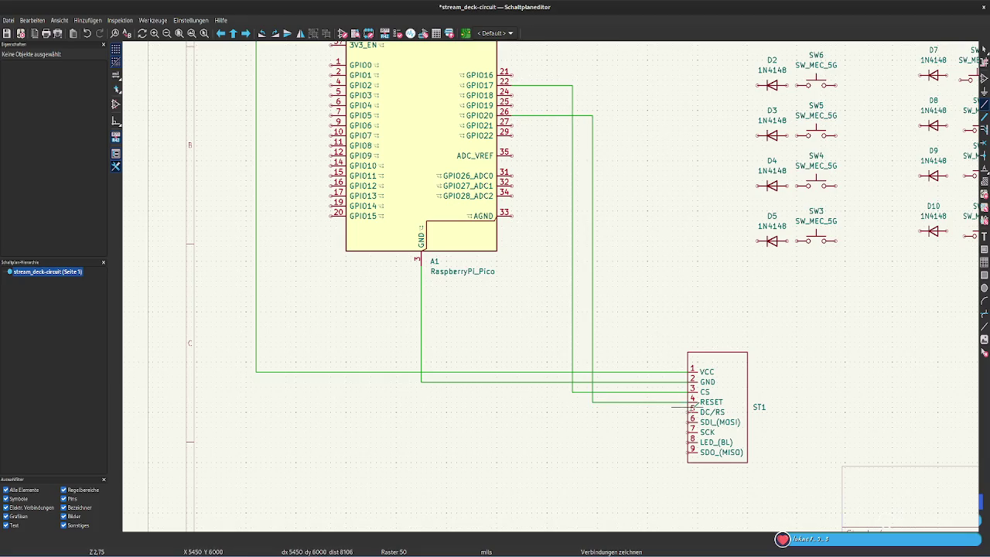
Wire ST1 DC/RS to GPIO16, MOSI to GPIO19, SCK to GPIO18, and LED_(BL) to GPIO21
{"action": "left_click", "coordinate": [687, 412]}
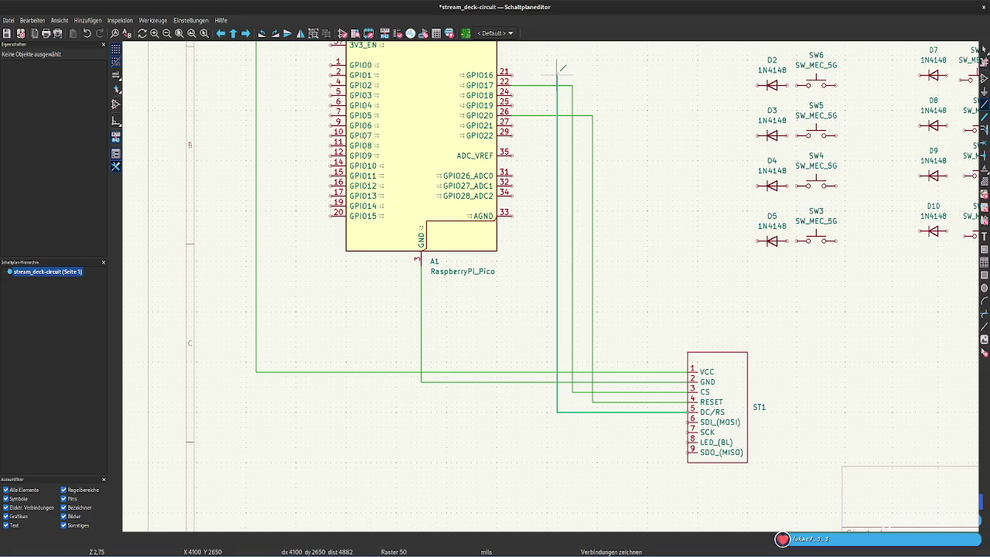
{"action": "left_click", "coordinate": [512, 76]}
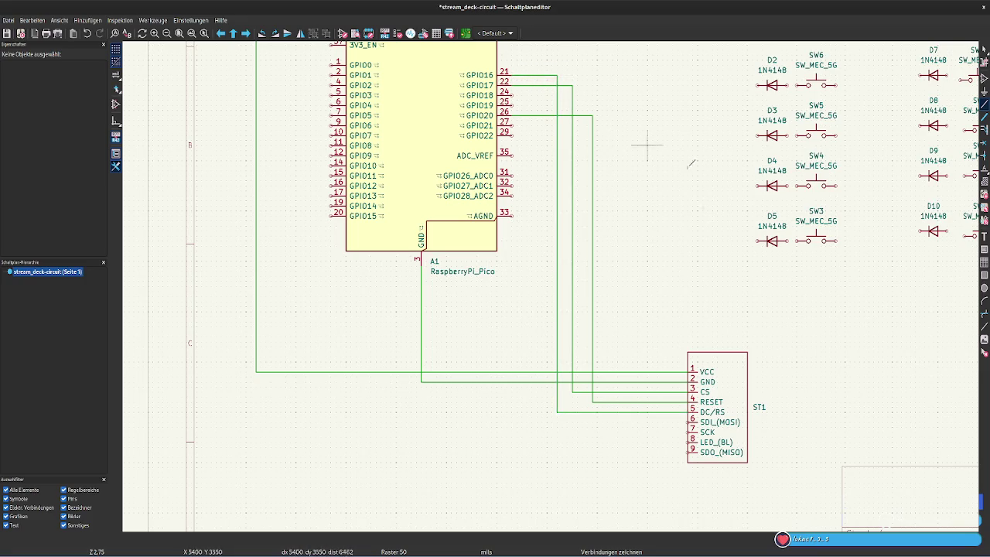
{"action": "left_click", "coordinate": [680, 422]}
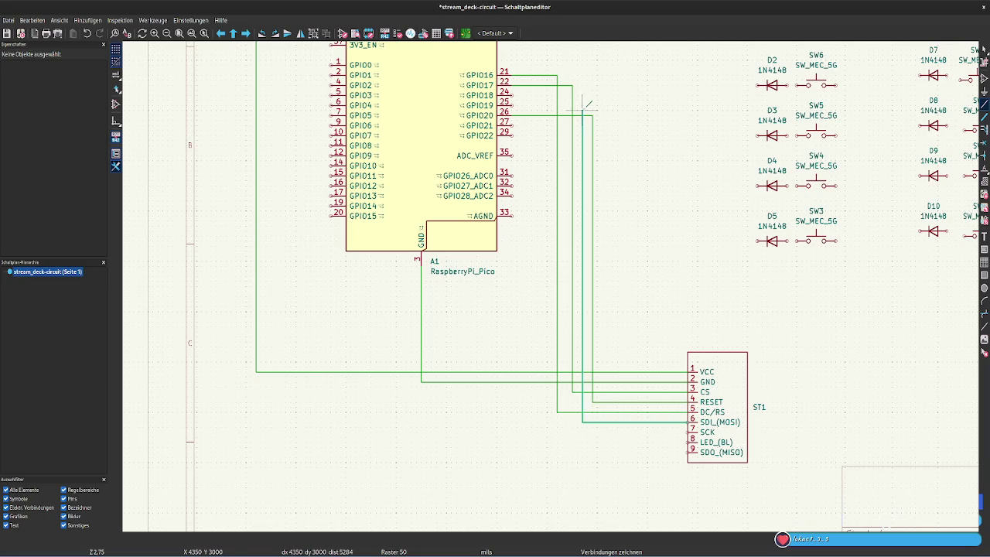
{"action": "left_click", "coordinate": [516, 99]}
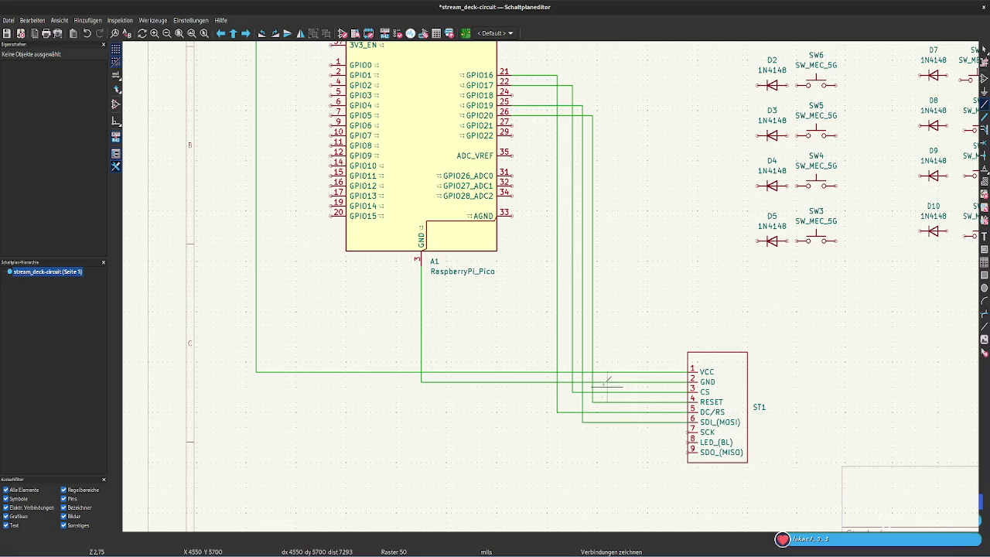
{"action": "left_click", "coordinate": [689, 401]}
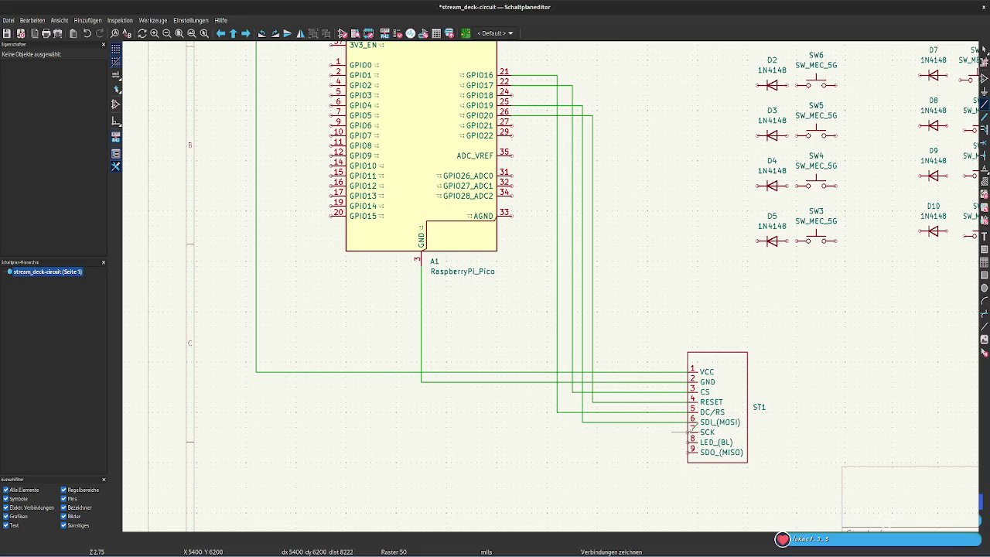
{"action": "left_click", "coordinate": [687, 431]}
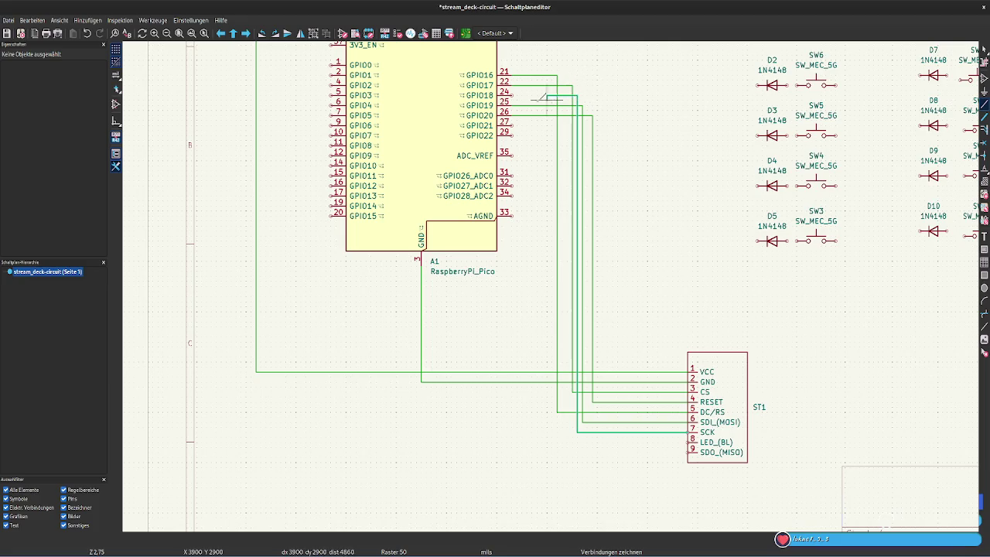
{"action": "left_click", "coordinate": [516, 94]}
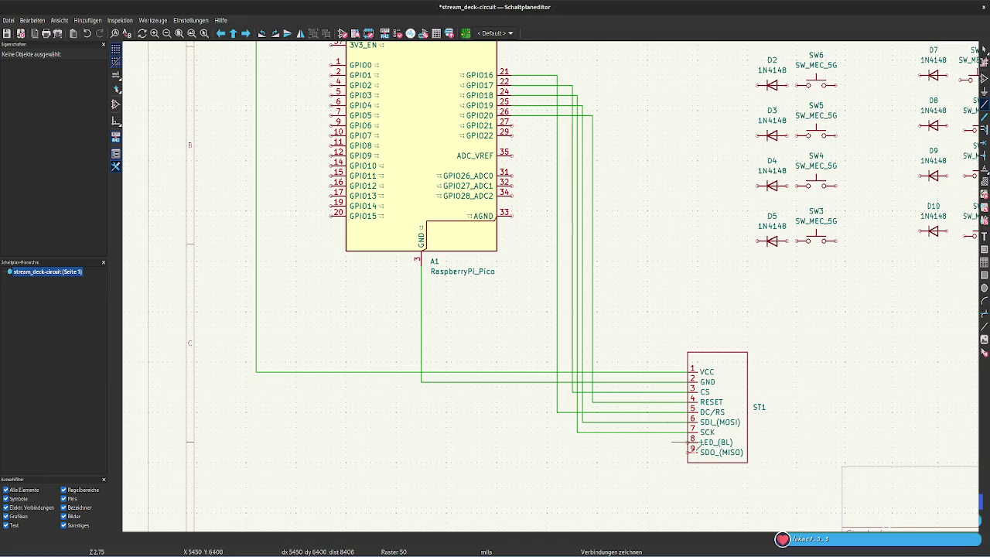
{"action": "left_click", "coordinate": [688, 443]}
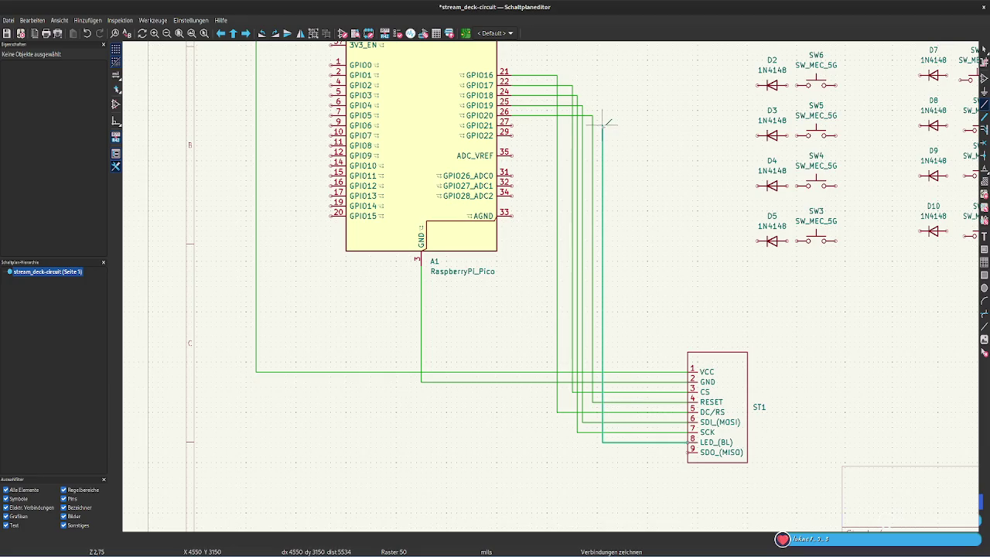
{"action": "left_click", "coordinate": [512, 126]}
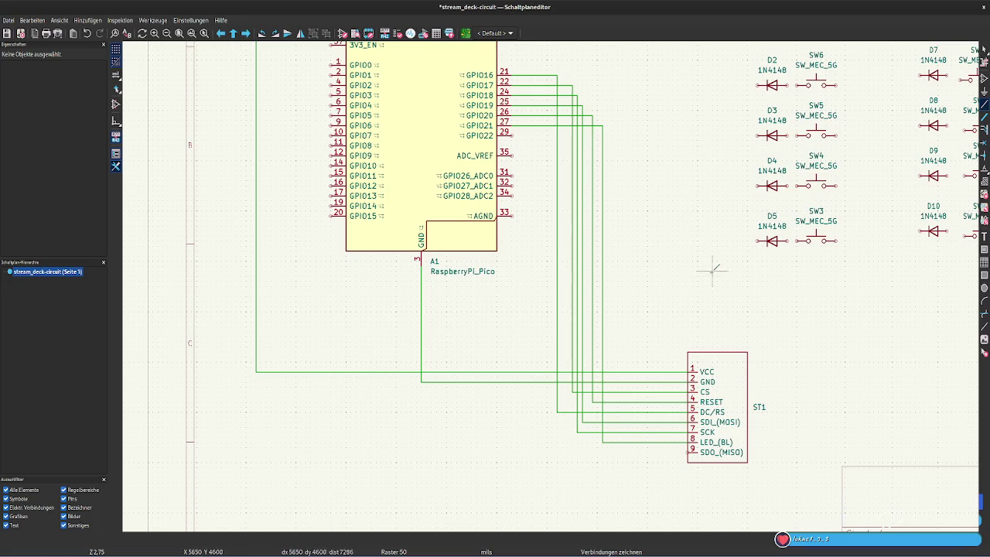
Wire the first column: D1–SW7, D2–SW6, D3–SW5, D4–SW4, D5–SW3
{"action": "scroll", "coordinate": [648, 261], "scroll_direction": "down", "scroll_amount": 1}
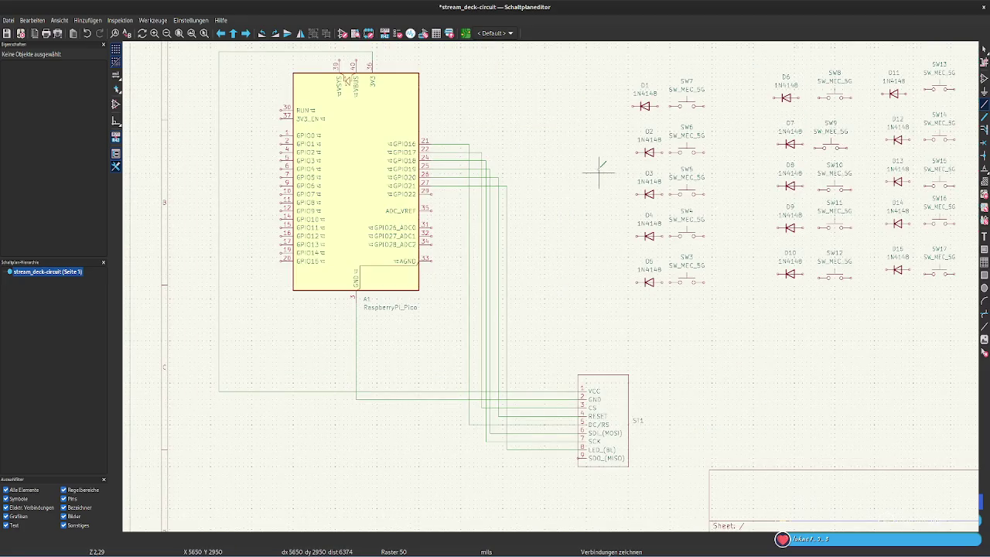
{"action": "scroll", "coordinate": [681, 116], "scroll_direction": "up", "scroll_amount": 2}
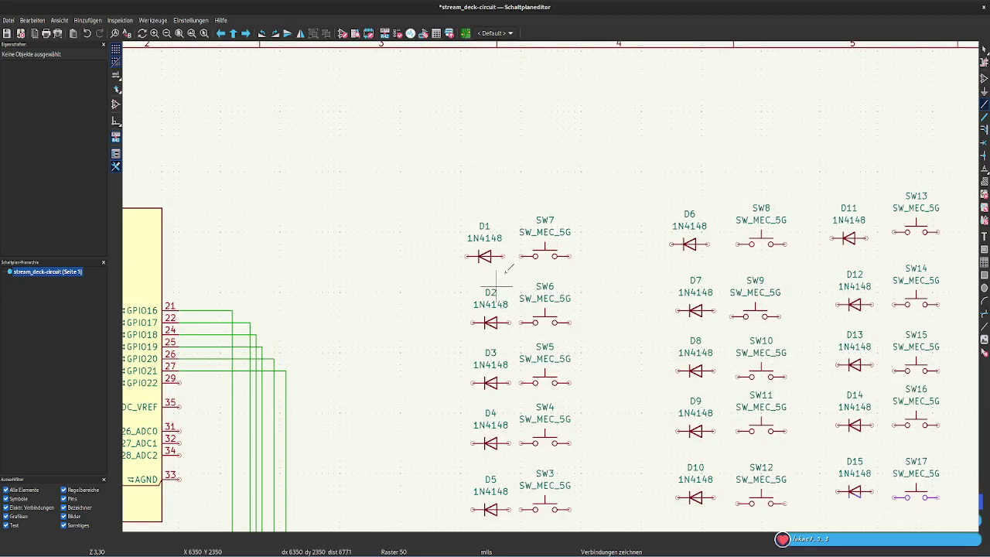
{"action": "left_click", "coordinate": [505, 256]}
{"action": "left_click", "coordinate": [533, 256]}
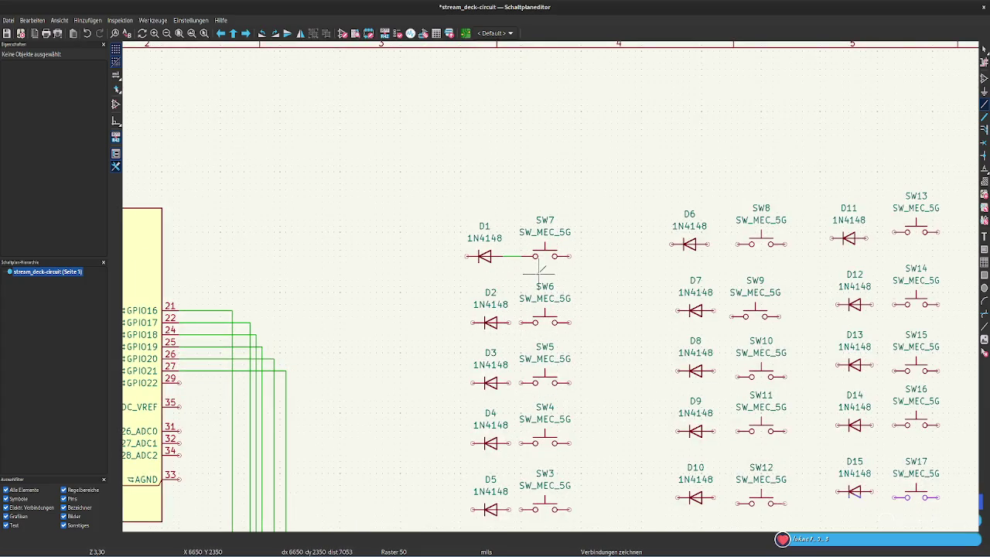
{"action": "left_click", "coordinate": [509, 322]}
{"action": "left_click", "coordinate": [533, 322]}
{"action": "left_click", "coordinate": [509, 382]}
{"action": "left_click", "coordinate": [533, 382]}
{"action": "left_click", "coordinate": [509, 442]}
{"action": "left_click", "coordinate": [533, 443]}
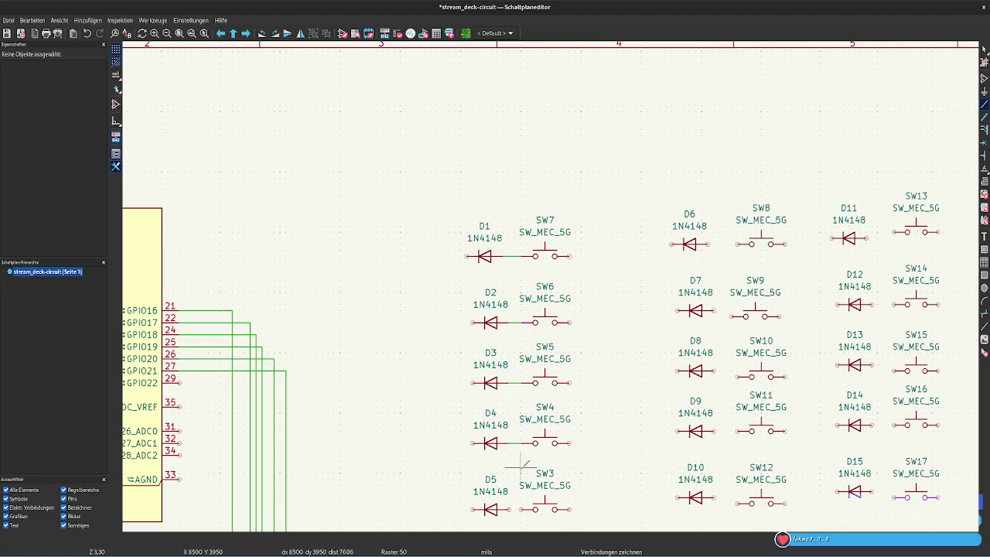
{"action": "scroll", "coordinate": [523, 464], "scroll_direction": "down", "scroll_amount": 2}
{"action": "scroll", "coordinate": [595, 135], "scroll_direction": "up", "scroll_amount": 2}
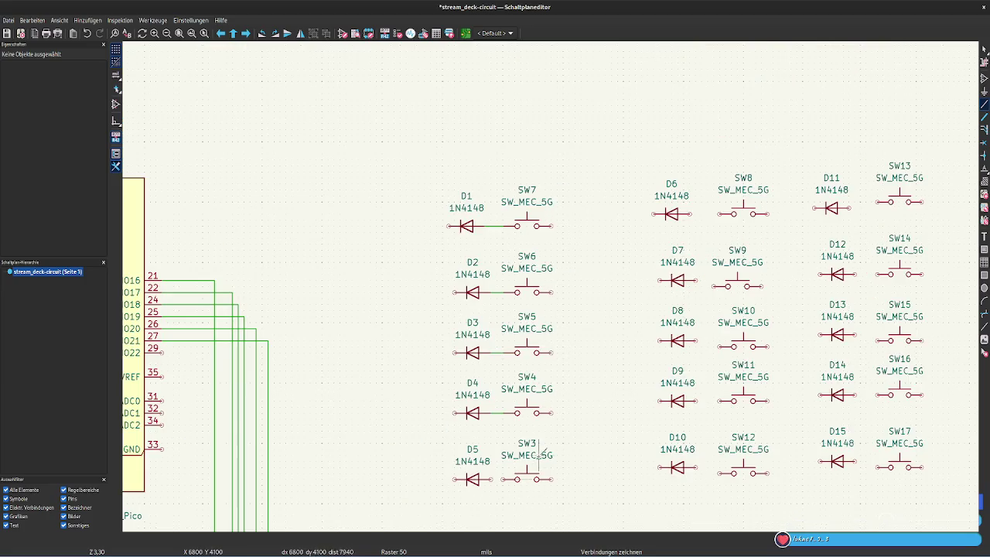
{"action": "left_click", "coordinate": [503, 479]}
{"action": "left_click", "coordinate": [516, 479]}
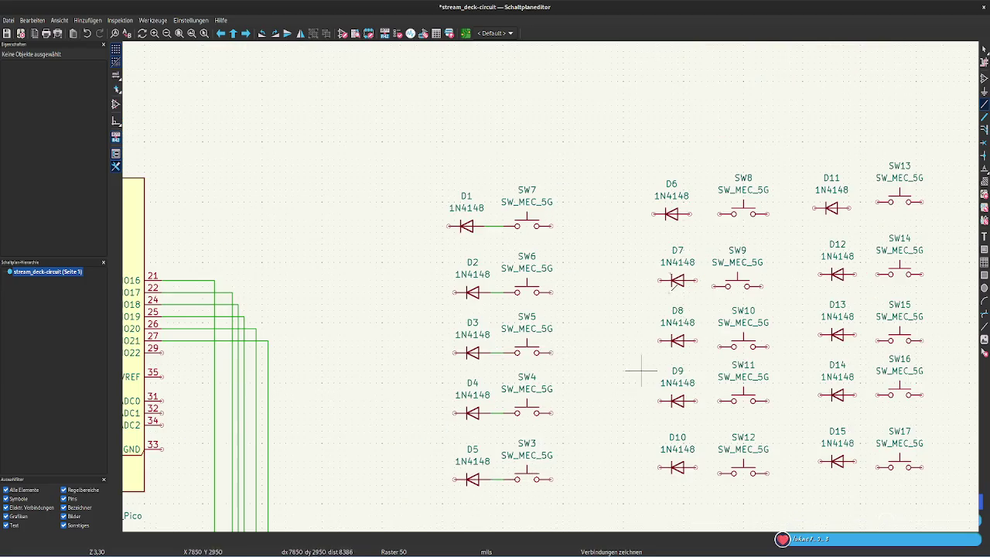
Wire the second column: D6–SW8, D7–SW9, D8–SW10, D9–SW11, D10–SW12
{"action": "left_click", "coordinate": [733, 214]}
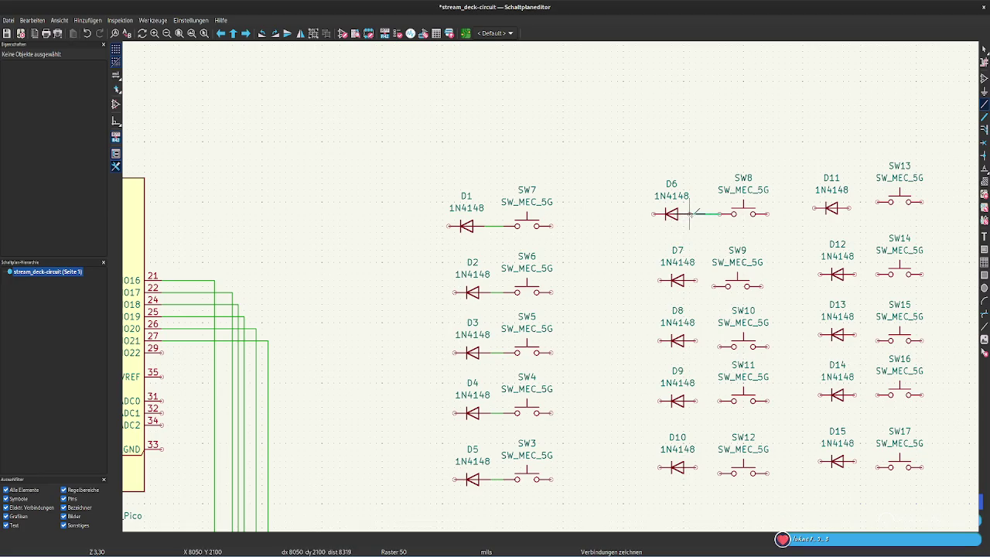
{"action": "left_click", "coordinate": [689, 213]}
{"action": "left_click", "coordinate": [728, 286]}
{"action": "left_click", "coordinate": [695, 280]}
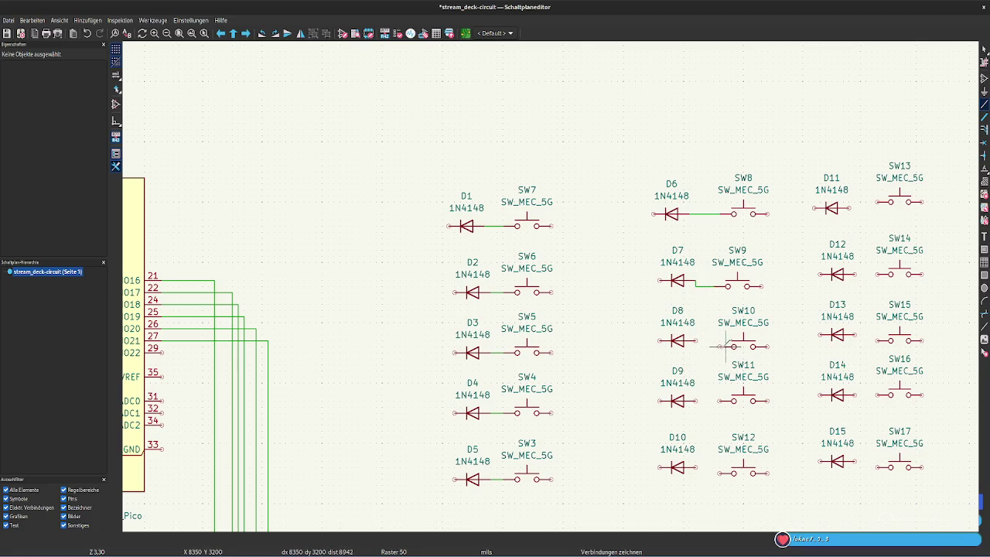
{"action": "left_click", "coordinate": [696, 341]}
{"action": "left_click", "coordinate": [728, 345]}
{"action": "left_click", "coordinate": [731, 400]}
{"action": "left_click", "coordinate": [695, 401]}
{"action": "left_click", "coordinate": [719, 472]}
{"action": "left_click", "coordinate": [696, 467]}
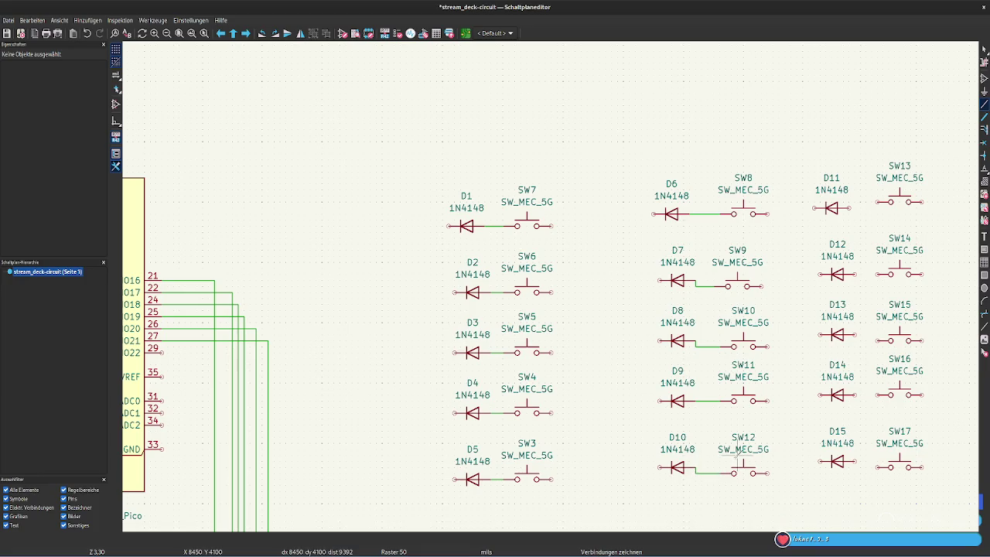
Wire the third column: D15–SW17, D14–SW16, D13–SW15, D12–SW14, D11–SW13
{"action": "left_click", "coordinate": [856, 462]}
{"action": "left_click", "coordinate": [878, 467]}
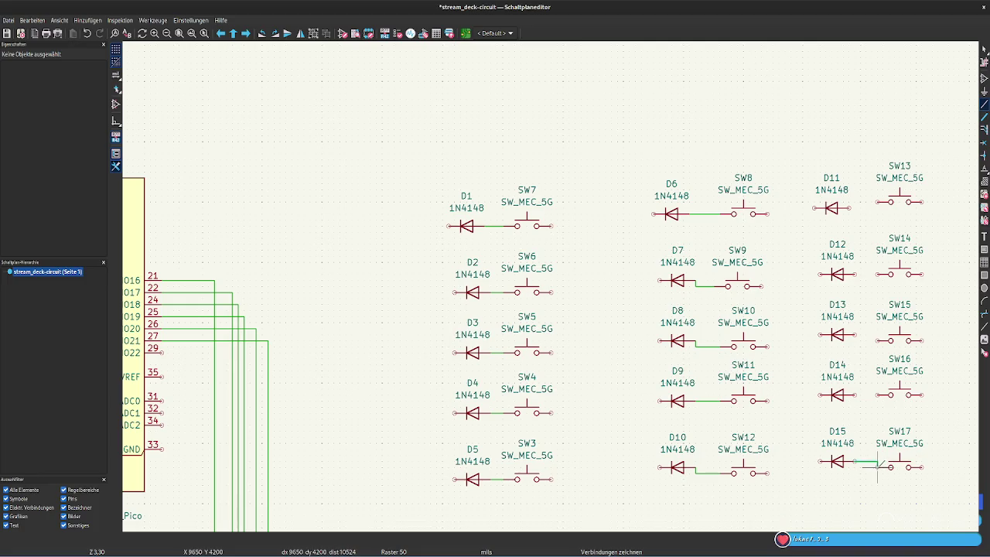
{"action": "left_click", "coordinate": [856, 394]}
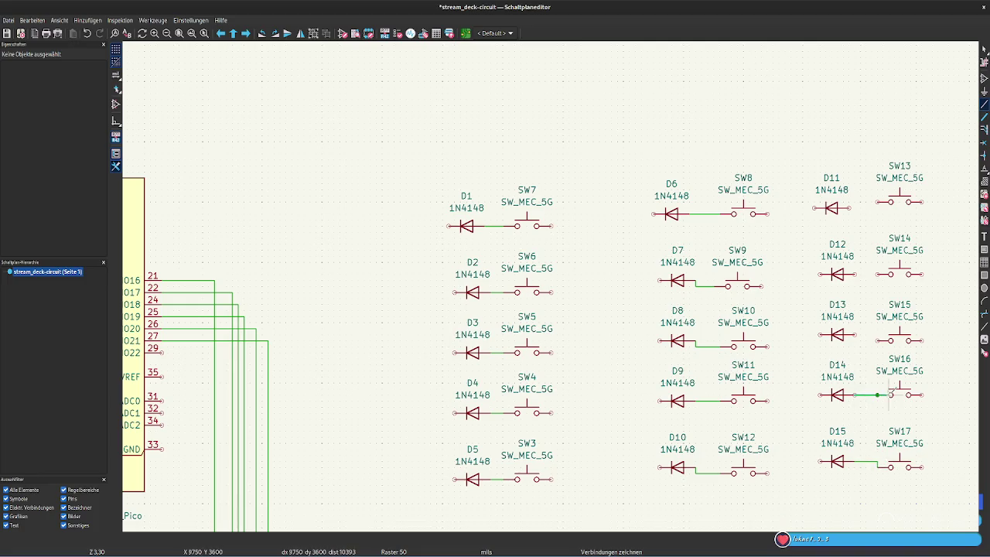
{"action": "left_click", "coordinate": [890, 394]}
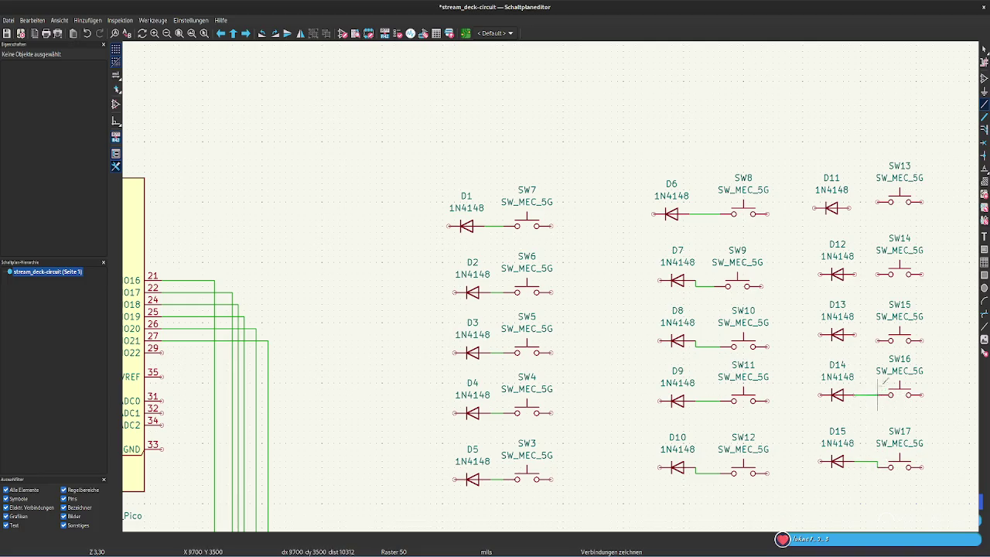
{"action": "left_click", "coordinate": [877, 340]}
{"action": "left_click", "coordinate": [856, 334]}
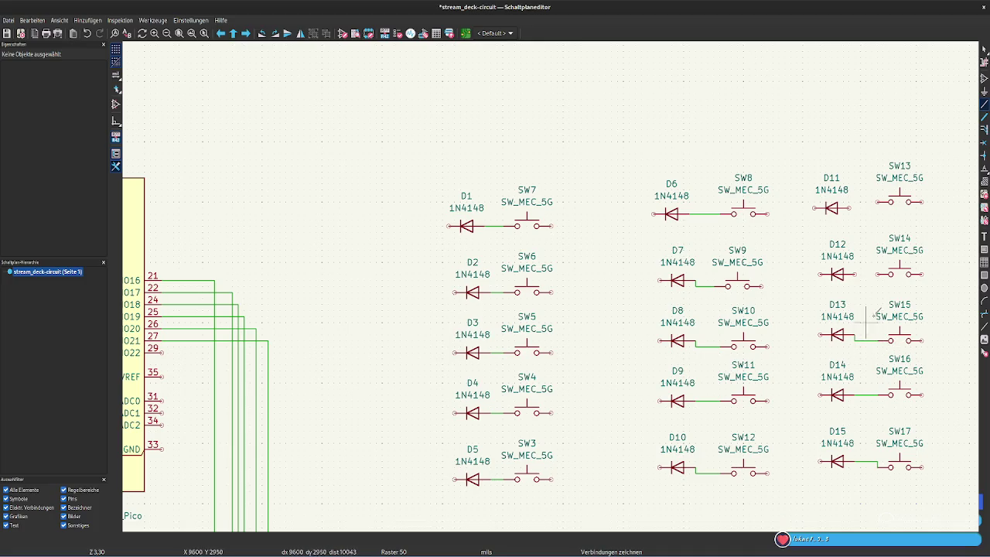
{"action": "left_click", "coordinate": [860, 274]}
{"action": "left_click", "coordinate": [890, 274]}
{"action": "left_click", "coordinate": [877, 201]}
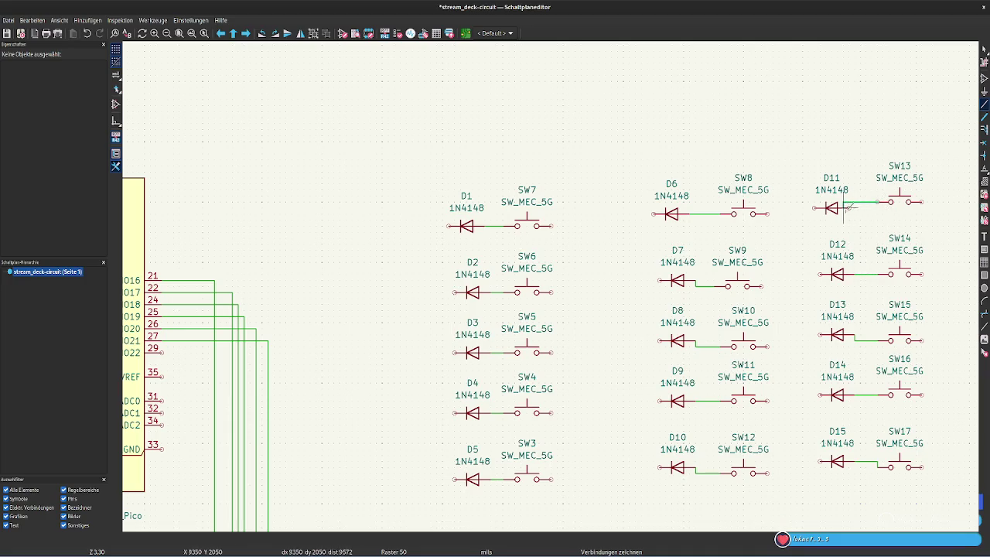
{"action": "left_click", "coordinate": [849, 208]}
{"action": "key", "text": "Escape"}
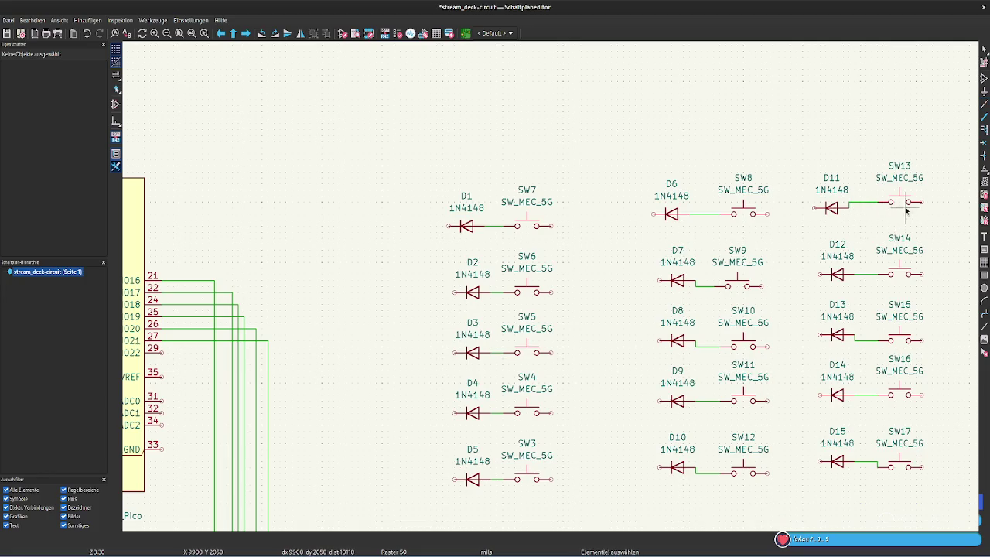
Nudge SW13, SW15, SW17, SW12, SW10 and SW9 onto their wires
{"action": "left_click_drag", "start_coordinate": [907, 201], "coordinate": [901, 212]}
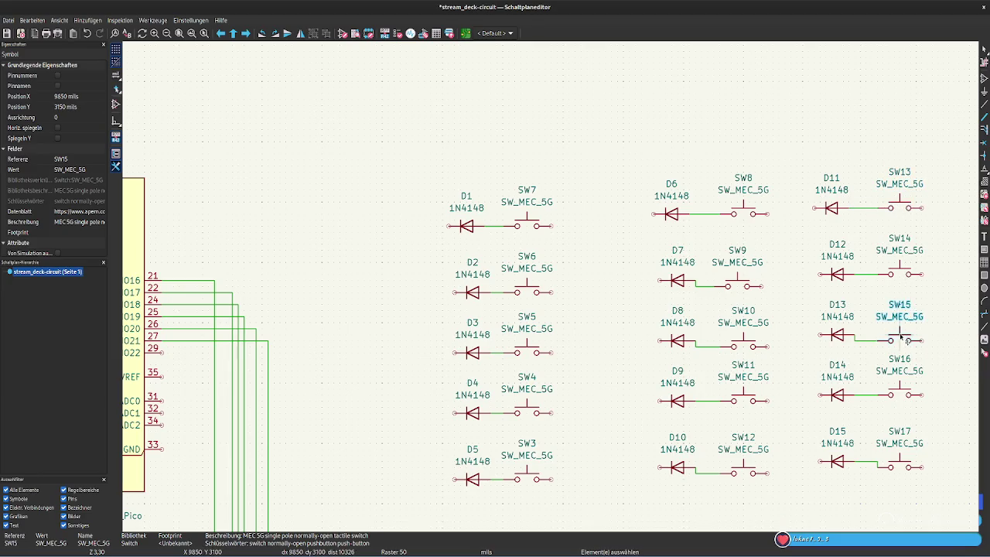
{"action": "left_click_drag", "start_coordinate": [899, 338], "coordinate": [899, 333]}
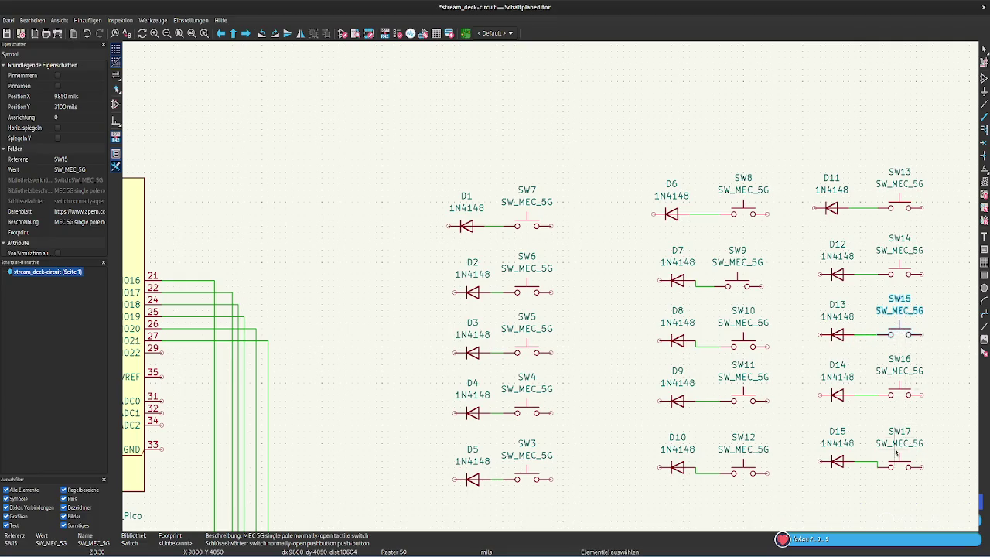
{"action": "left_click_drag", "start_coordinate": [901, 465], "coordinate": [900, 463]}
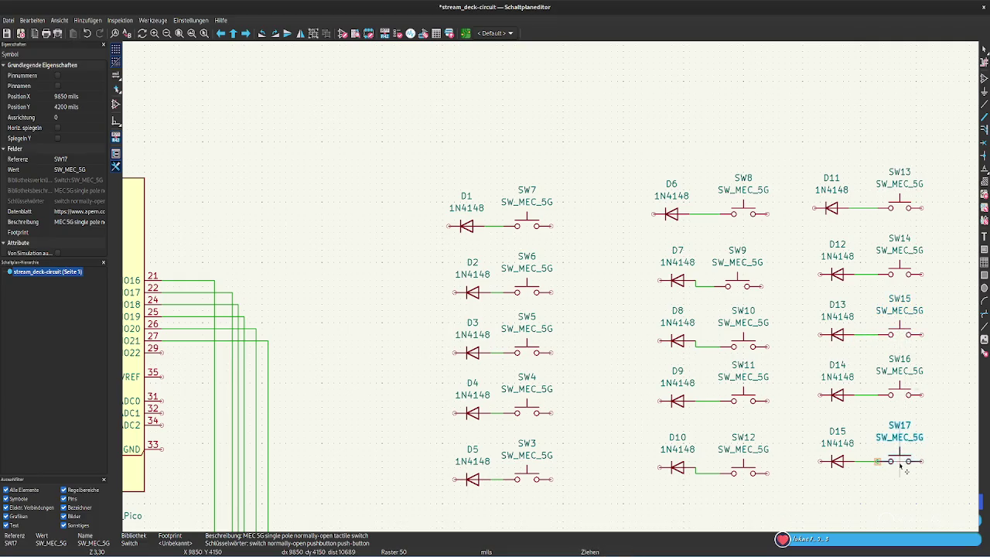
{"action": "left_click_drag", "start_coordinate": [744, 467], "coordinate": [751, 469]}
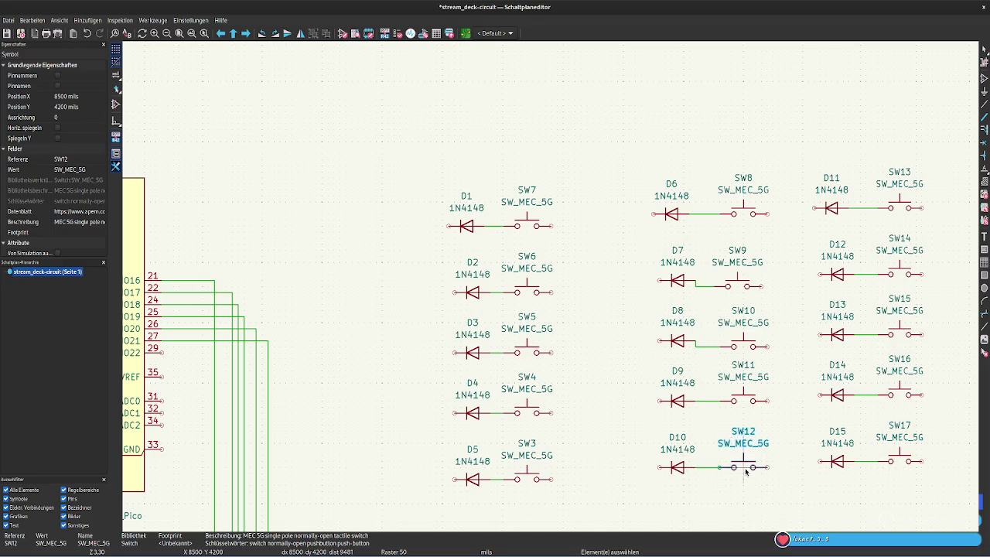
{"action": "left_click", "coordinate": [744, 338]}
{"action": "left_click_drag", "start_coordinate": [744, 338], "coordinate": [745, 331]}
{"action": "left_click", "coordinate": [740, 280]}
{"action": "left_click_drag", "start_coordinate": [741, 283], "coordinate": [751, 277]}
{"action": "left_click", "coordinate": [778, 272]}
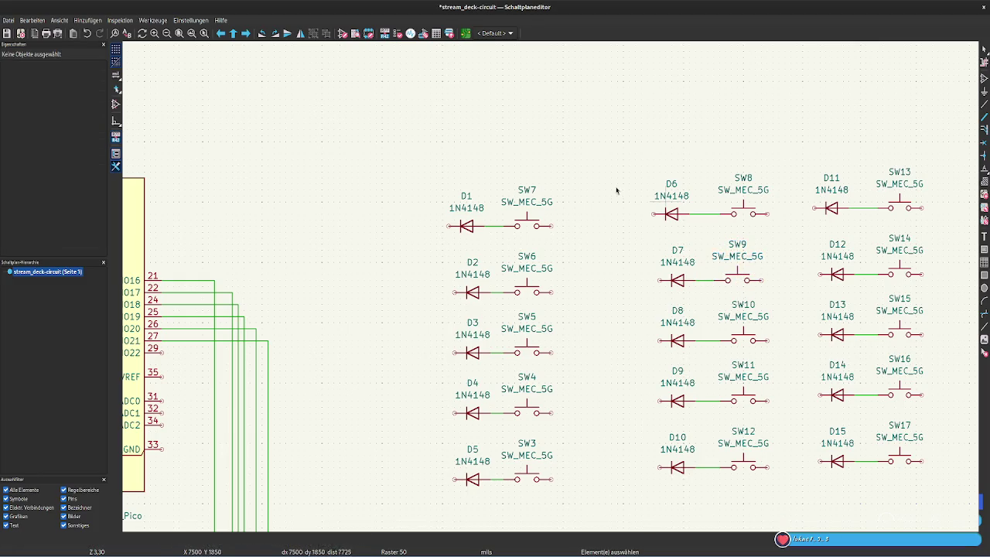
Move the D2/SW6 pair up beneath D1/SW7
{"action": "left_click_drag", "start_coordinate": [451, 258], "coordinate": [592, 304]}
{"action": "left_click_drag", "start_coordinate": [530, 290], "coordinate": [530, 283]}
{"action": "left_click", "coordinate": [527, 282]}
{"action": "left_click", "coordinate": [579, 316]}
Raise the D3/SW5 pair under D2 and align D3 with D1 and D2
{"action": "left_click_drag", "start_coordinate": [575, 370], "coordinate": [421, 312]}
{"action": "left_click_drag", "start_coordinate": [528, 354], "coordinate": [527, 331]}
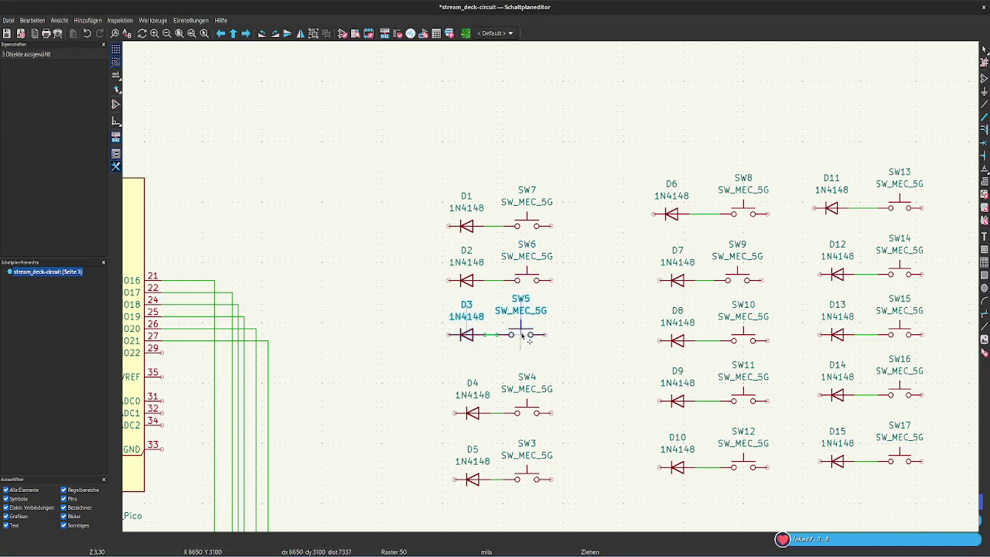
{"action": "left_click", "coordinate": [474, 329]}
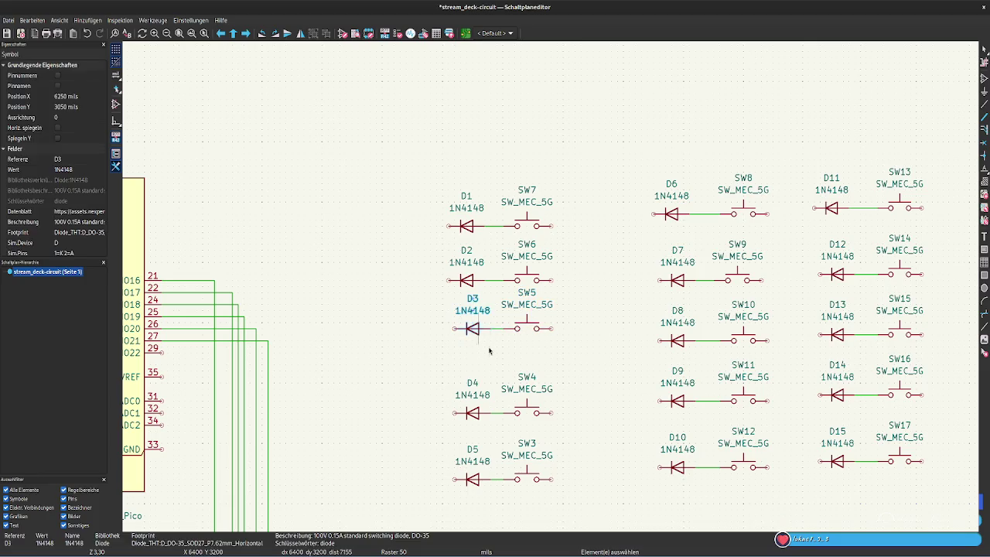
{"action": "left_click_drag", "start_coordinate": [474, 330], "coordinate": [468, 329]}
{"action": "left_click", "coordinate": [497, 347]}
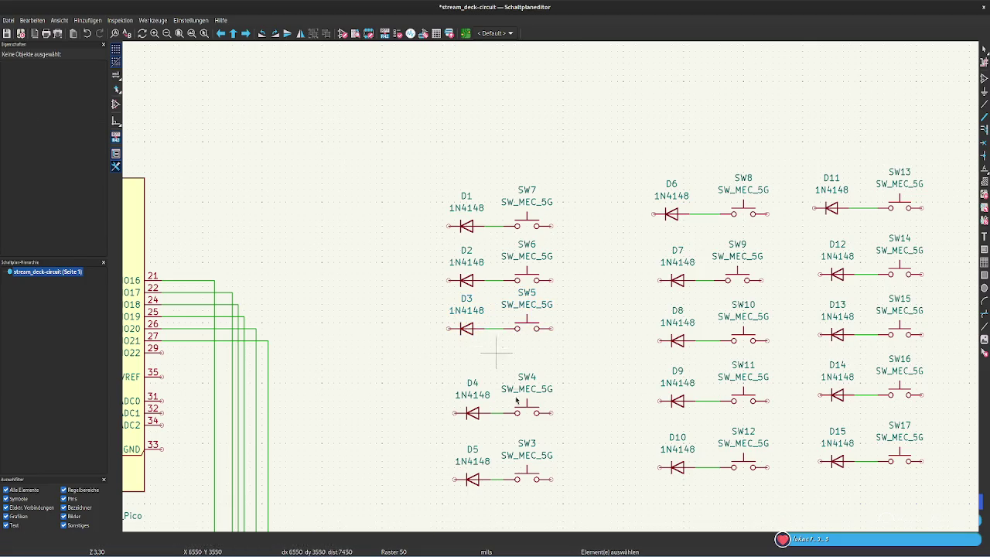
{"action": "left_click_drag", "start_coordinate": [576, 492], "coordinate": [420, 371]}
Raise the D4–SW4 and D5–SW3 pairs, then the whole D2–D5 diode and switch group
{"action": "left_click_drag", "start_coordinate": [504, 415], "coordinate": [505, 381]}
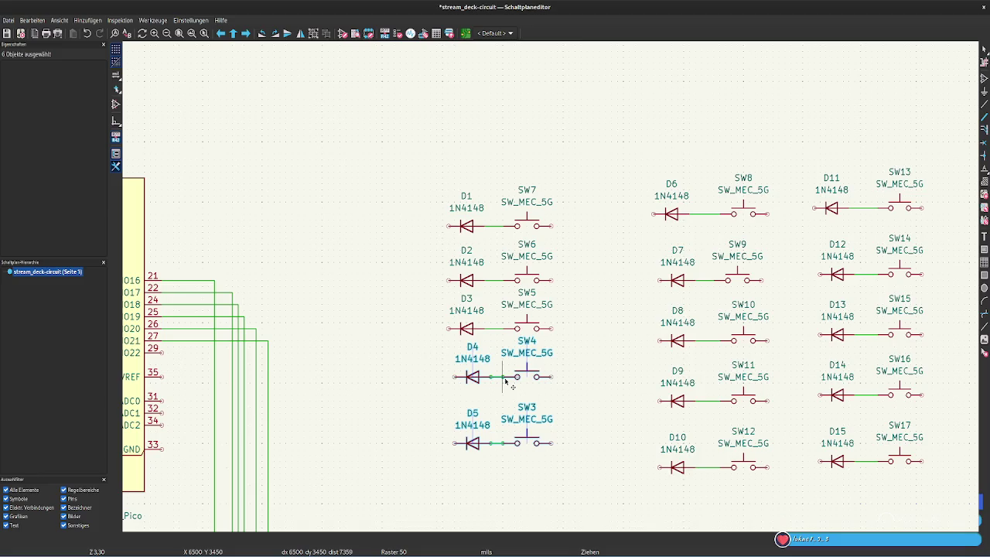
{"action": "left_click", "coordinate": [566, 451]}
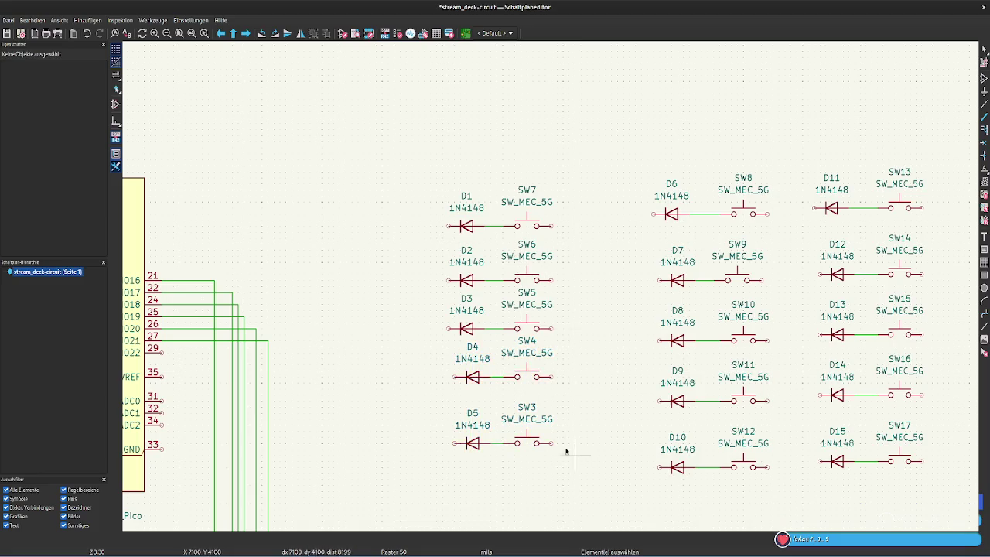
{"action": "left_click_drag", "start_coordinate": [573, 457], "coordinate": [432, 246]}
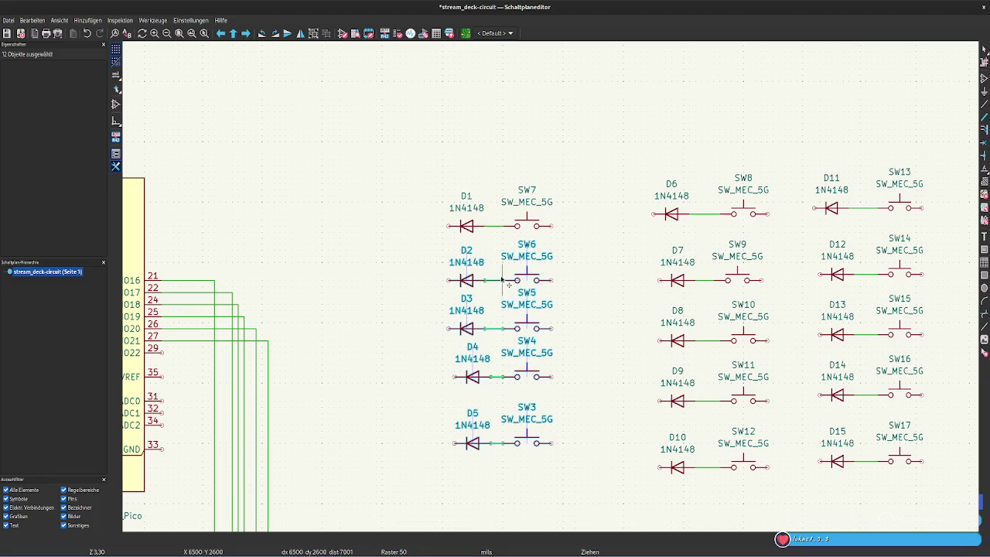
{"action": "key", "text": "g"}
{"action": "left_click", "coordinate": [502, 274]}
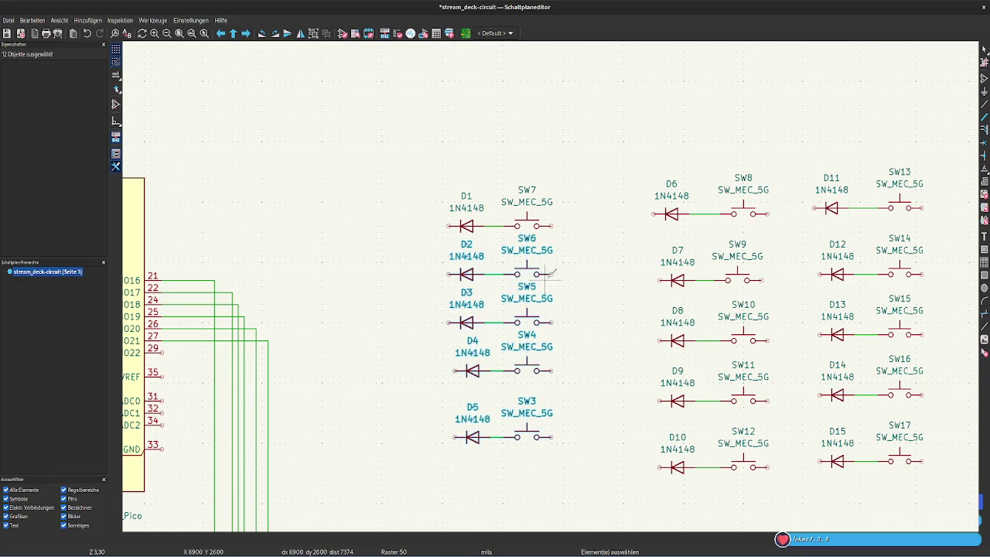
{"action": "left_click", "coordinate": [574, 461]}
Move the D5/SW3 pair and its wire up to even out the row spacing
{"action": "left_click_drag", "start_coordinate": [570, 449], "coordinate": [435, 389]}
{"action": "key", "text": "g"}
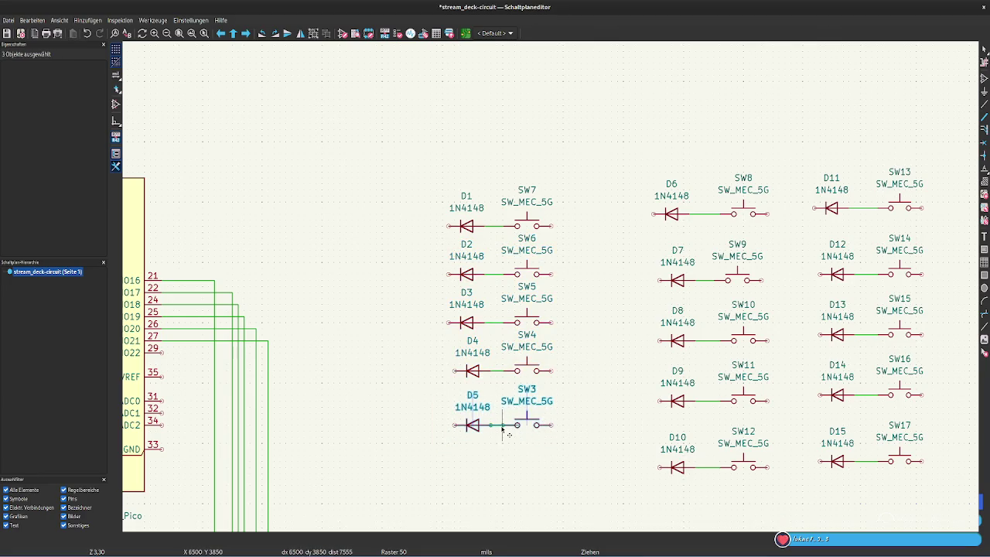
{"action": "left_click", "coordinate": [502, 431]}
{"action": "left_click", "coordinate": [536, 479]}
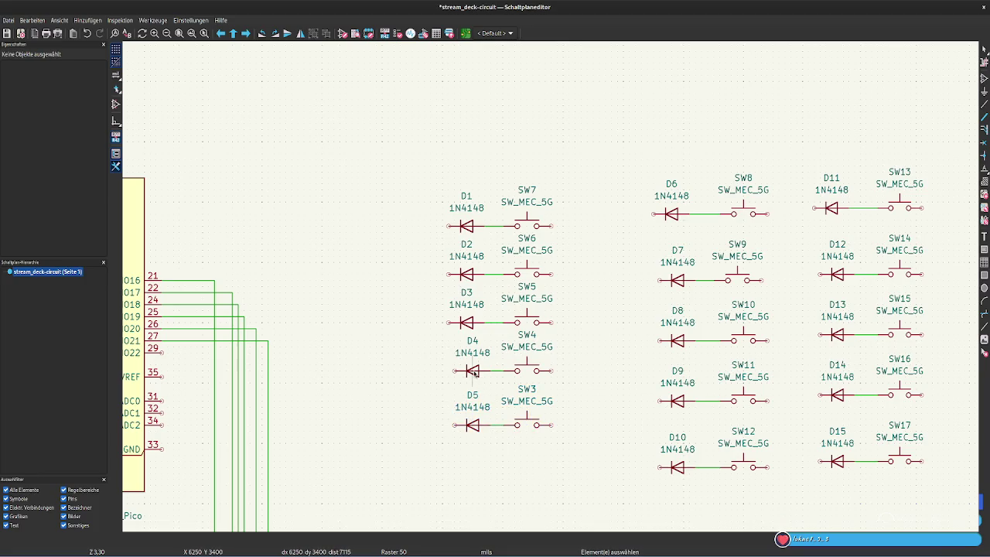
Shift diodes D4 and D5 left so they line up under D1–D3
{"action": "left_click_drag", "start_coordinate": [442, 328], "coordinate": [501, 462]}
{"action": "key", "text": "g"}
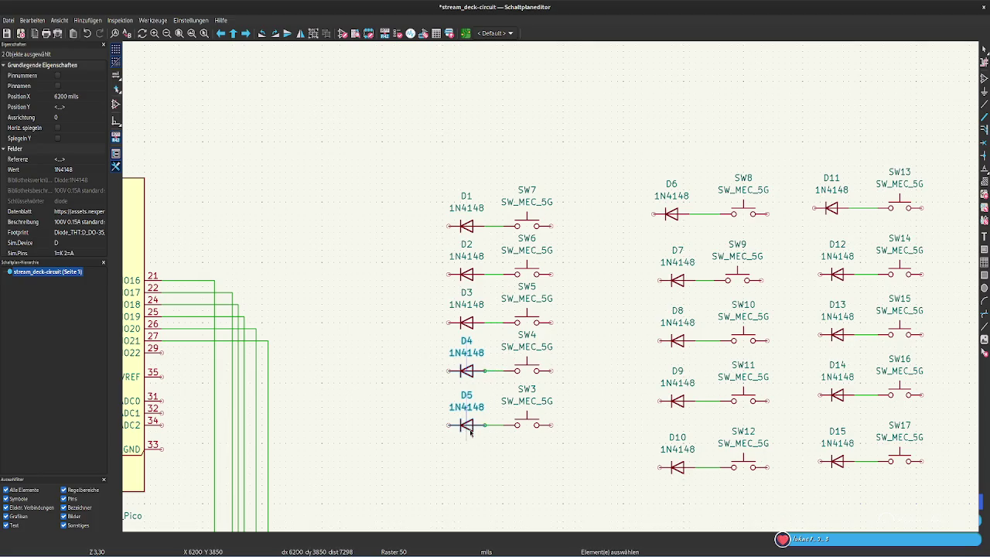
{"action": "key", "text": "Escape"}
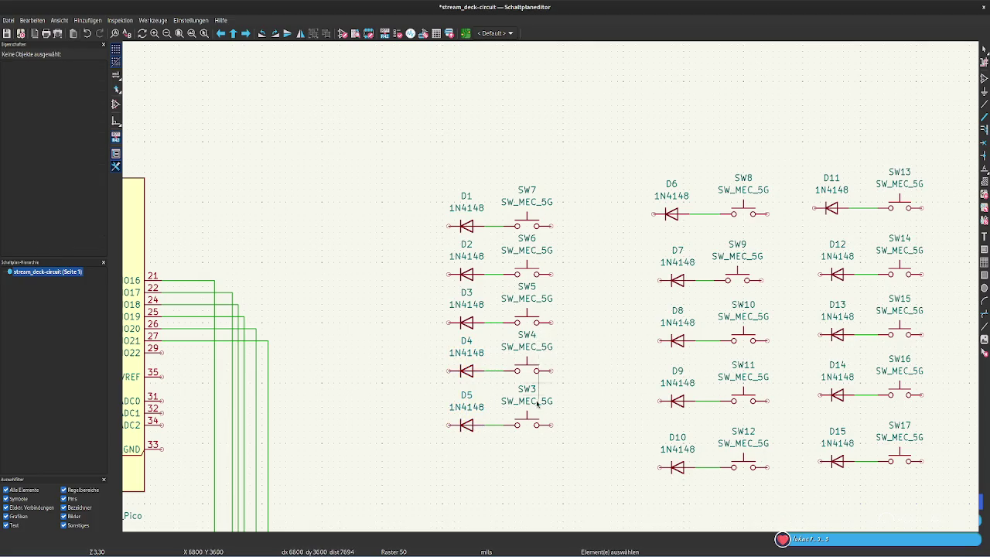
{"action": "left_click_drag", "start_coordinate": [792, 495], "coordinate": [613, 101]}
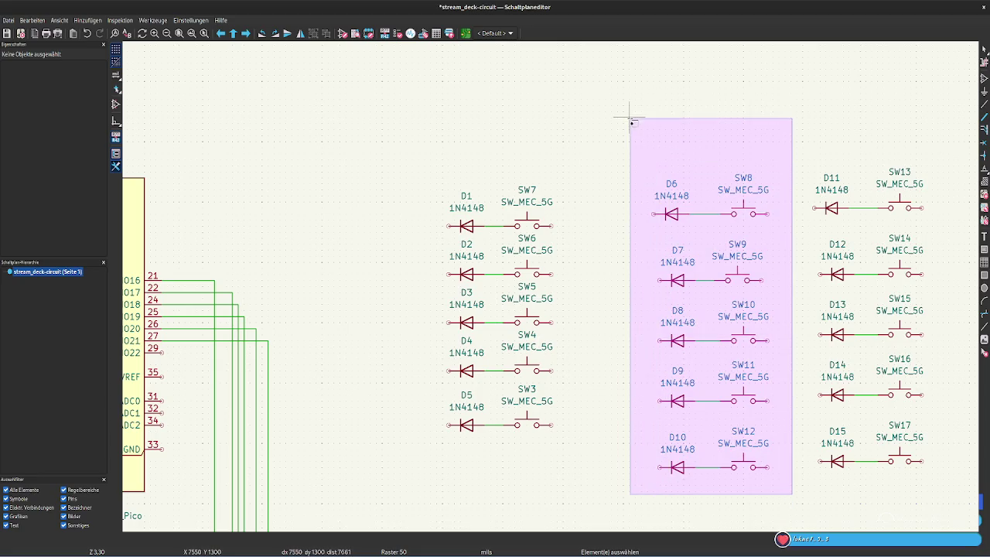
Move the D6–D10/SW8–SW12 column left and nudge the D6–D10 diodes toward their switches
{"action": "key", "text": "g"}
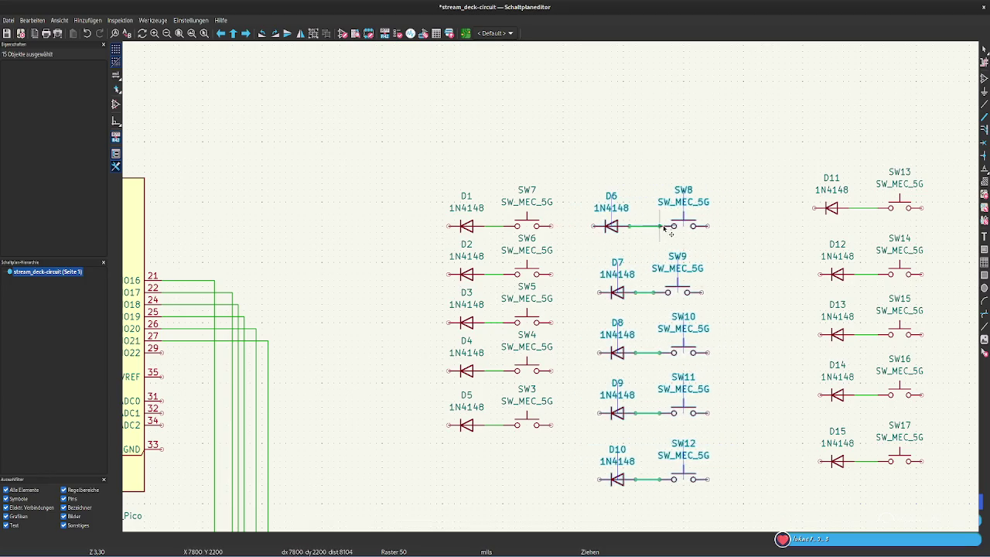
{"action": "left_click", "coordinate": [690, 230]}
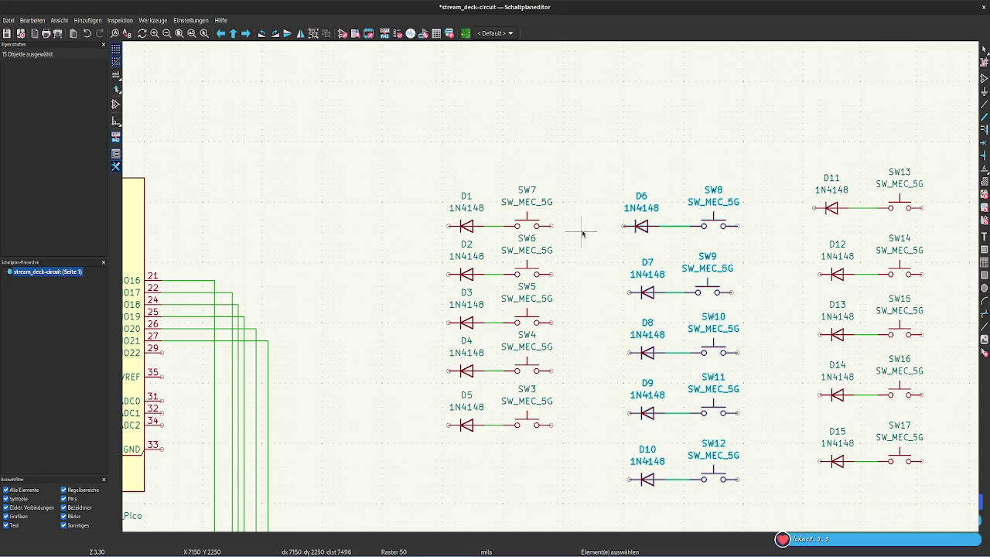
{"action": "left_click_drag", "start_coordinate": [683, 162], "coordinate": [773, 531]}
{"action": "left_click_drag", "start_coordinate": [721, 475], "coordinate": [705, 481]}
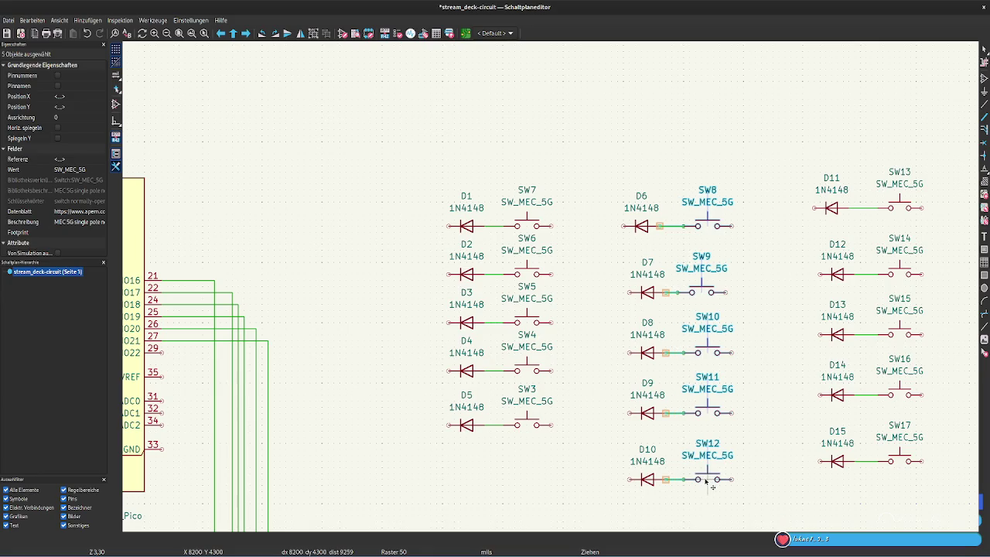
{"action": "left_click_drag", "start_coordinate": [705, 481], "coordinate": [559, 145]}
{"action": "left_click_drag", "start_coordinate": [691, 226], "coordinate": [715, 226]}
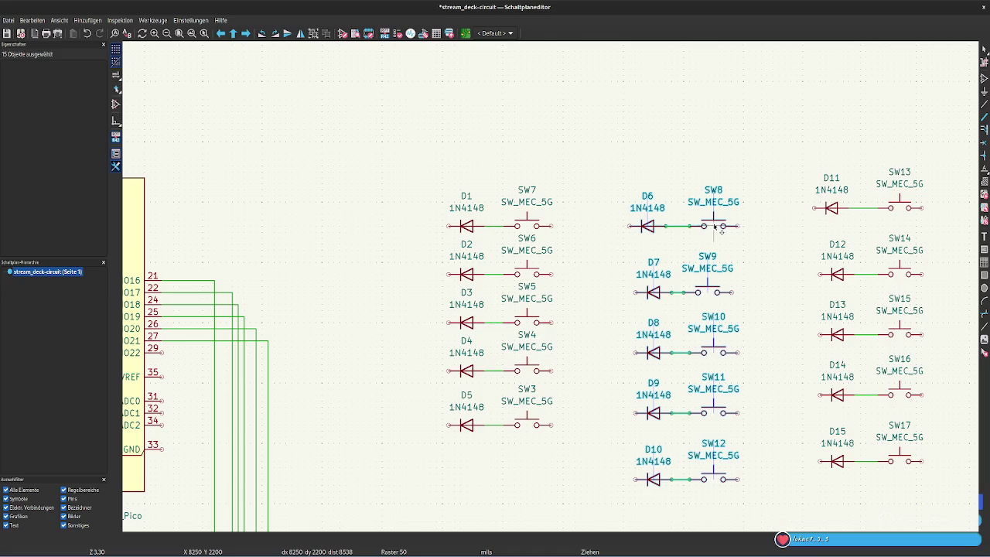
{"action": "left_click", "coordinate": [720, 227]}
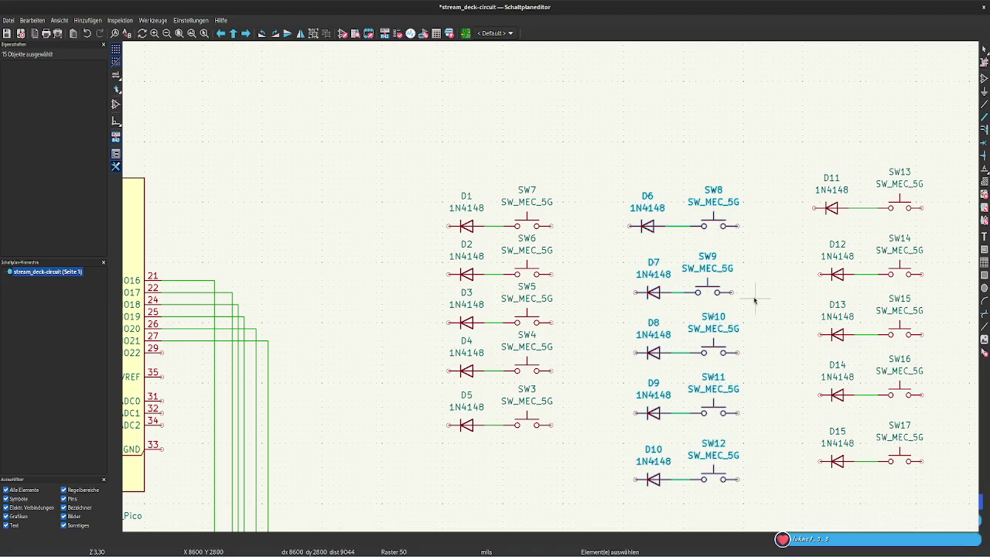
Bring switches SW8–SW12 and SW3–SW7 closer to their diodes
{"action": "left_click_drag", "start_coordinate": [762, 512], "coordinate": [673, 158]}
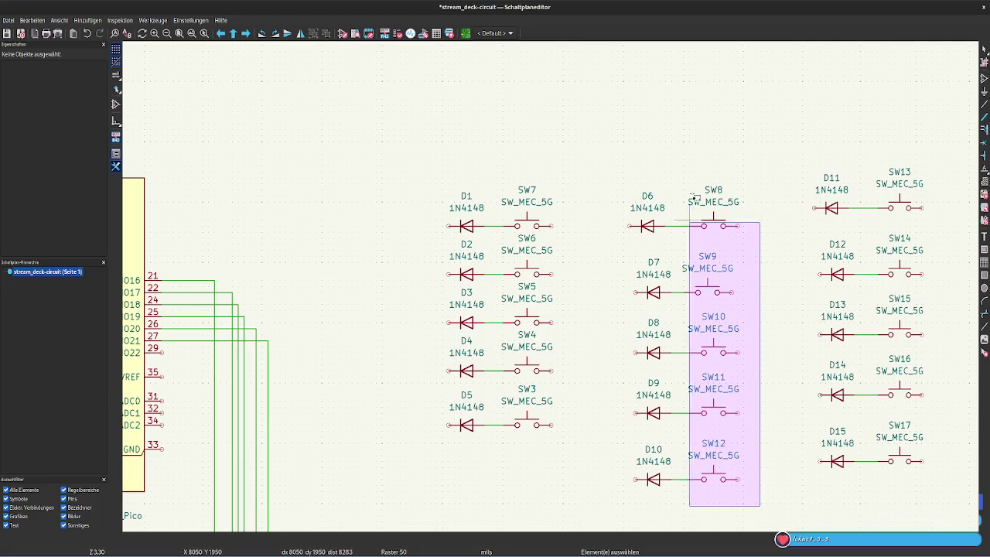
{"action": "key", "text": "g"}
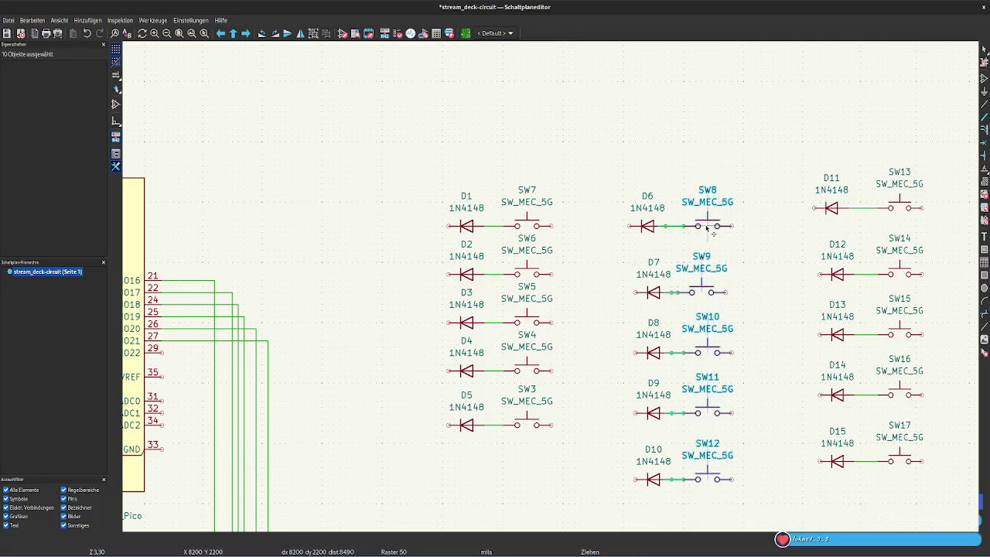
{"action": "left_click", "coordinate": [706, 227]}
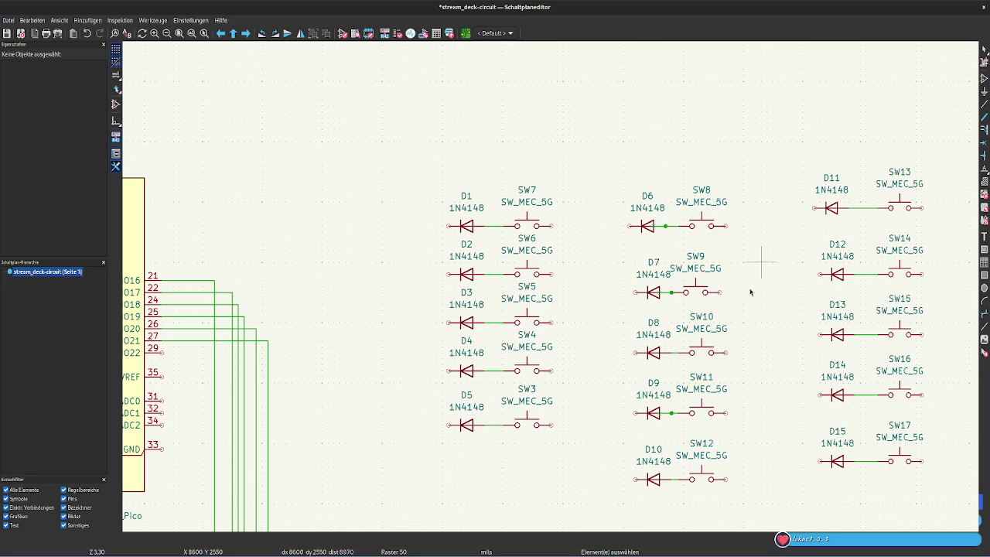
{"action": "left_click_drag", "start_coordinate": [562, 459], "coordinate": [481, 144]}
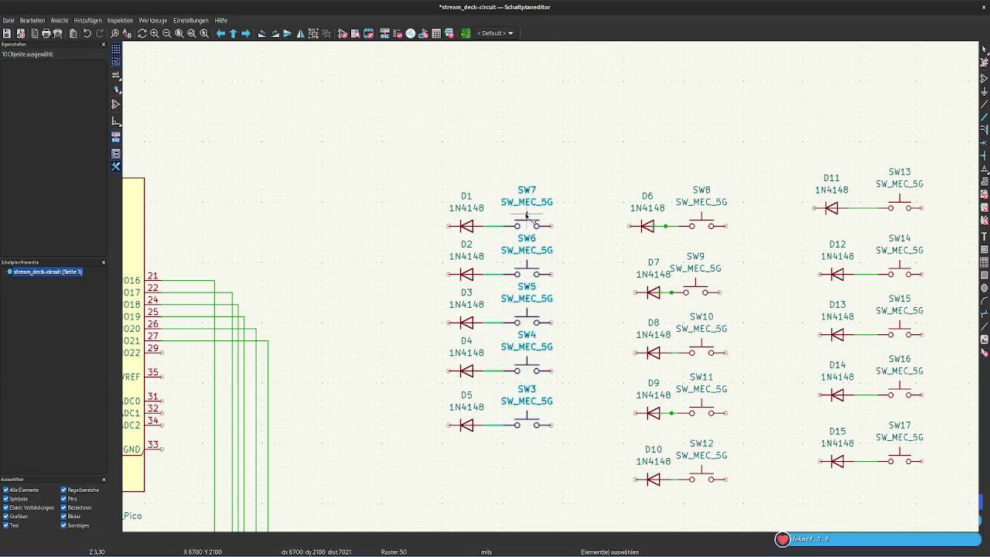
{"action": "key", "text": "g"}
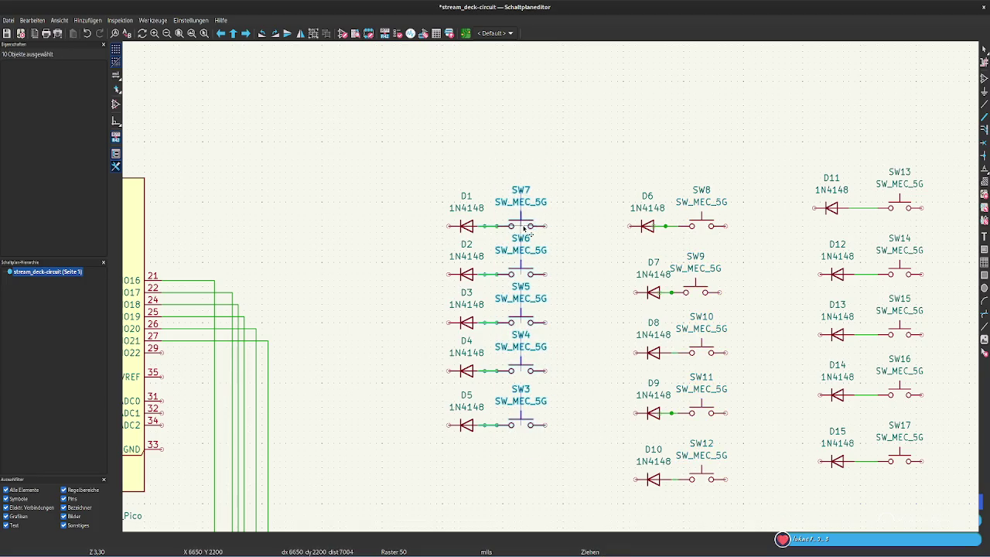
{"action": "left_click", "coordinate": [524, 226]}
{"action": "left_click", "coordinate": [595, 327]}
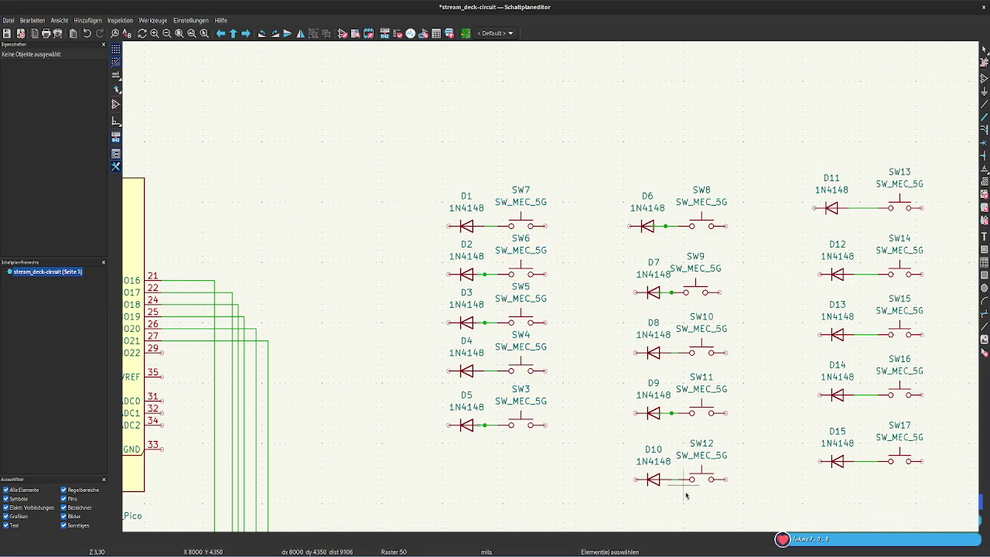
Delete the stray wire stub at diode D7
{"action": "left_click", "coordinate": [668, 227]}
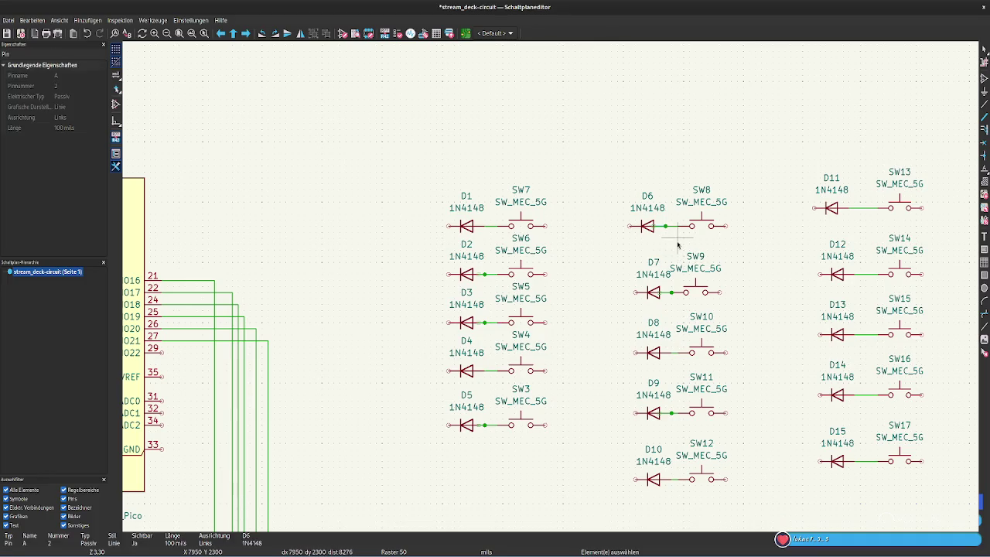
{"action": "left_click", "coordinate": [677, 245]}
{"action": "left_click", "coordinate": [665, 226]}
{"action": "left_click", "coordinate": [684, 251]}
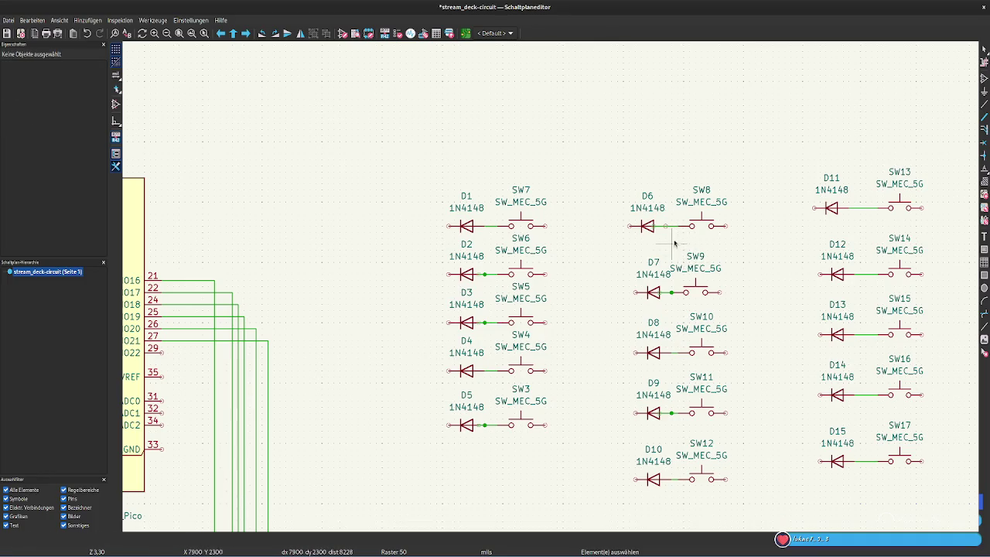
{"action": "left_click", "coordinate": [671, 294]}
{"action": "key", "text": "Delete"}
Inspect the wire between D6 and SW8, abandoning a move, and review the matrix
{"action": "scroll", "coordinate": [677, 240], "scroll_direction": "up", "scroll_amount": 3}
{"action": "left_click", "coordinate": [538, 257]}
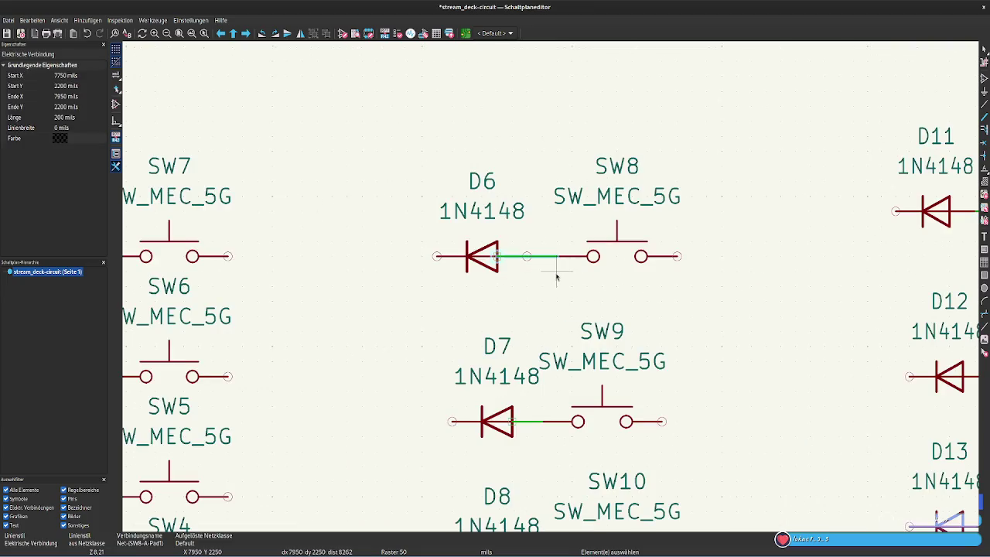
{"action": "key", "text": "ctrl+a"}
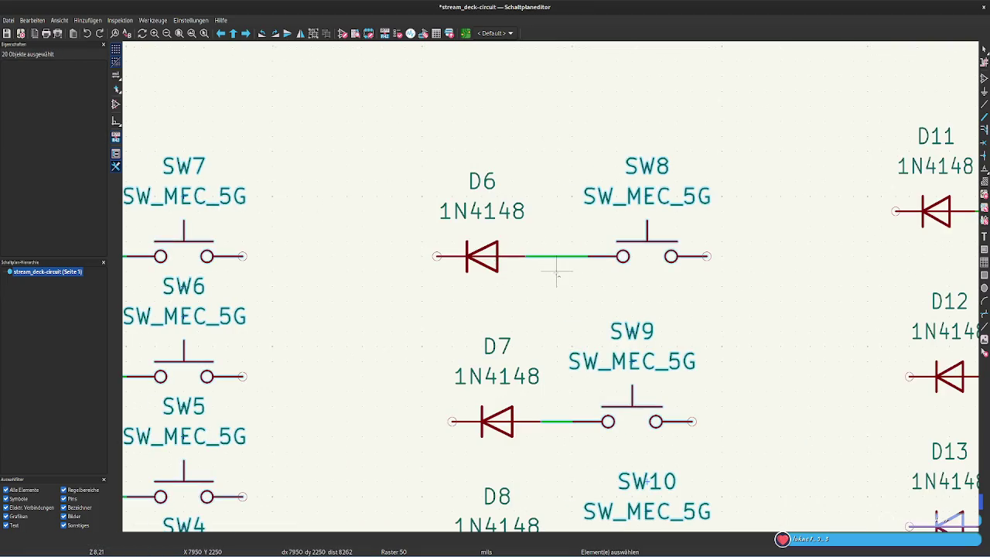
{"action": "key", "text": "Escape"}
{"action": "scroll", "coordinate": [557, 287], "scroll_direction": "down", "scroll_amount": 1}
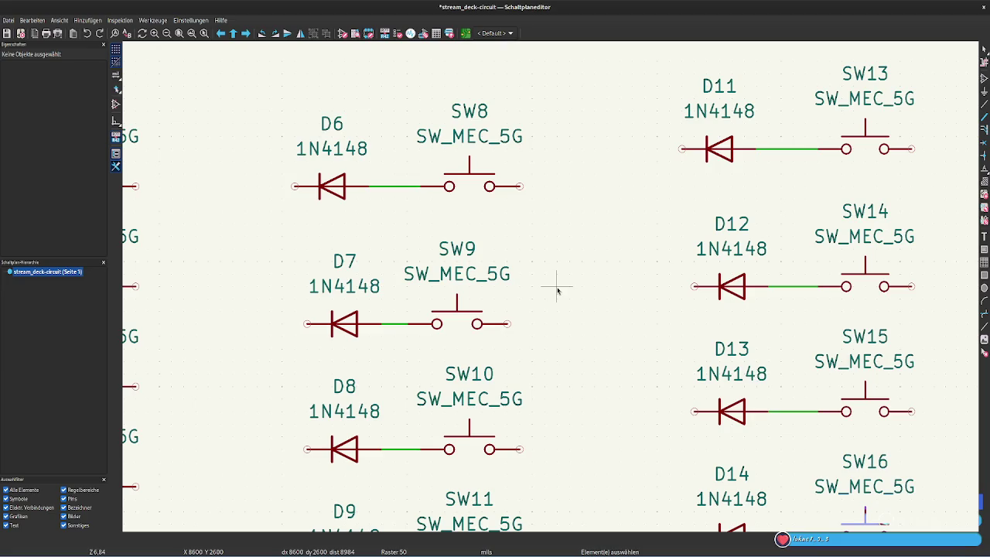
{"action": "scroll", "coordinate": [556, 289], "scroll_direction": "down", "scroll_amount": 1}
{"action": "scroll", "coordinate": [541, 317], "scroll_direction": "down", "scroll_amount": 1}
{"action": "scroll", "coordinate": [558, 297], "scroll_direction": "down", "scroll_amount": 1}
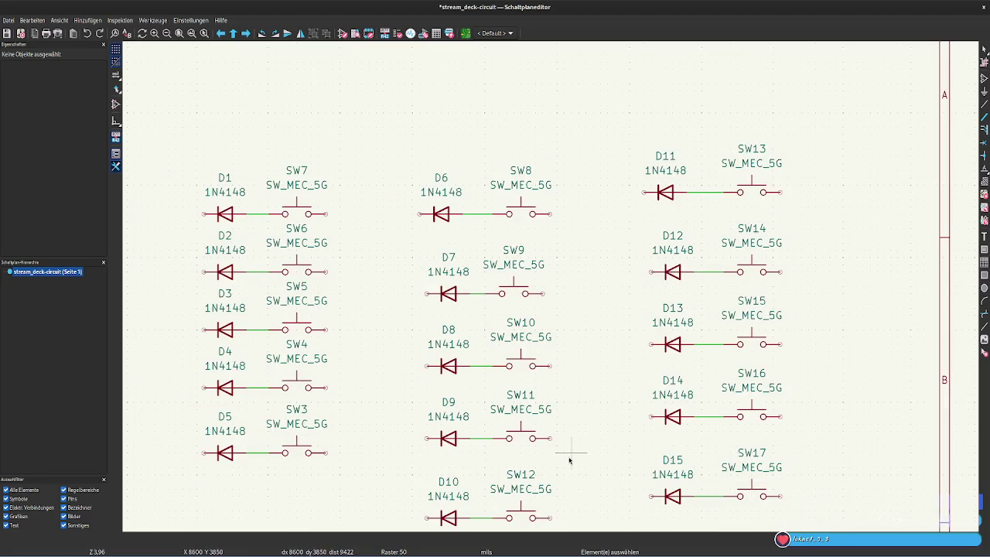
{"action": "scroll", "coordinate": [541, 372], "scroll_direction": "down", "scroll_amount": 1}
{"action": "scroll", "coordinate": [431, 292], "scroll_direction": "up", "scroll_amount": 1}
Move the SW8–SW12 switch column up after abandoning a move of SW3–SW7
{"action": "mouse_move", "coordinate": [567, 392]}
{"action": "left_mouse_down"}
{"action": "mouse_move", "coordinate": [474, 70]}
{"action": "mouse_move", "coordinate": [517, 111]}
{"action": "left_mouse_up"}
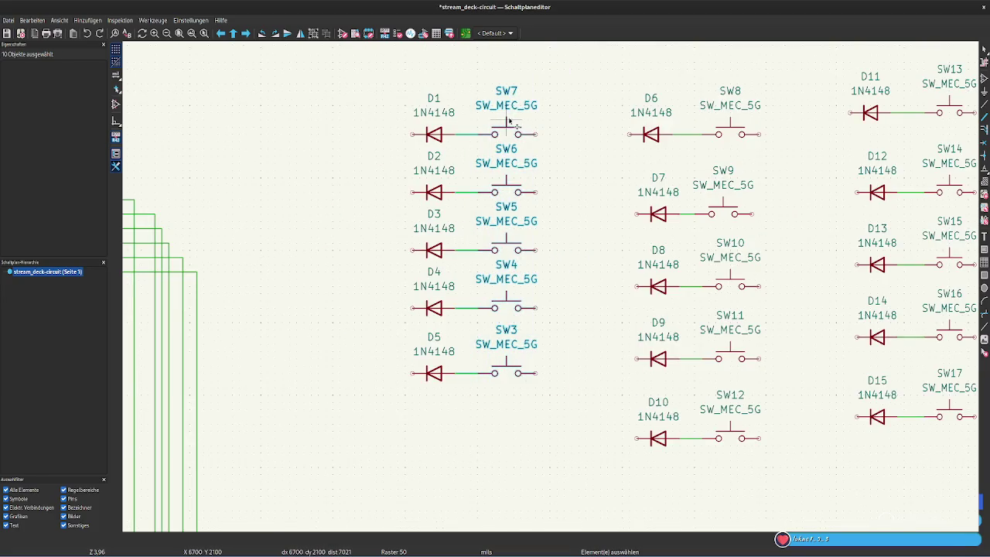
{"action": "key", "text": "g"}
{"action": "key", "text": "Escape"}
{"action": "mouse_move", "coordinate": [577, 412]}
{"action": "left_mouse_down"}
{"action": "mouse_move", "coordinate": [513, 246]}
{"action": "mouse_move", "coordinate": [497, 77]}
{"action": "left_mouse_up"}
{"action": "key", "text": "g"}
{"action": "key", "text": "Escape"}
{"action": "key", "text": "Escape"}
{"action": "mouse_move", "coordinate": [791, 475]}
{"action": "left_mouse_down"}
{"action": "mouse_move", "coordinate": [719, 167]}
{"action": "mouse_move", "coordinate": [712, 84]}
{"action": "left_mouse_up"}
{"action": "key", "text": "g"}
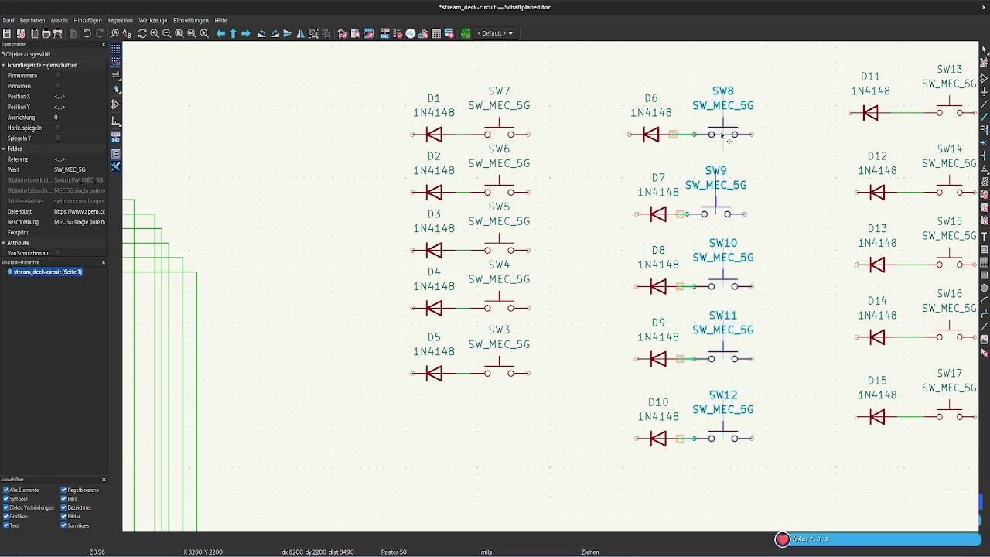
{"action": "left_click", "coordinate": [719, 136]}
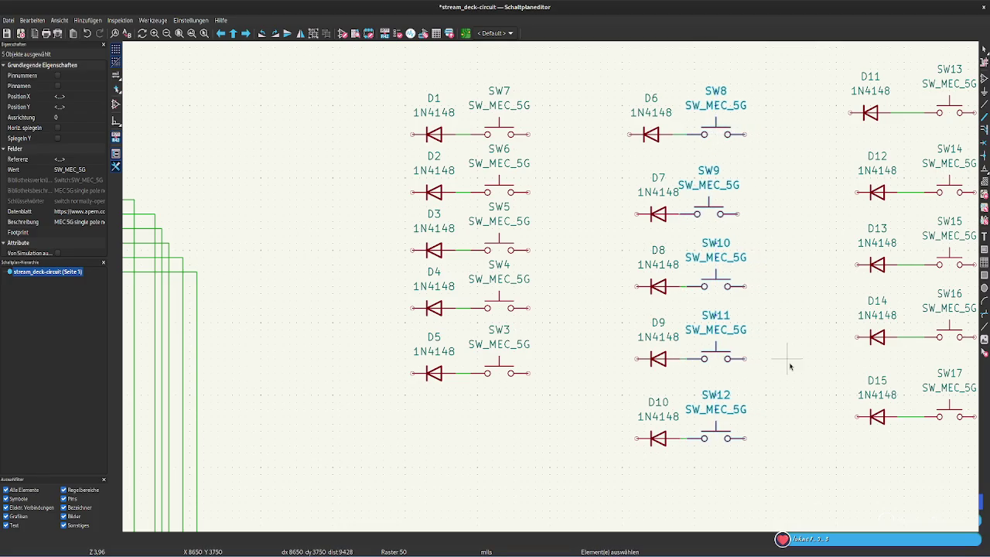
{"action": "key", "text": "Escape"}
Raise the D7–D10 rows and line switches SW10–SW12 up with SW9
{"action": "left_click_drag", "start_coordinate": [768, 470], "coordinate": [627, 149]}
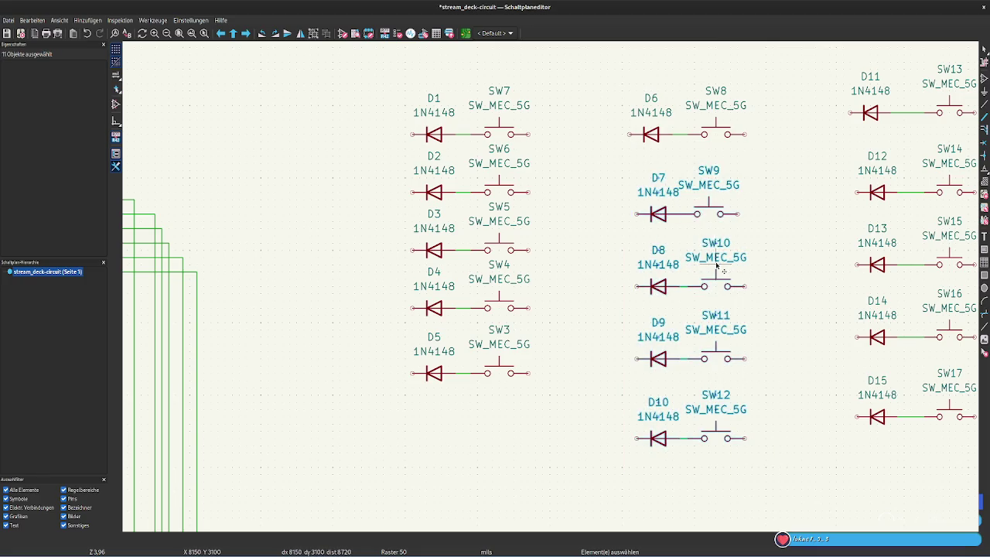
{"action": "key", "text": "g"}
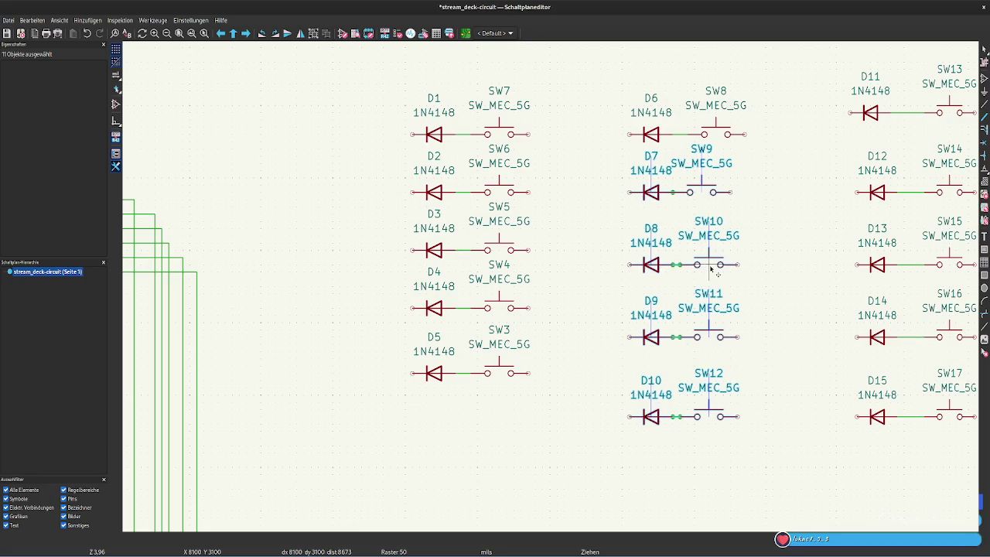
{"action": "left_click", "coordinate": [710, 266]}
{"action": "left_click_drag", "start_coordinate": [746, 449], "coordinate": [695, 165]}
{"action": "key", "text": "g"}
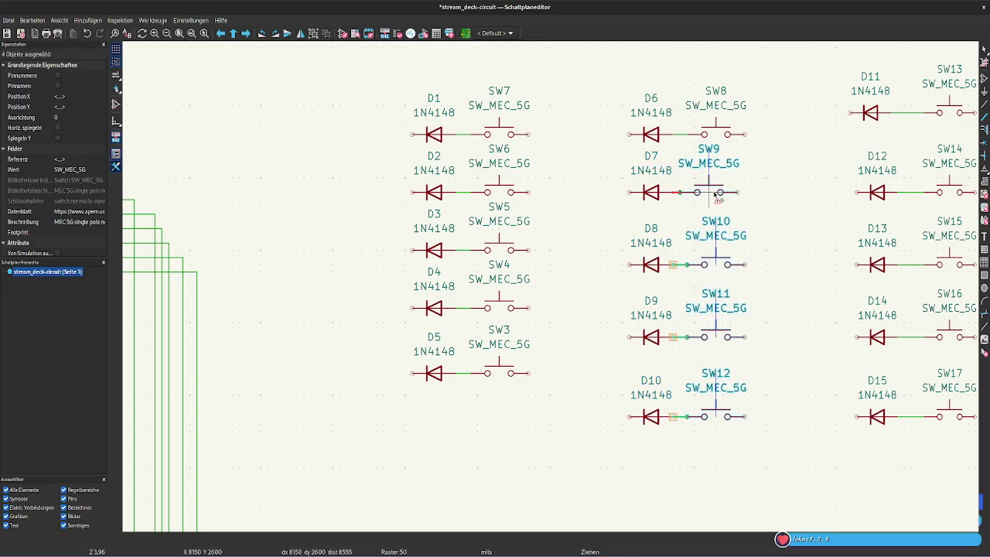
{"action": "left_click", "coordinate": [716, 196]}
{"action": "left_click", "coordinate": [819, 278]}
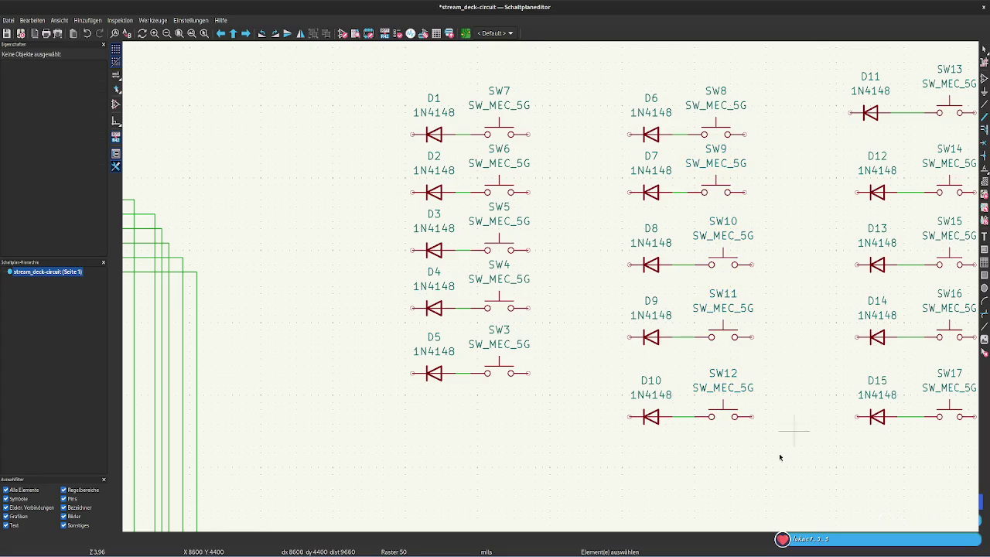
{"action": "left_click_drag", "start_coordinate": [773, 454], "coordinate": [700, 216]}
{"action": "key", "text": "m"}
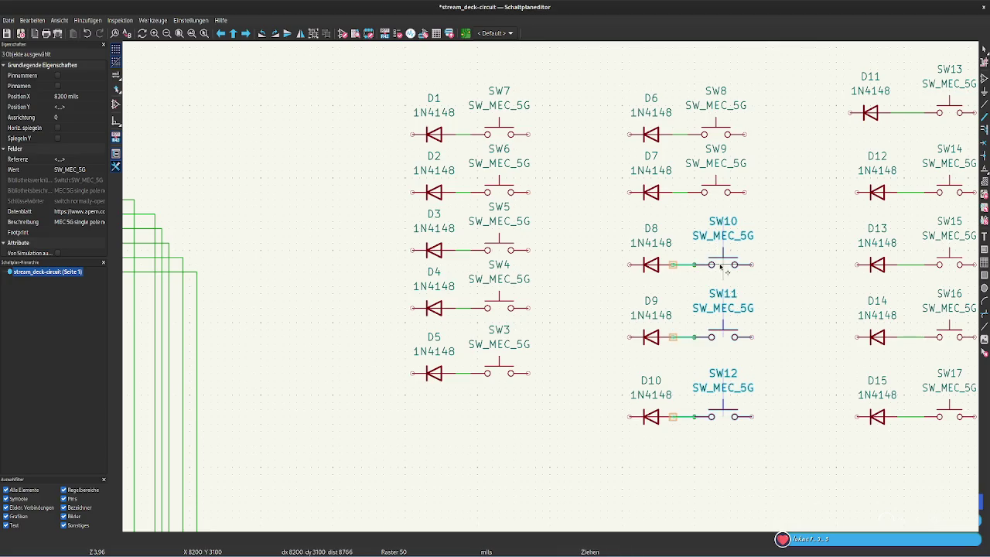
{"action": "left_click", "coordinate": [826, 428]}
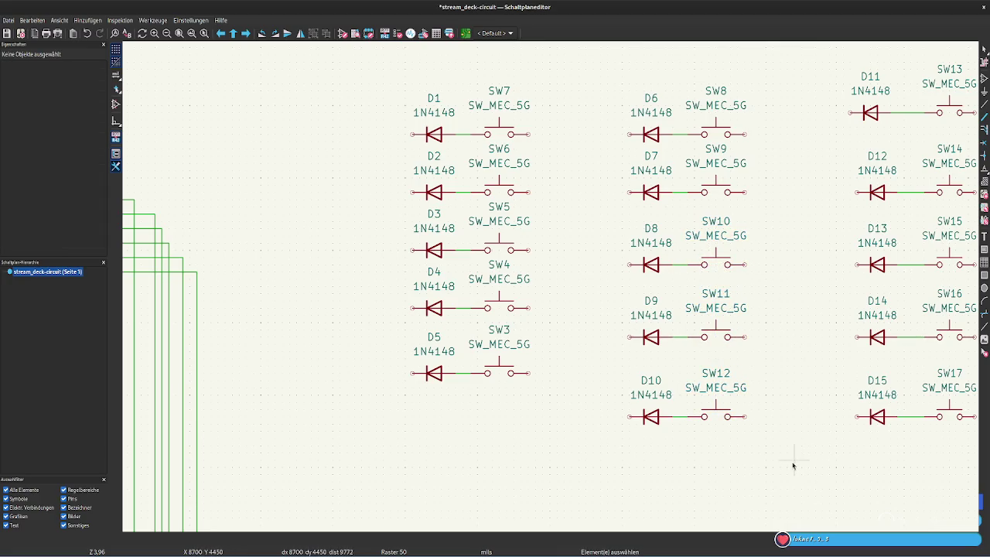
Level the D8, D9 and D10 rows with D3, D4 and D5
{"action": "left_click_drag", "start_coordinate": [788, 465], "coordinate": [604, 210]}
{"action": "key", "text": "g"}
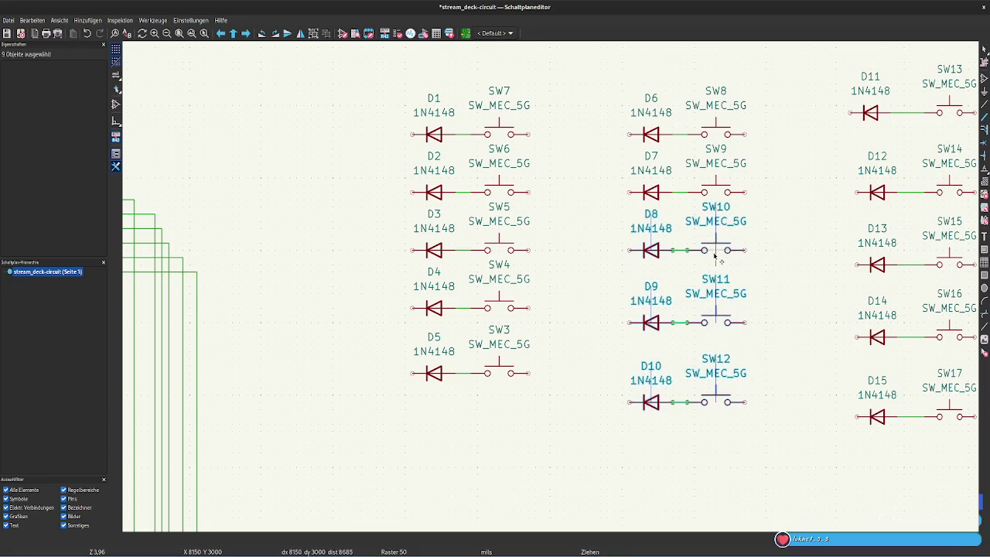
{"action": "left_click", "coordinate": [796, 484]}
{"action": "left_click_drag", "start_coordinate": [792, 478], "coordinate": [585, 280]}
{"action": "left_click_drag", "start_coordinate": [700, 364], "coordinate": [700, 349]}
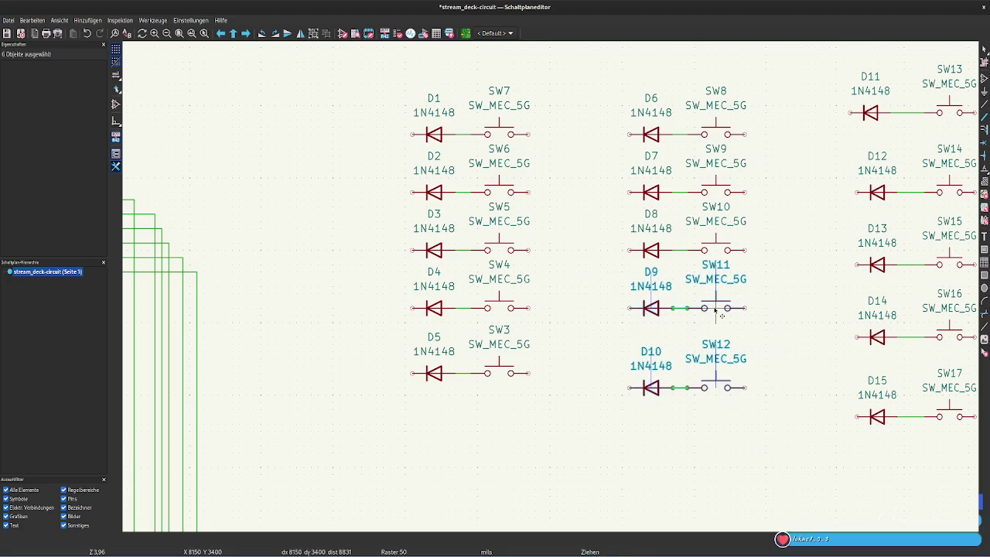
{"action": "left_click_drag", "start_coordinate": [795, 468], "coordinate": [585, 315]}
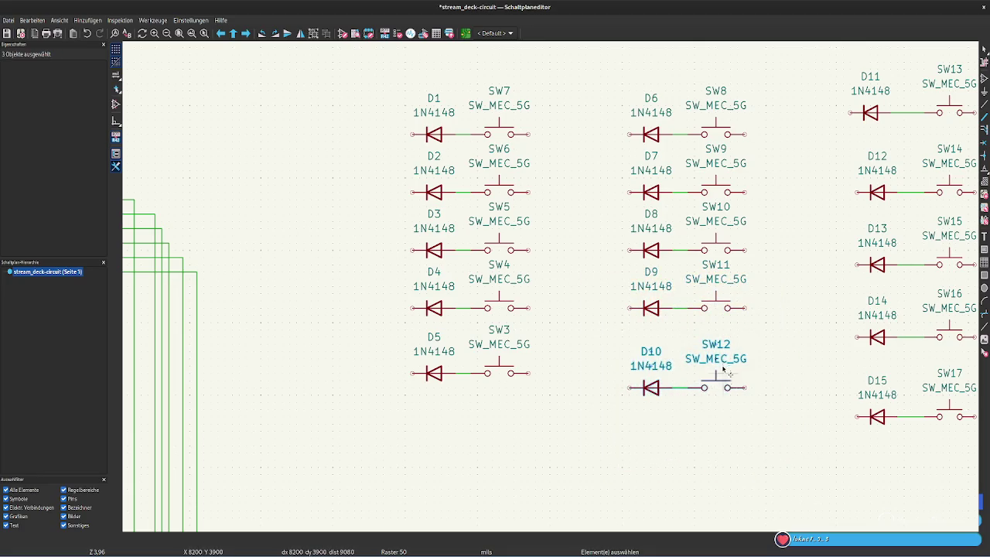
{"action": "left_click_drag", "start_coordinate": [715, 394], "coordinate": [715, 378]}
{"action": "left_click", "coordinate": [754, 461]}
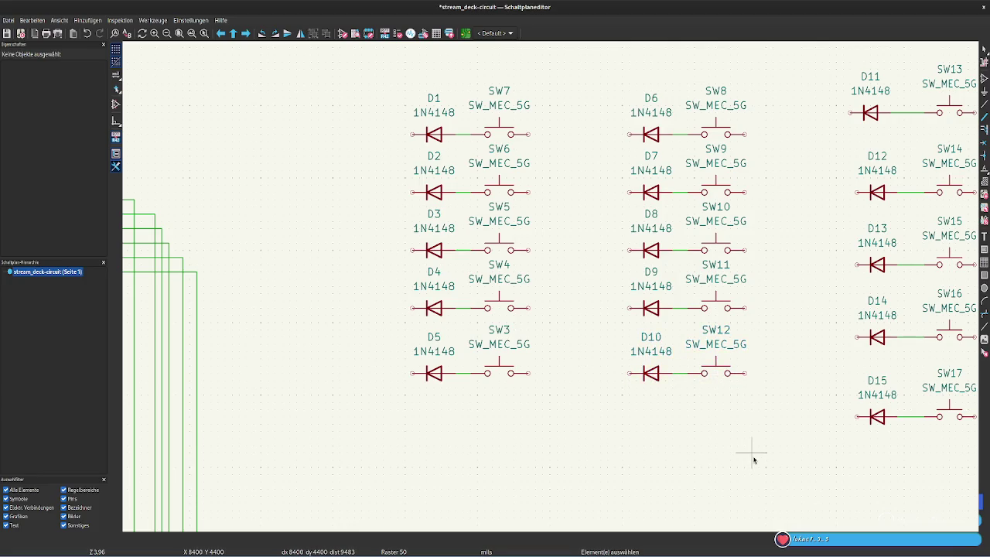
{"action": "scroll", "coordinate": [650, 436], "scroll_direction": "down", "scroll_amount": 3}
{"action": "scroll", "coordinate": [649, 435], "scroll_direction": "right", "scroll_amount": 3}
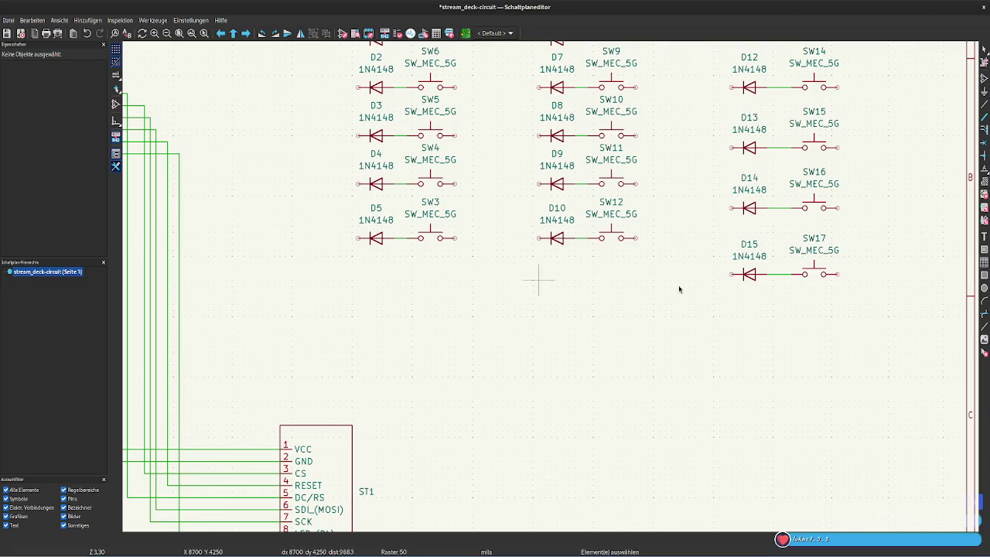
Move the whole D11–D15 diode and switch column down and left
{"action": "scroll", "coordinate": [542, 283], "scroll_direction": "right", "scroll_amount": 5}
{"action": "scroll", "coordinate": [557, 290], "scroll_direction": "down", "scroll_amount": 2}
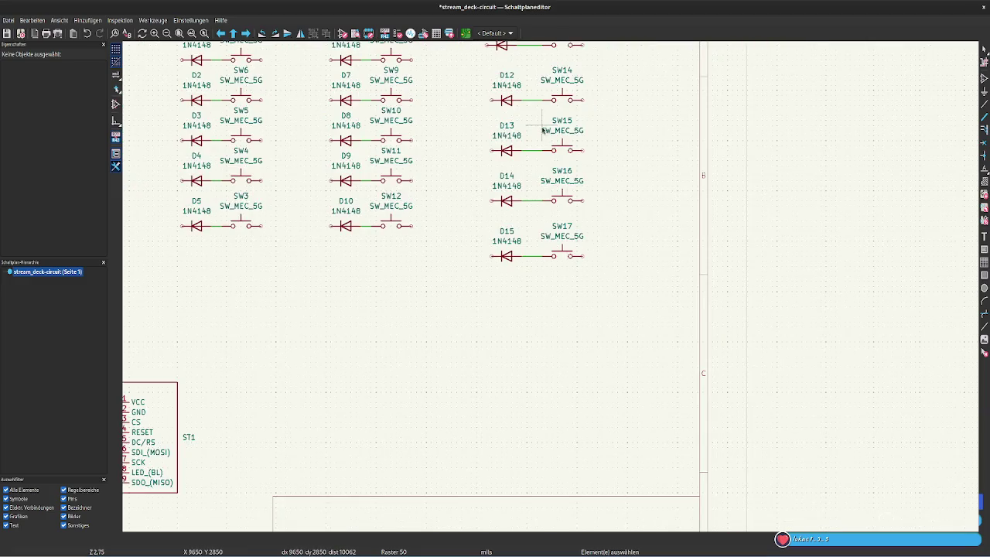
{"action": "scroll", "coordinate": [543, 130], "scroll_direction": "up", "scroll_amount": 1}
{"action": "scroll", "coordinate": [556, 326], "scroll_direction": "up", "scroll_amount": 1}
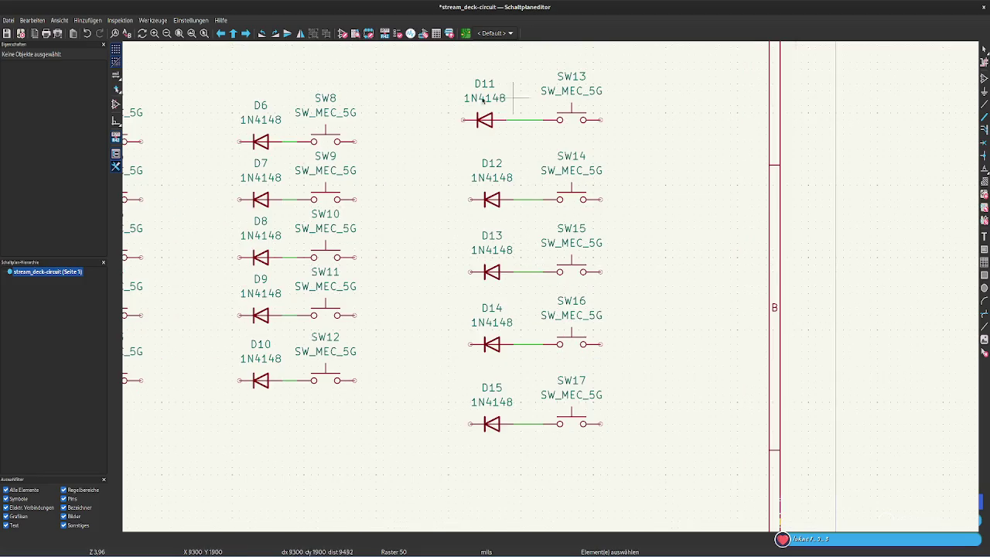
{"action": "mouse_move", "coordinate": [439, 80]}
{"action": "left_mouse_down"}
{"action": "mouse_move", "coordinate": [664, 453]}
{"action": "mouse_move", "coordinate": [665, 472]}
{"action": "left_mouse_up"}
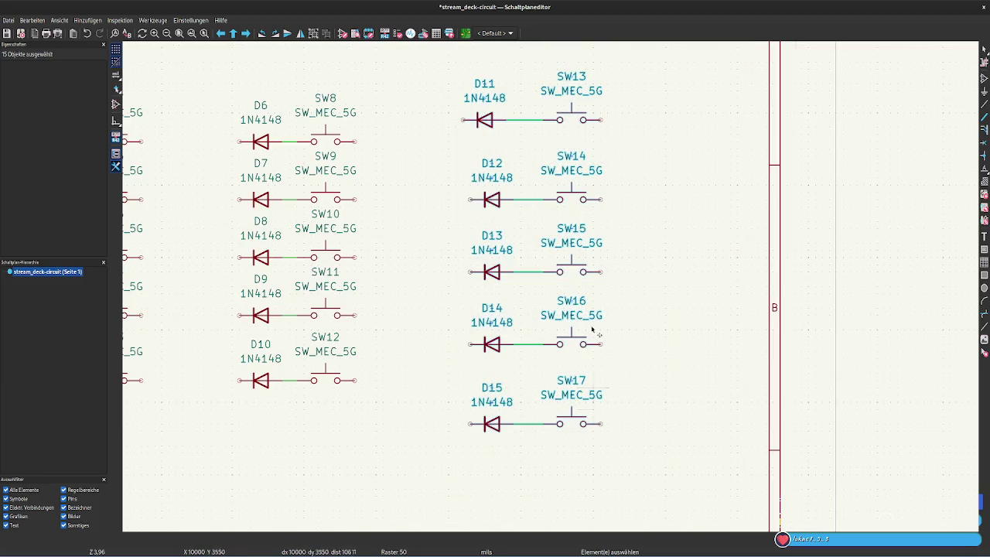
{"action": "left_click_drag", "start_coordinate": [578, 187], "coordinate": [563, 227]}
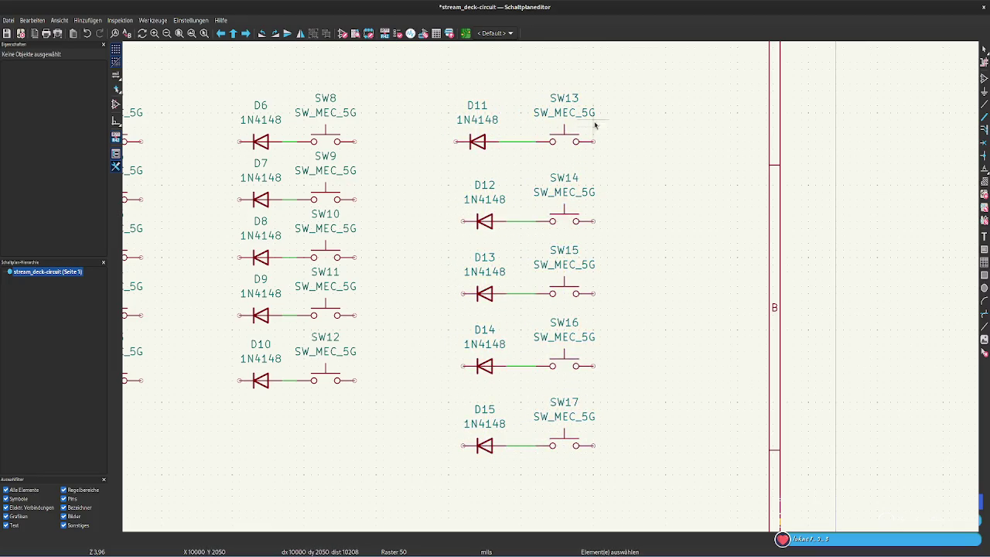
Step the D12–D15 rows up one by one until D15 aligns with D10
{"action": "left_click_drag", "start_coordinate": [601, 467], "coordinate": [453, 165]}
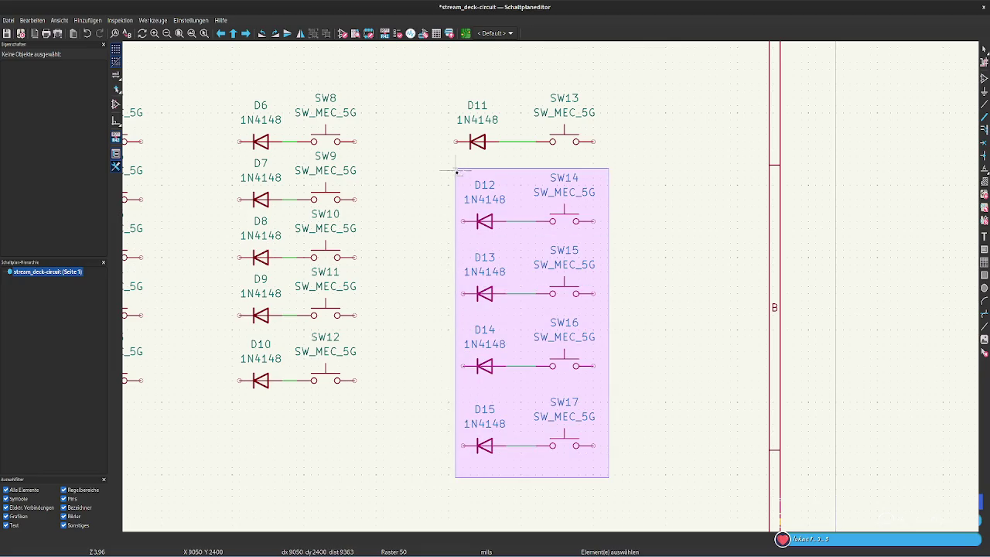
{"action": "left_click_drag", "start_coordinate": [565, 226], "coordinate": [560, 202]}
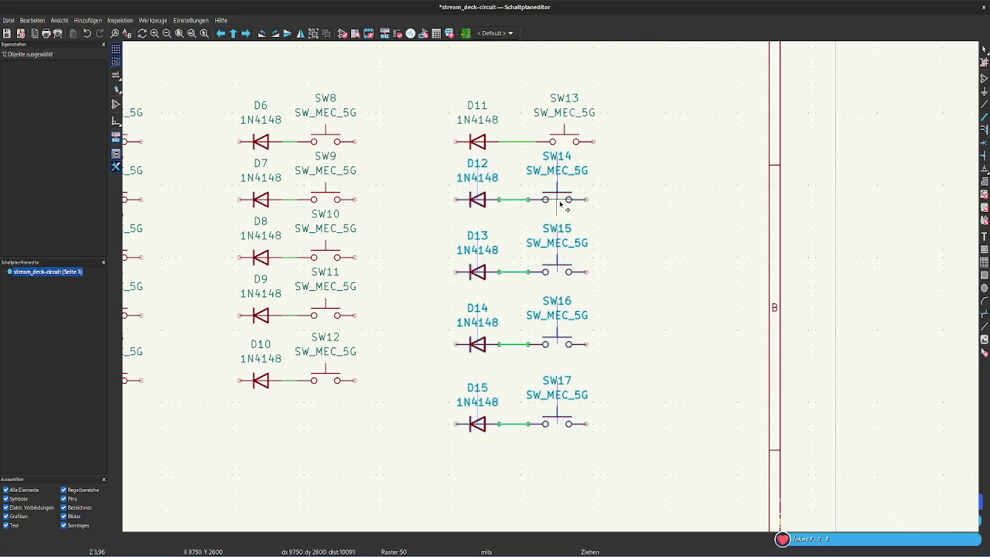
{"action": "left_click_drag", "start_coordinate": [559, 202], "coordinate": [560, 203]}
{"action": "left_click_drag", "start_coordinate": [654, 467], "coordinate": [411, 205]}
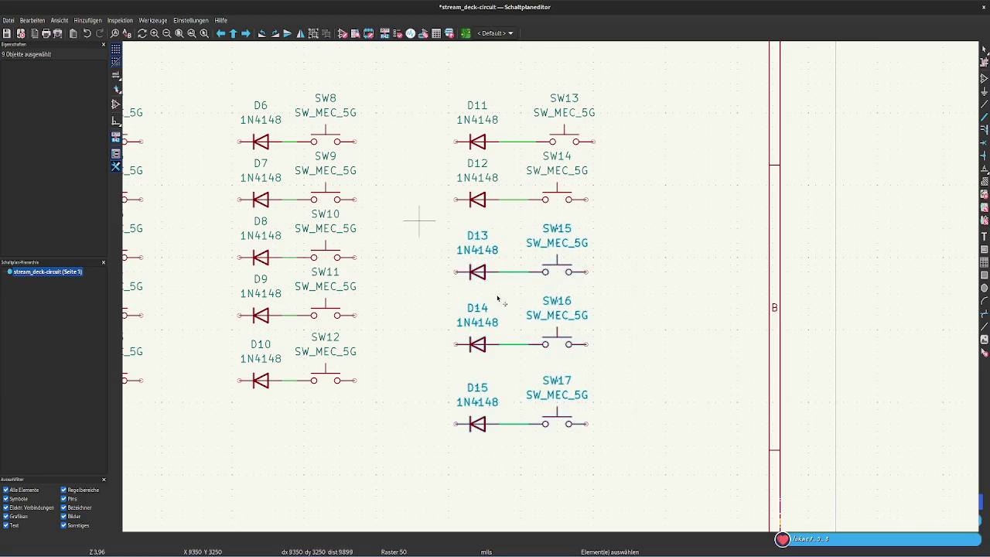
{"action": "left_click_drag", "start_coordinate": [563, 308], "coordinate": [555, 264]}
{"action": "left_click_drag", "start_coordinate": [611, 456], "coordinate": [449, 277]}
{"action": "left_click_drag", "start_coordinate": [559, 326], "coordinate": [556, 320]}
{"action": "left_click_drag", "start_coordinate": [615, 448], "coordinate": [421, 325]}
{"action": "left_click_drag", "start_coordinate": [563, 400], "coordinate": [564, 385]}
Shift switches SW14–SW17 right, then move SW13–SW17 left toward their diodes
{"action": "left_click_drag", "start_coordinate": [626, 428], "coordinate": [536, 155]}
{"action": "left_click_drag", "start_coordinate": [558, 203], "coordinate": [566, 201]}
{"action": "left_click_drag", "start_coordinate": [636, 431], "coordinate": [552, 80]}
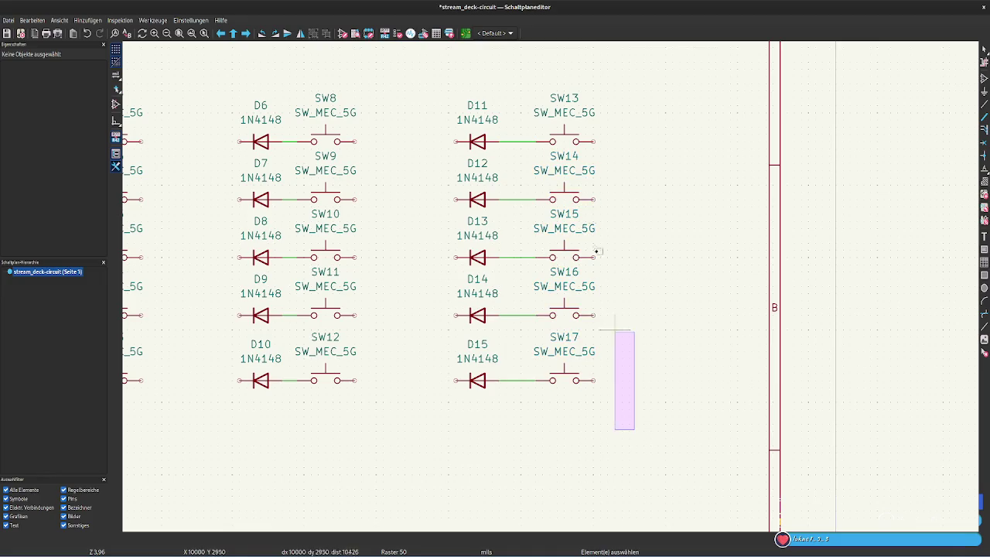
{"action": "left_click_drag", "start_coordinate": [576, 139], "coordinate": [547, 142]}
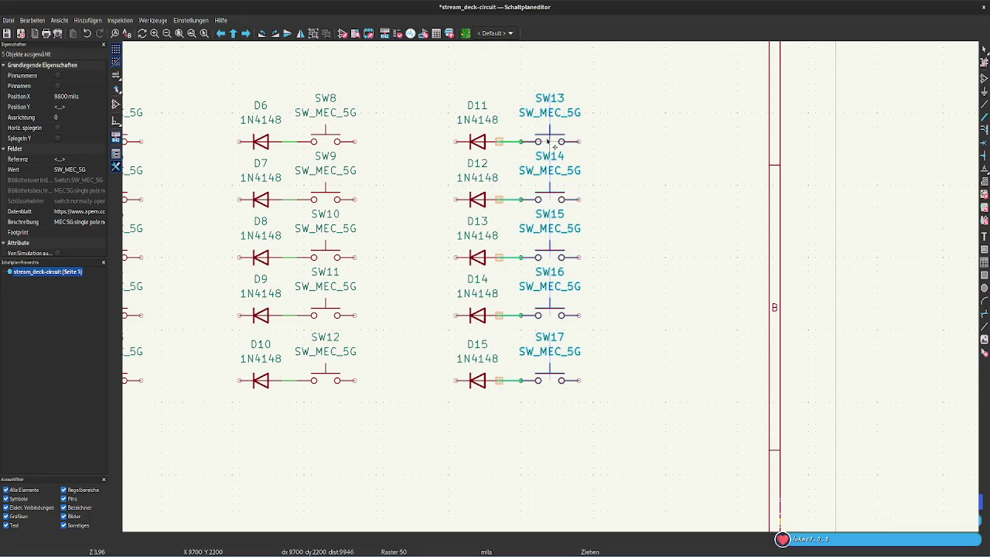
{"action": "mouse_move", "coordinate": [548, 141]}
{"action": "left_mouse_down"}
{"action": "mouse_move", "coordinate": [563, 171]}
{"action": "mouse_move", "coordinate": [553, 139]}
{"action": "mouse_move", "coordinate": [562, 152]}
{"action": "mouse_move", "coordinate": [582, 144]}
{"action": "mouse_move", "coordinate": [549, 144]}
{"action": "left_mouse_up"}
Drop SW13–SW17, check them zoomed in, then move them one 50-mil step left
{"action": "left_click", "coordinate": [553, 145]}
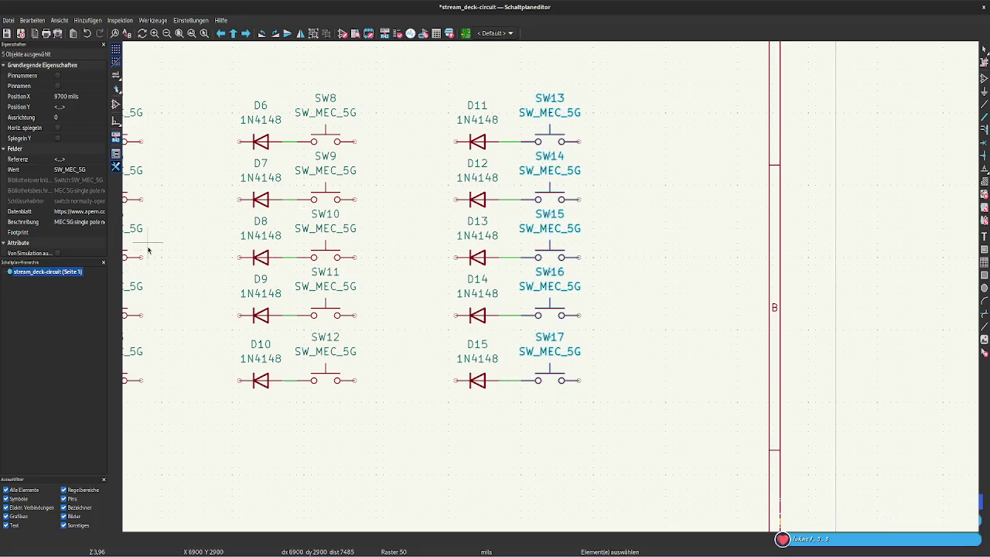
{"action": "scroll", "coordinate": [312, 272], "scroll_direction": "up", "scroll_amount": 2}
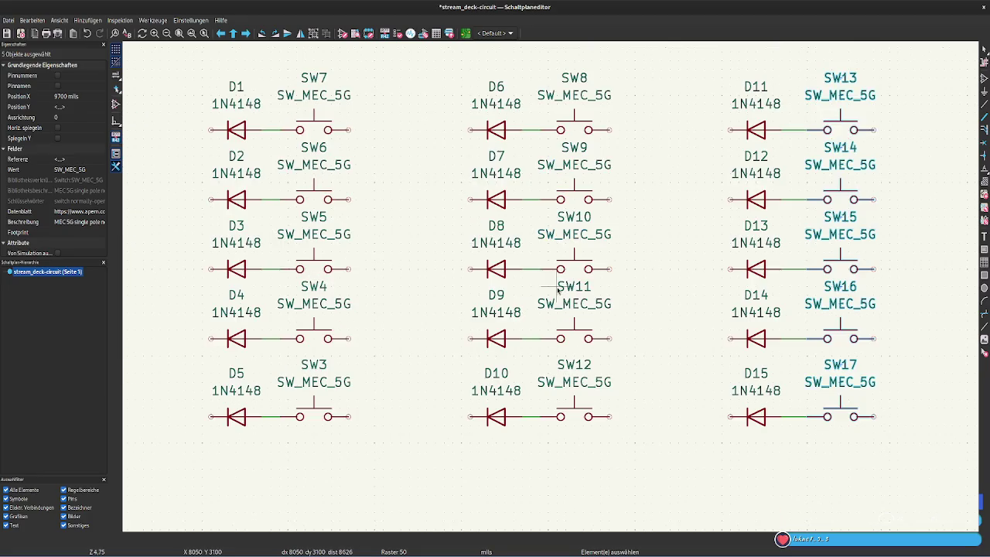
{"action": "scroll", "coordinate": [585, 307], "scroll_direction": "up", "scroll_amount": 1}
{"action": "scroll", "coordinate": [558, 288], "scroll_direction": "up", "scroll_amount": 1}
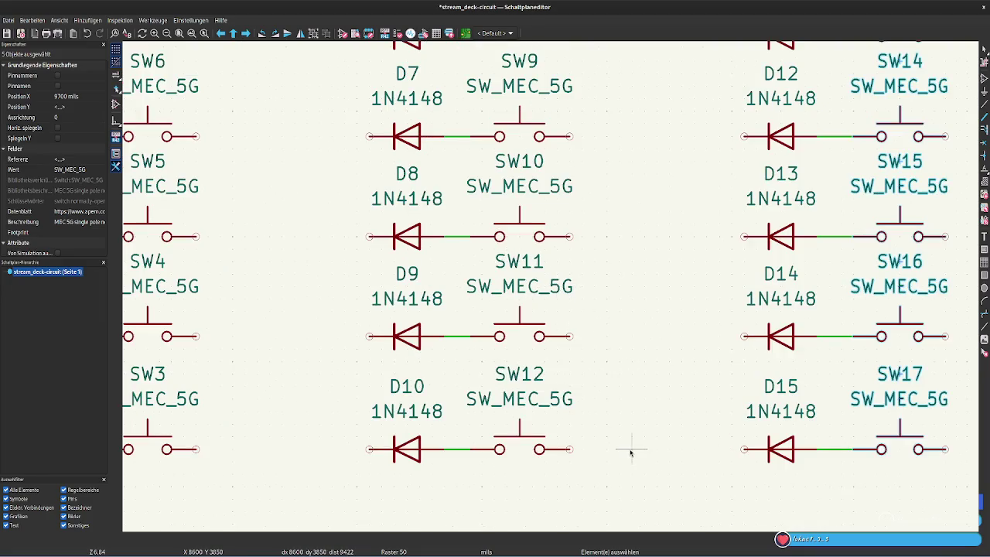
{"action": "scroll", "coordinate": [630, 452], "scroll_direction": "down", "scroll_amount": 1}
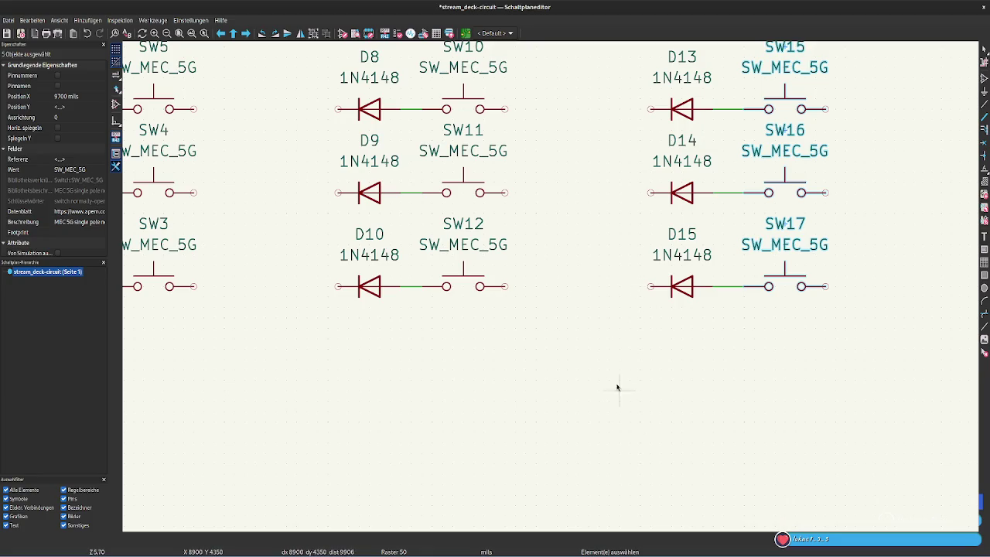
{"action": "scroll", "coordinate": [568, 93], "scroll_direction": "down", "scroll_amount": 1}
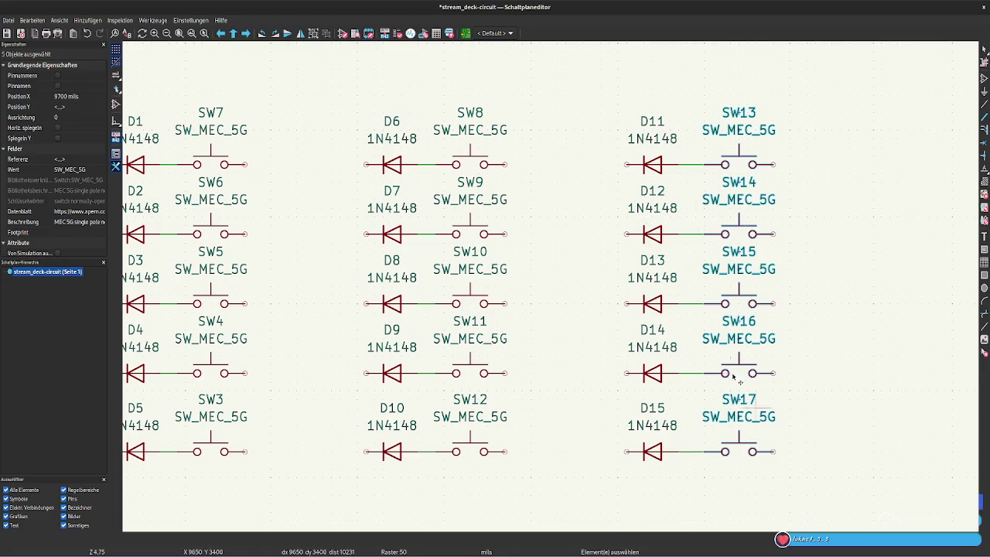
{"action": "key", "text": "g"}
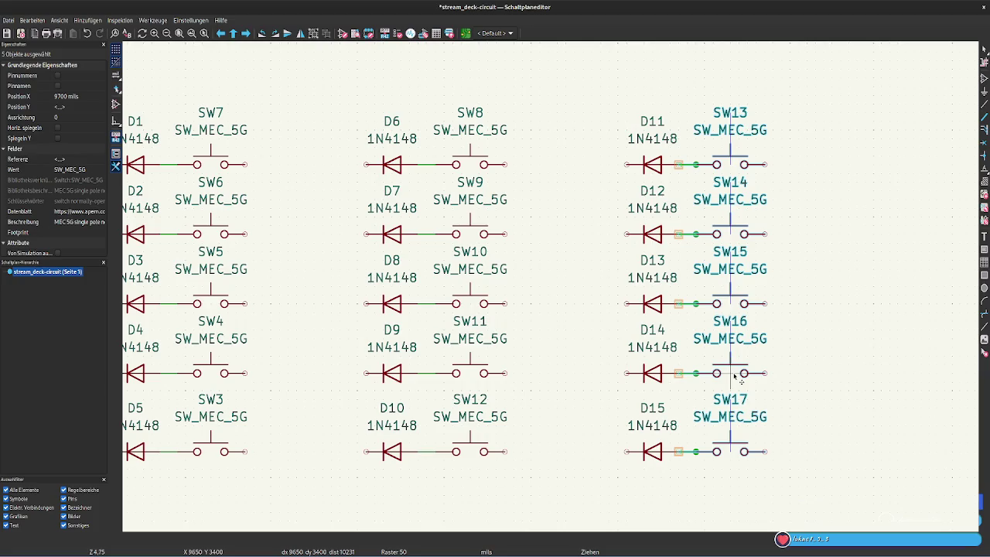
{"action": "left_click", "coordinate": [736, 376]}
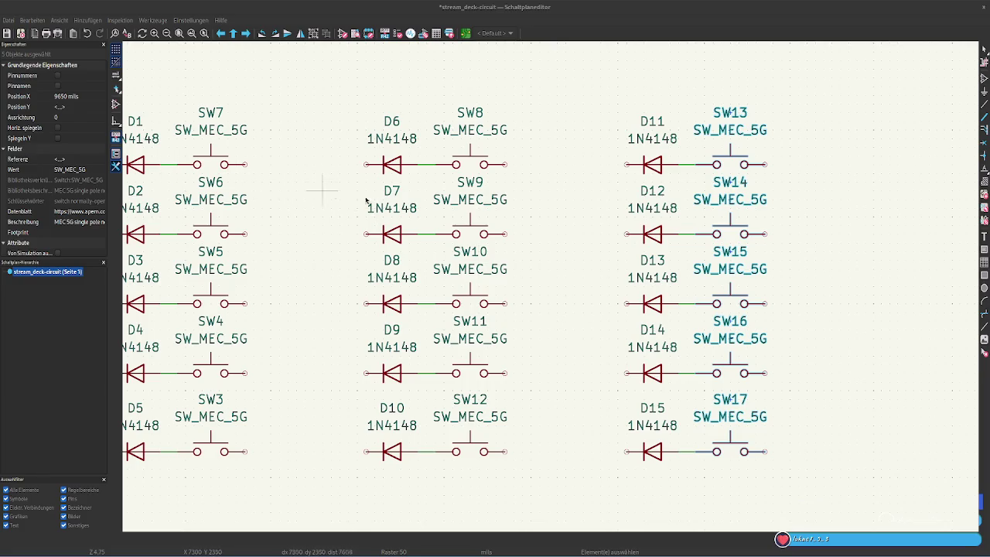
{"action": "left_click", "coordinate": [600, 187]}
Dismiss the accidental symbol chooser and draw a wire from D2's pin to D1's pin
{"action": "key", "text": "a"}
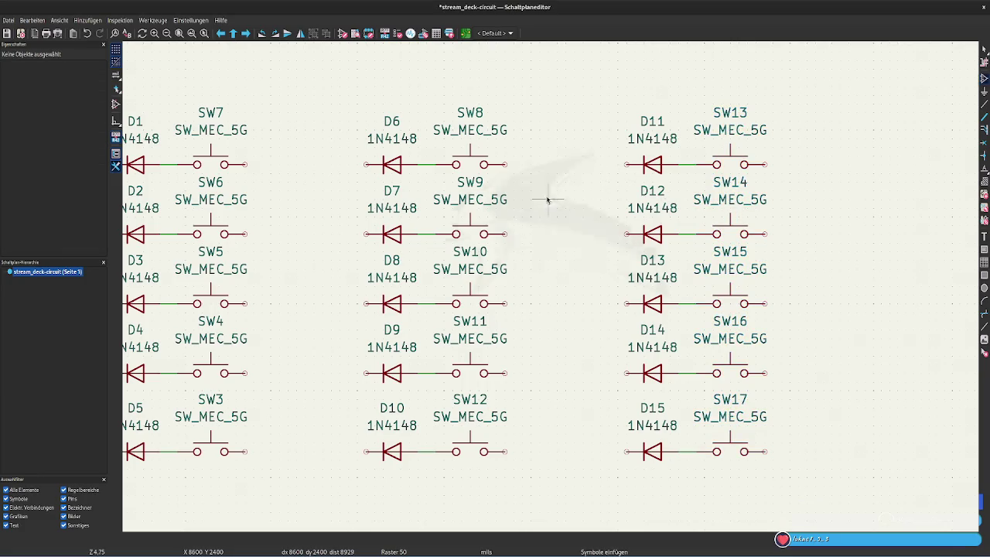
{"action": "key", "text": "Escape"}
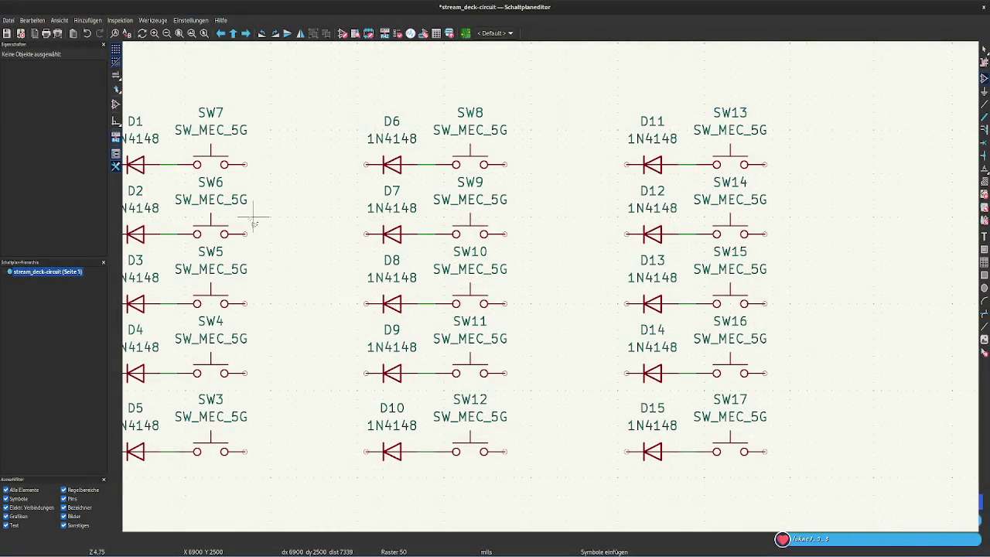
{"action": "mouse_move", "coordinate": [280, 221]}
{"action": "middle_mouse_down"}
{"action": "mouse_move", "coordinate": [413, 240]}
{"action": "mouse_move", "coordinate": [570, 177]}
{"action": "mouse_move", "coordinate": [648, 233]}
{"action": "middle_mouse_up"}
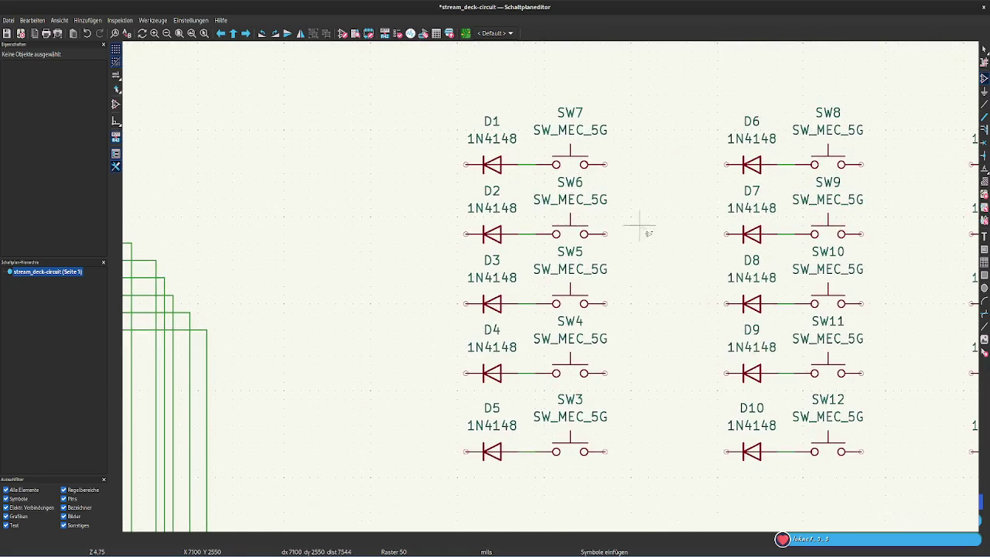
{"action": "key", "text": "w"}
{"action": "right_click", "coordinate": [449, 171]}
{"action": "key", "text": "Escape"}
{"action": "left_click", "coordinate": [465, 164]}
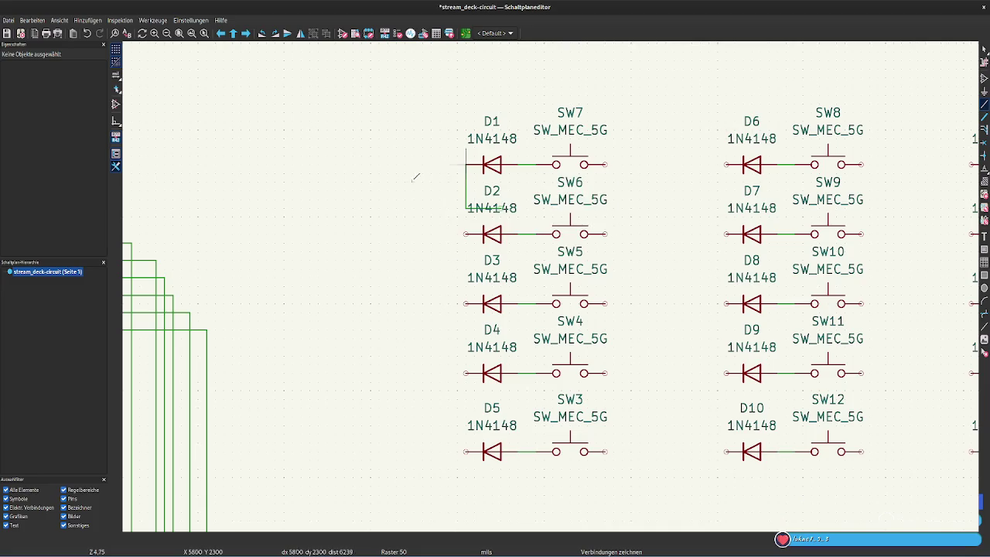
{"action": "key", "text": "Escape"}
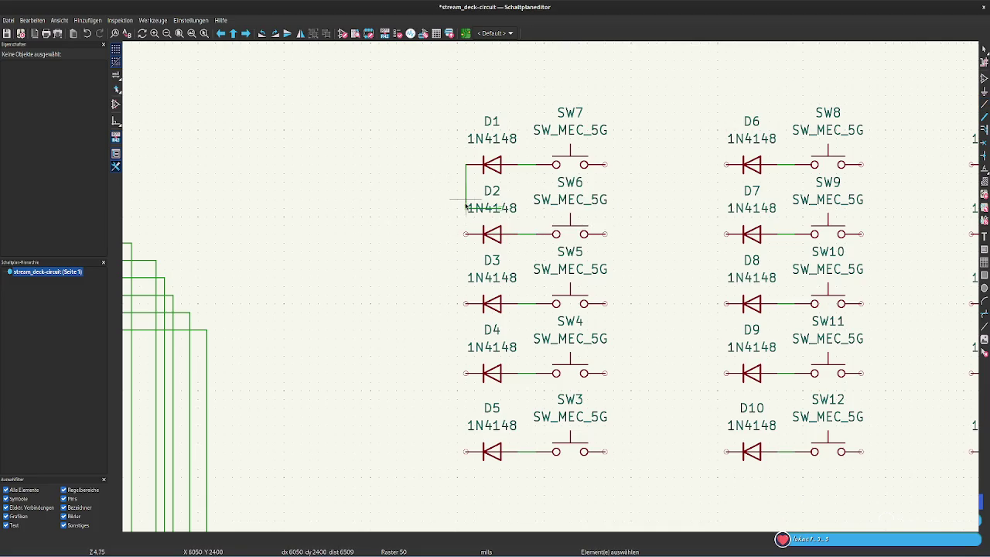
Delete the stray wires between D1 and D2, then start a new wire at D1's diode pin
{"action": "left_click", "coordinate": [466, 205]}
{"action": "key", "text": "Delete"}
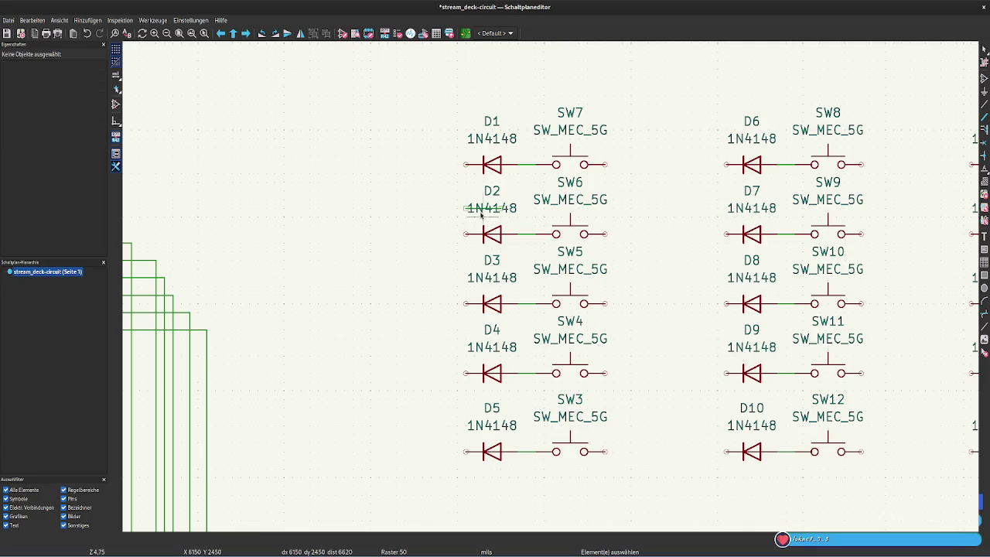
{"action": "left_click", "coordinate": [479, 208]}
{"action": "key", "text": "Delete"}
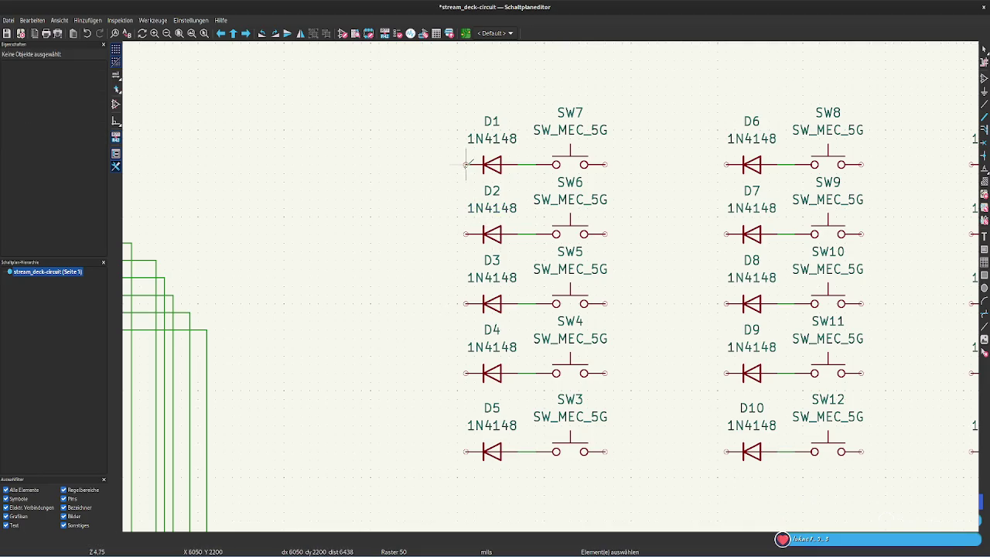
{"action": "key", "text": "w"}
{"action": "scroll", "coordinate": [283, 299], "scroll_direction": "down", "scroll_amount": 2}
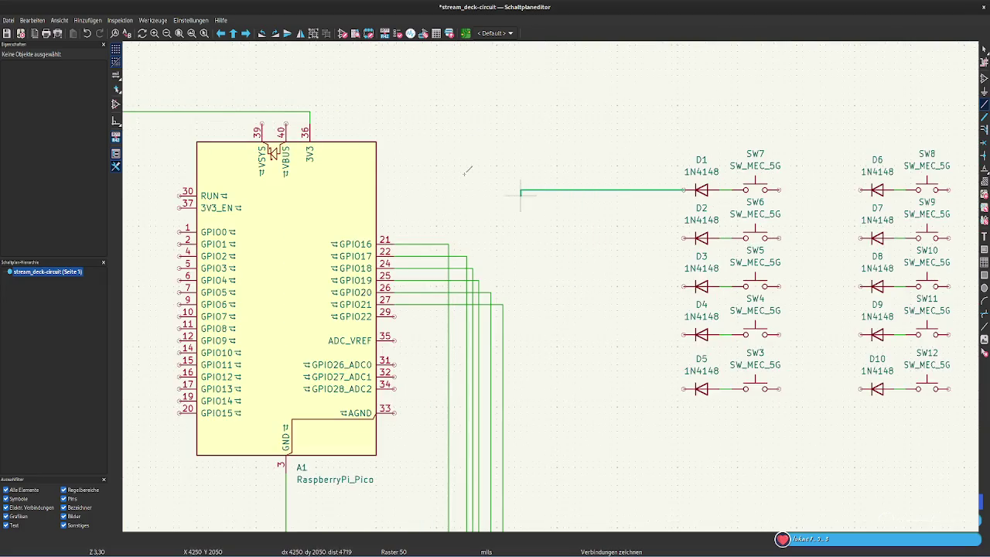
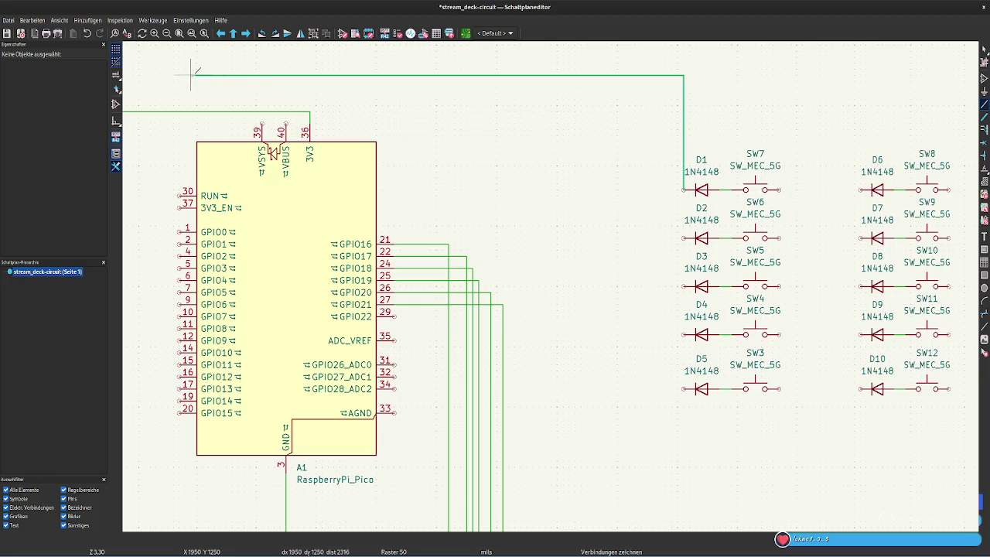
Route the top row wire to GPIO3 and tie D6's anode onto it
{"action": "left_click", "coordinate": [151, 75]}
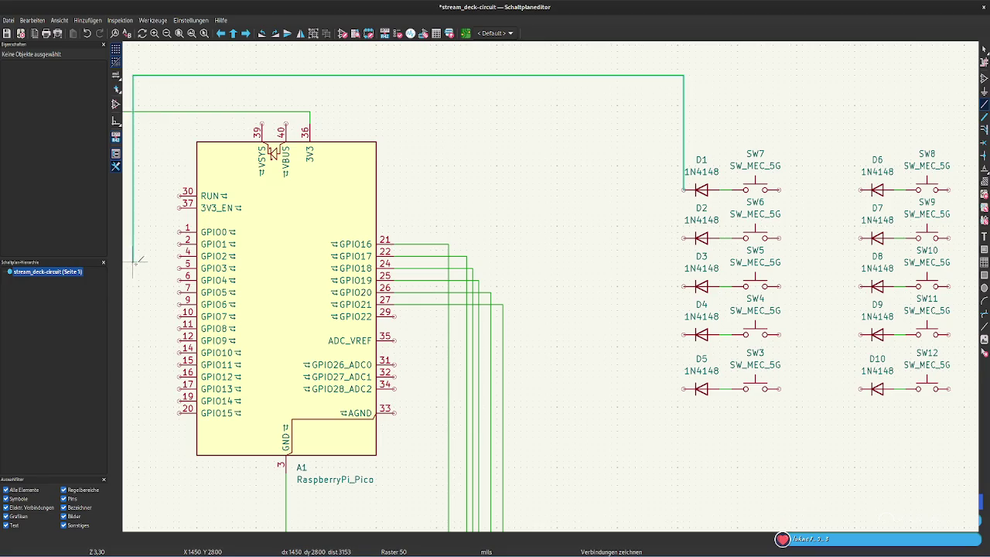
{"action": "left_click", "coordinate": [181, 267]}
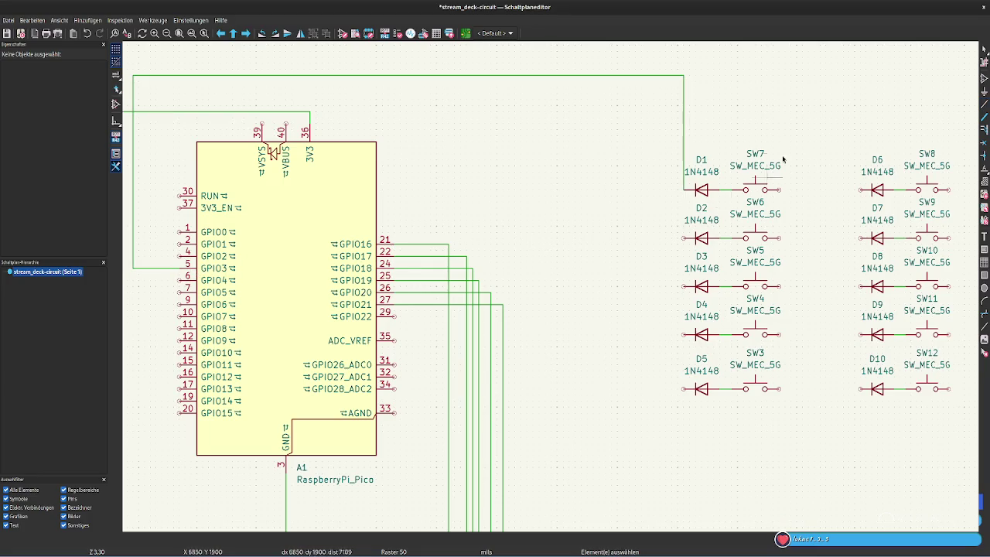
{"action": "left_click", "coordinate": [860, 189]}
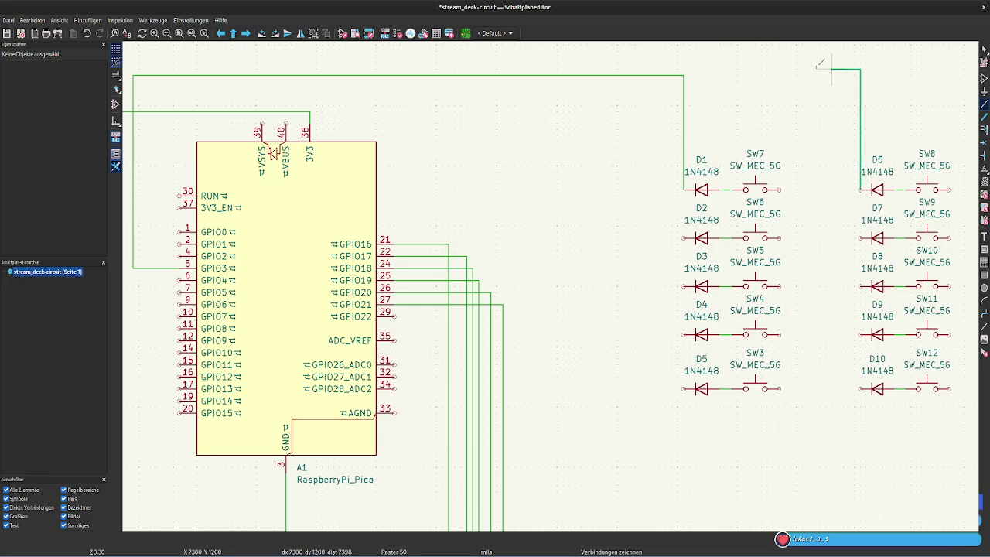
{"action": "left_click", "coordinate": [683, 76]}
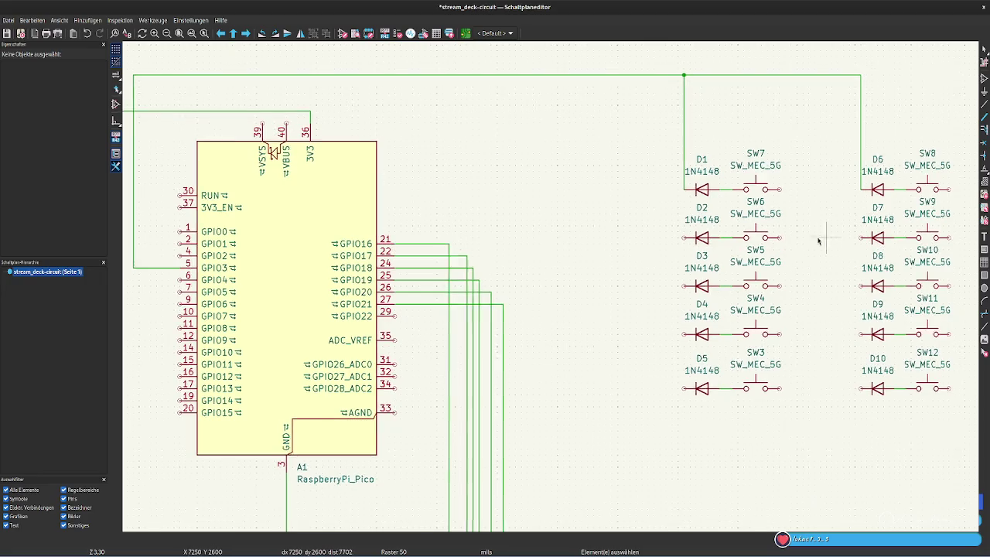
Tie D11's anode onto the shared GPIO3 row wire
{"action": "middle_click_drag", "start_coordinate": [823, 239], "coordinate": [730, 221]}
{"action": "left_click", "coordinate": [778, 198]}
{"action": "left_click", "coordinate": [598, 83]}
{"action": "key", "text": "Escape"}
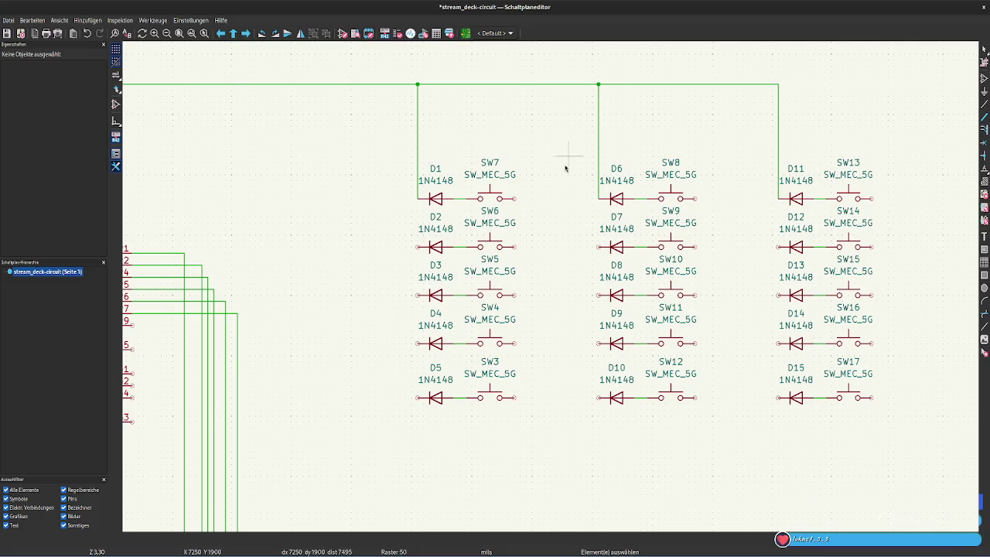
{"action": "middle_click_drag", "start_coordinate": [418, 263], "coordinate": [788, 246]}
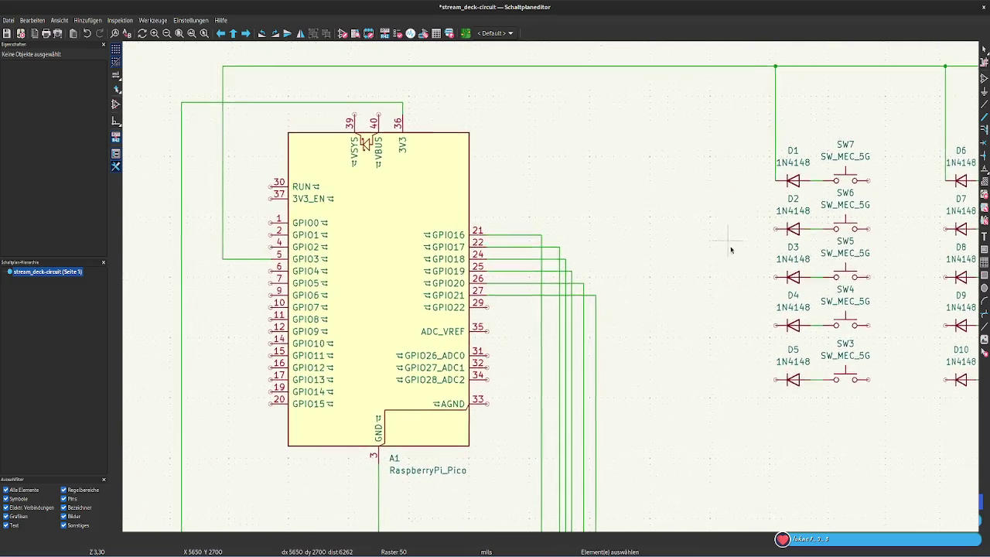
Wire D2's pin to GPIO4 and D3's pin to GPIO5
{"action": "left_click", "coordinate": [789, 245]}
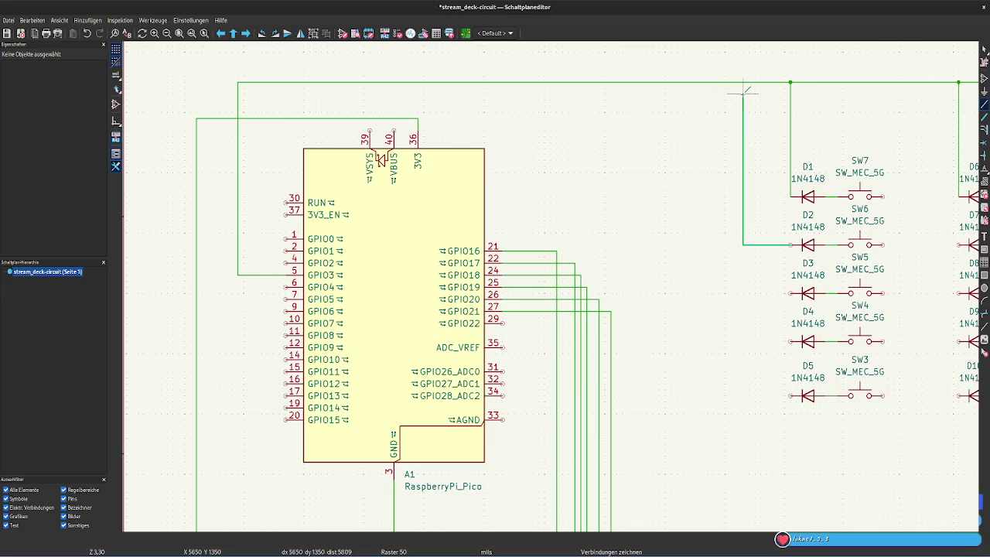
{"action": "left_click", "coordinate": [743, 95]}
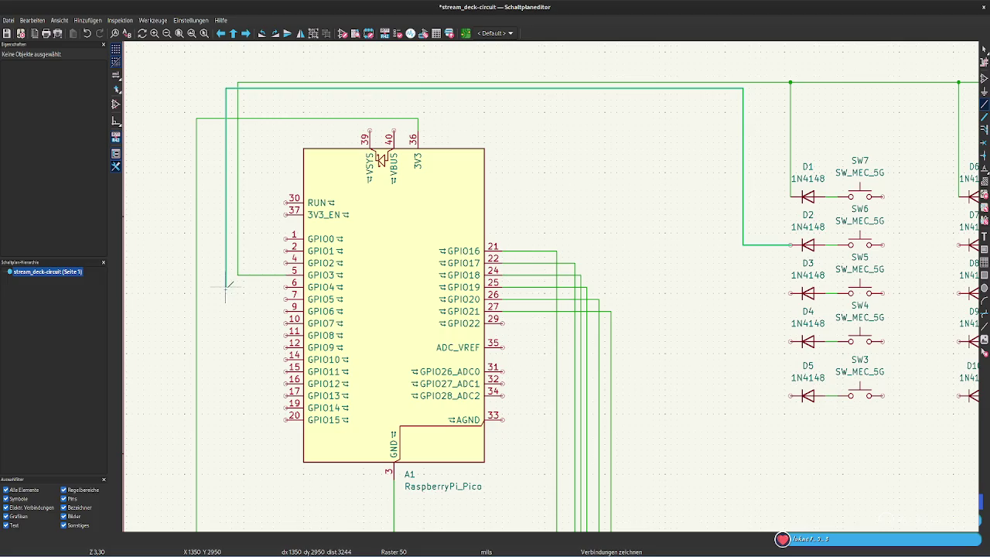
{"action": "left_click", "coordinate": [285, 287]}
{"action": "key", "text": "Escape"}
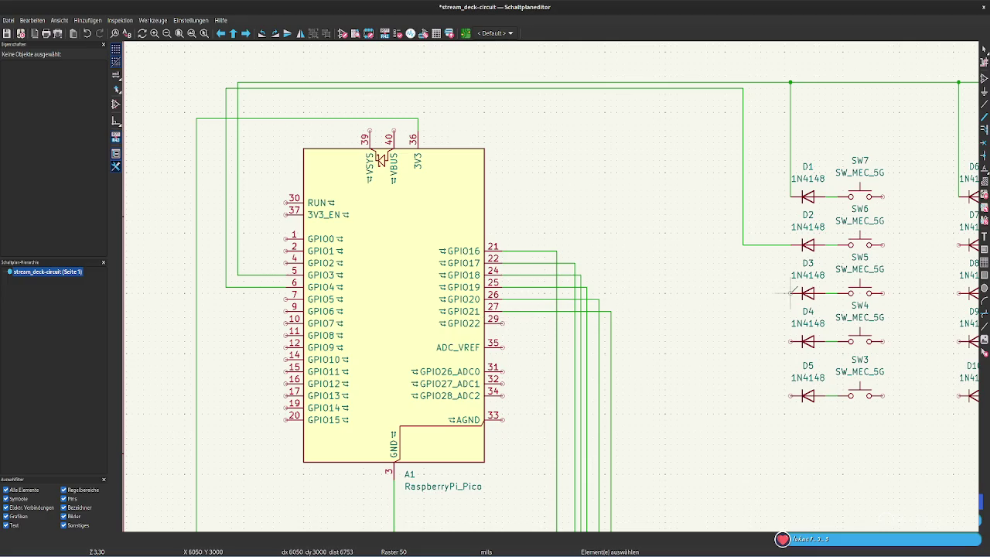
{"action": "key", "text": "w"}
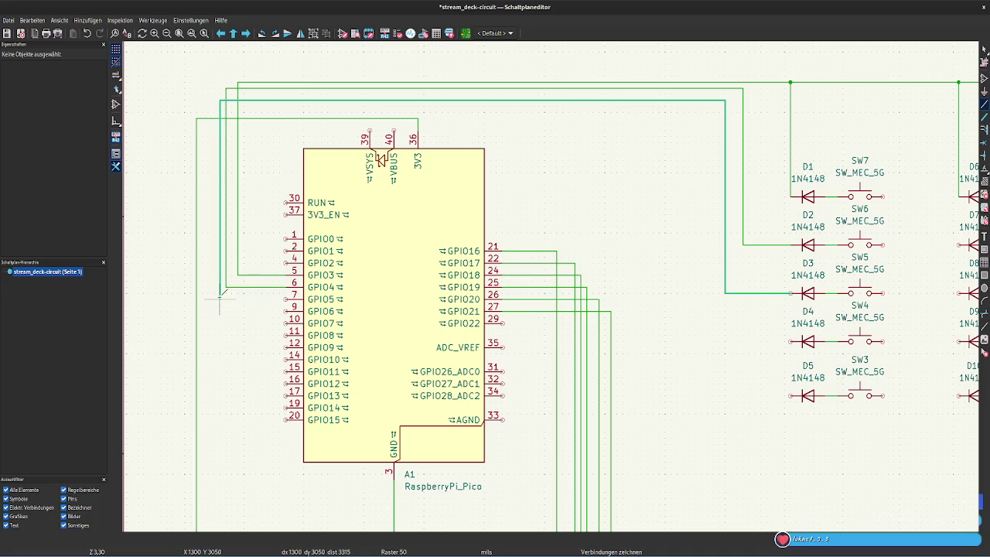
{"action": "left_click", "coordinate": [287, 298]}
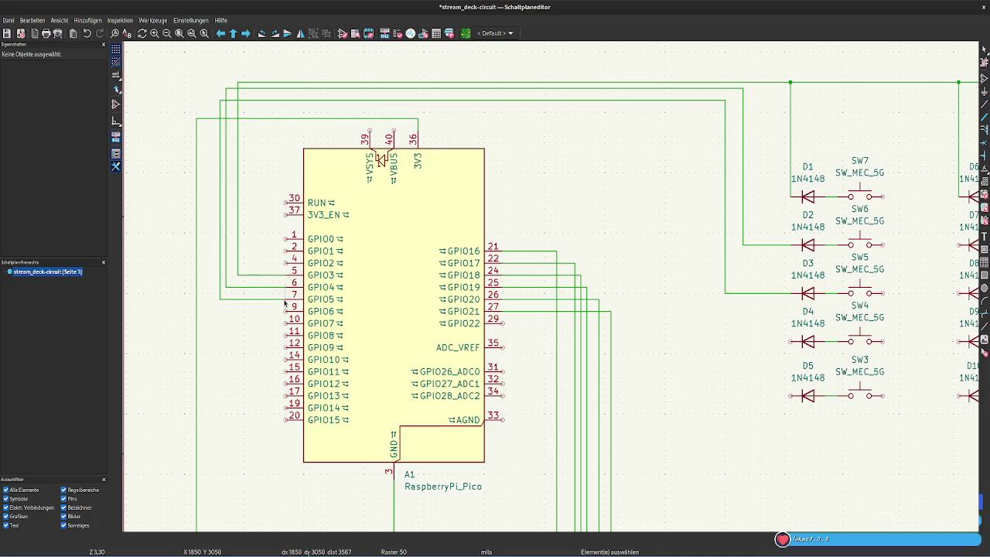
Wire D4's pin over the Pico to GPIO6
{"action": "key", "text": "w"}
{"action": "left_click", "coordinate": [789, 341]}
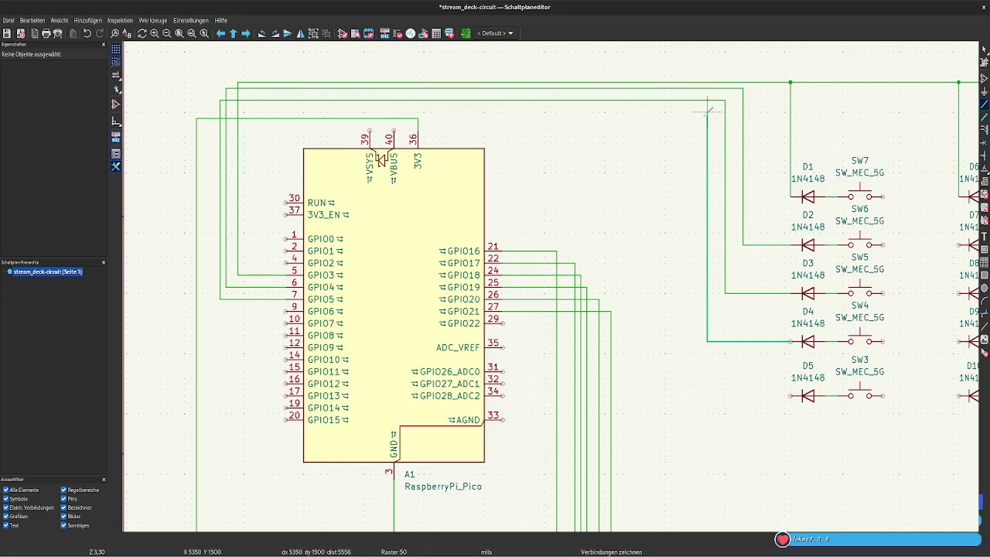
{"action": "right_click", "coordinate": [706, 112]}
{"action": "key", "text": "Escape"}
{"action": "left_click", "coordinate": [707, 106]}
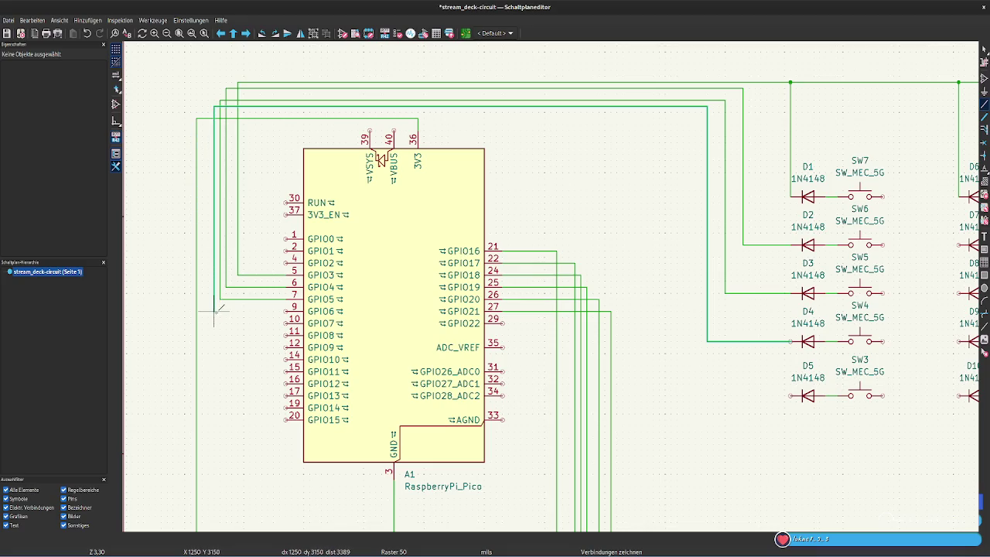
{"action": "left_click", "coordinate": [286, 311]}
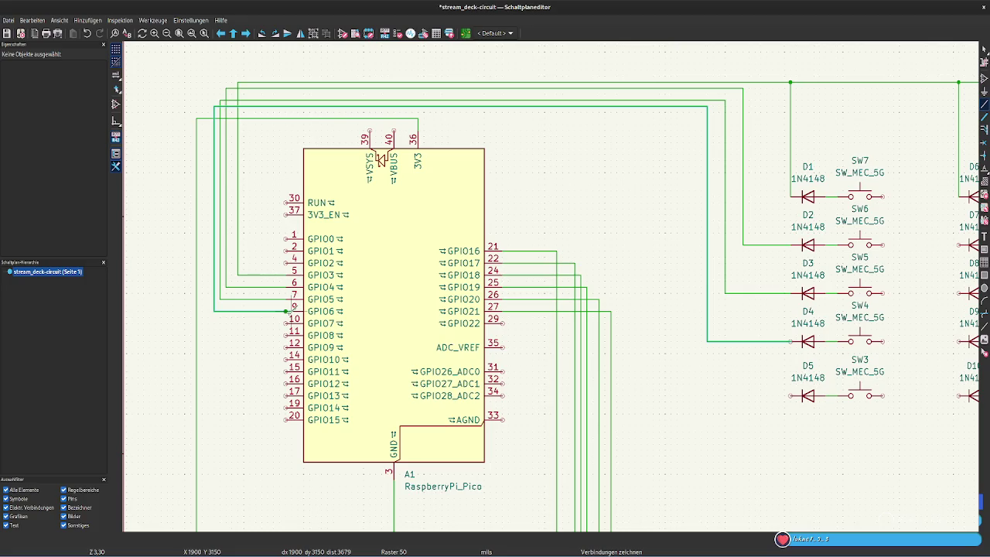
{"action": "key", "text": "Escape"}
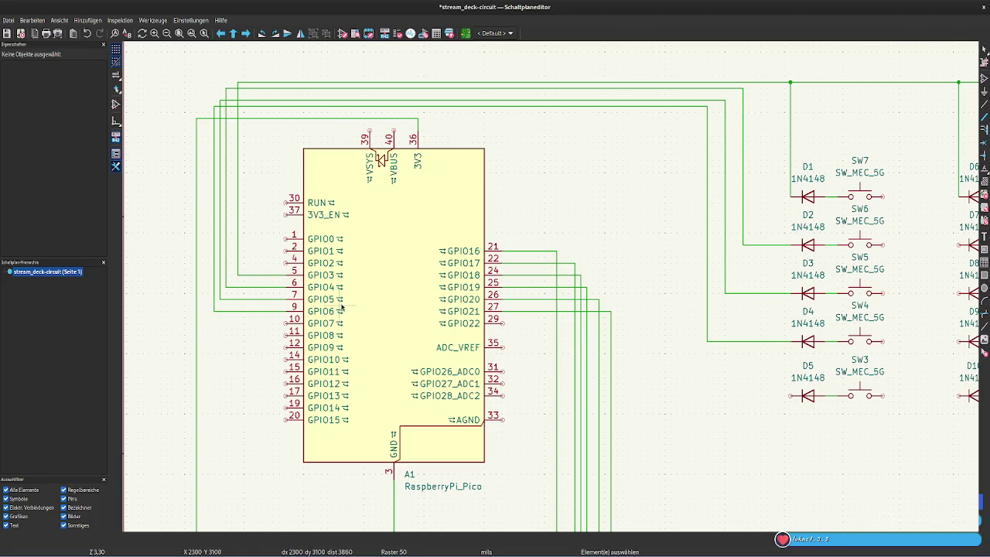
Wire D5 to GPIO7 and route a GPIO0 wire toward the first switch column
{"action": "left_click", "coordinate": [789, 395]}
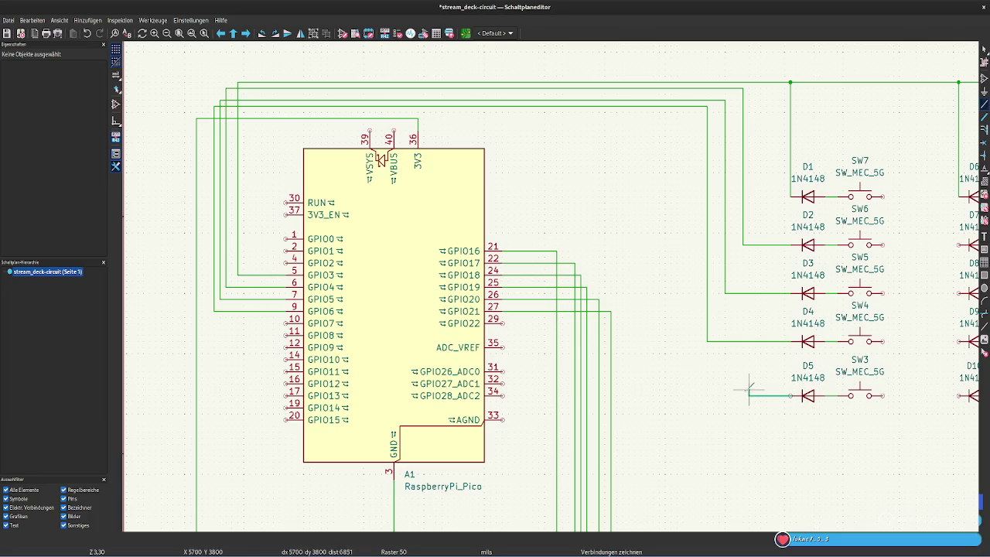
{"action": "left_click", "coordinate": [689, 106]}
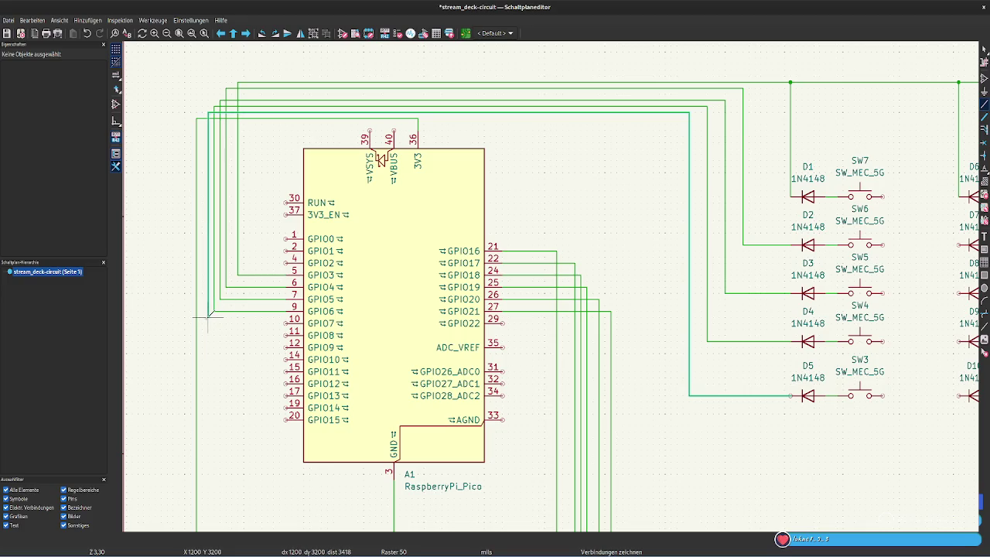
{"action": "left_click", "coordinate": [288, 323]}
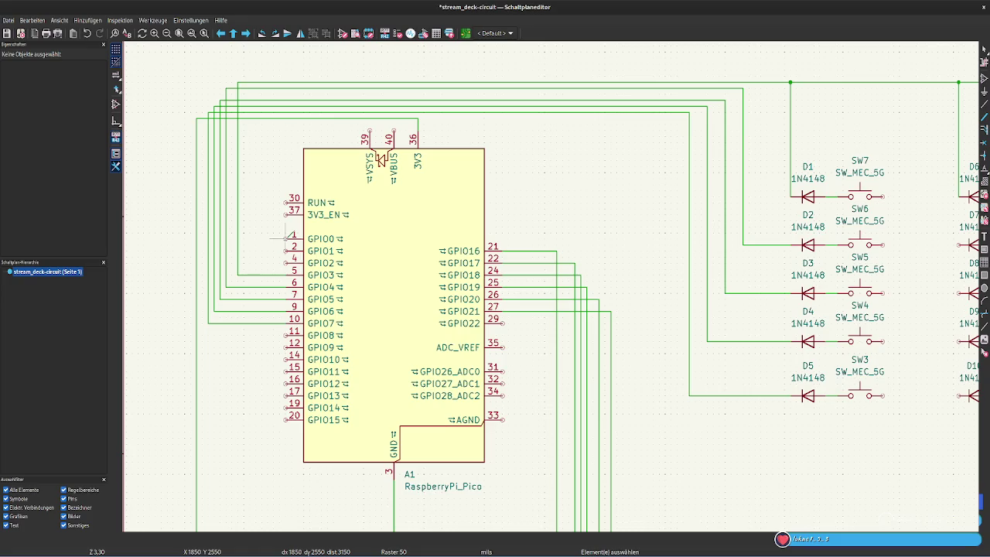
{"action": "left_click", "coordinate": [285, 238]}
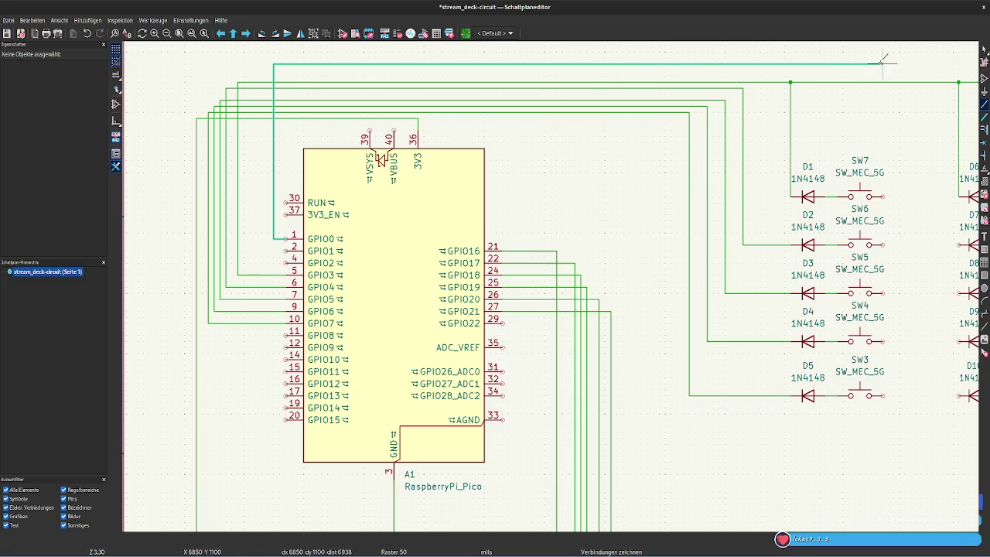
{"action": "left_click", "coordinate": [883, 64]}
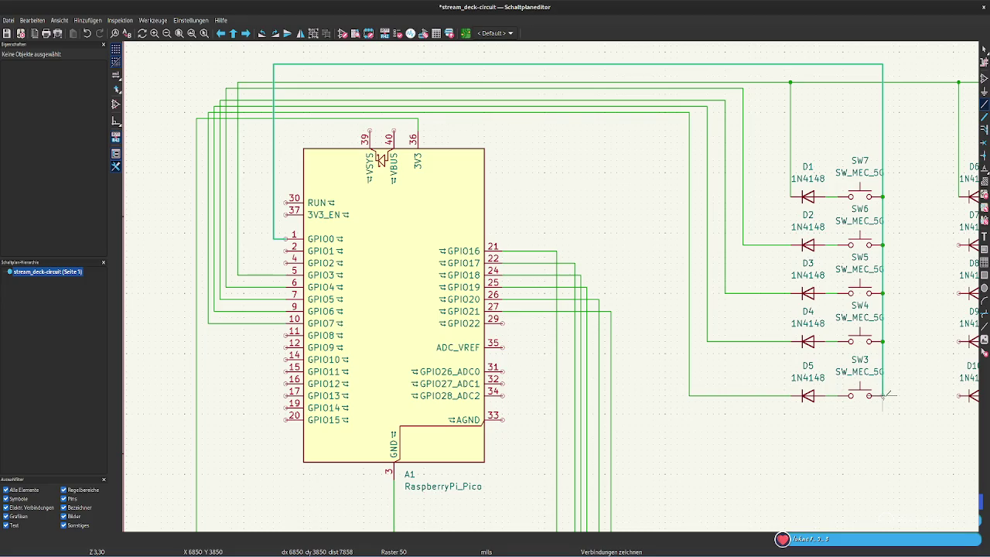
Finish the GPIO0 wire at SW3 and run GPIO1 down to SW12's pin
{"action": "left_click", "coordinate": [882, 395]}
{"action": "key", "text": "Escape"}
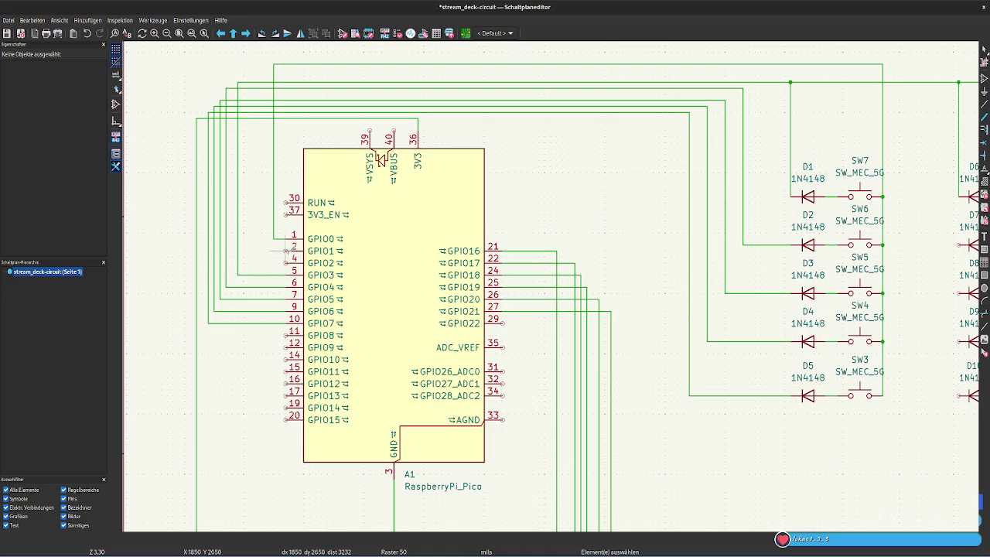
{"action": "key", "text": "w"}
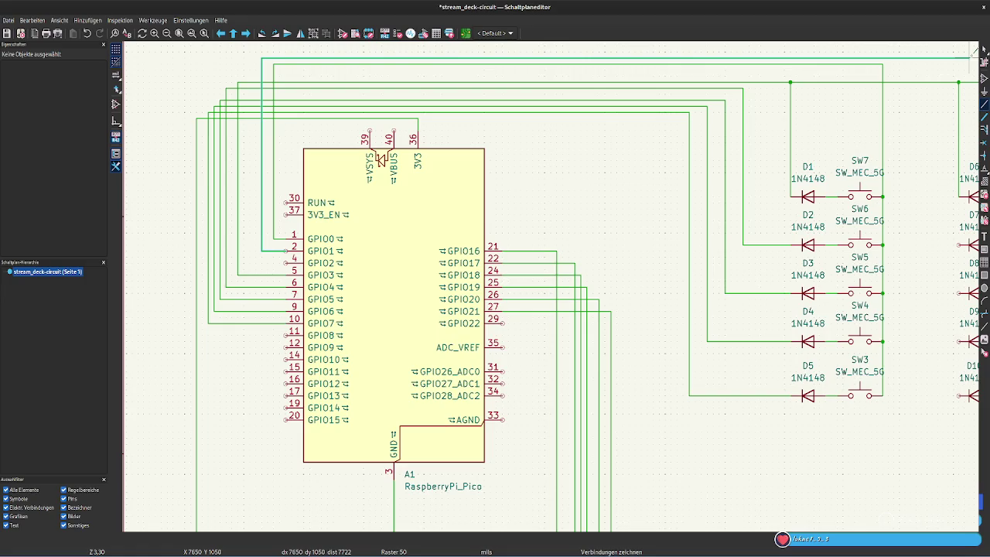
{"action": "scroll", "coordinate": [971, 54], "scroll_direction": "down", "scroll_amount": 2}
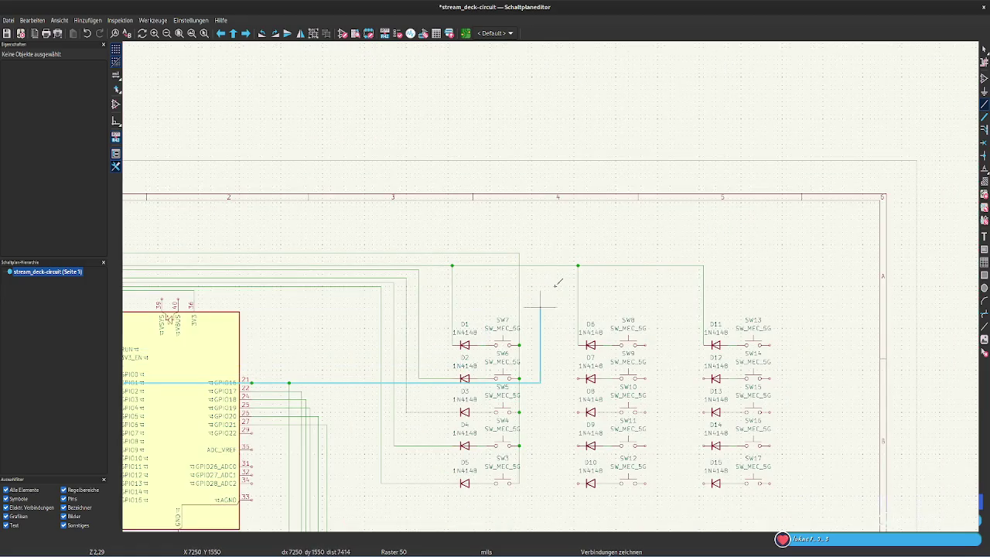
{"action": "scroll", "coordinate": [211, 386], "scroll_direction": "down", "scroll_amount": 1}
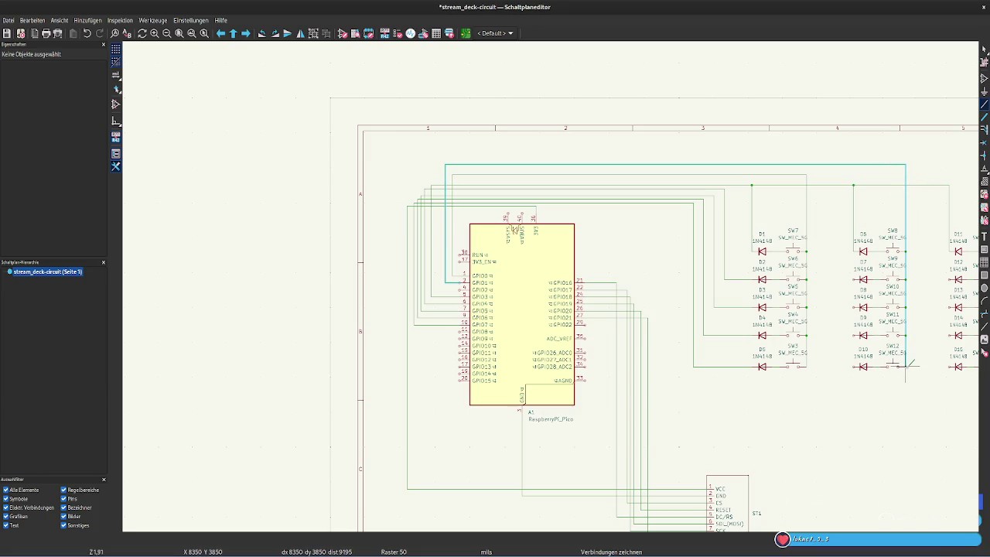
{"action": "left_click", "coordinate": [909, 362]}
{"action": "key", "text": "Escape"}
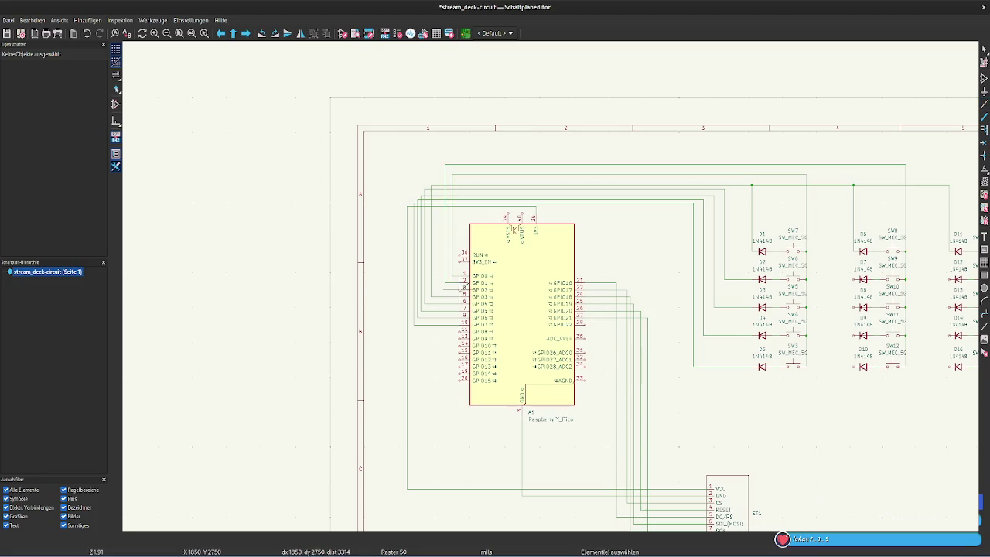
Attempt the GPIO2 wire toward the third switch column, then cancel it and review
{"action": "left_click", "coordinate": [464, 289]}
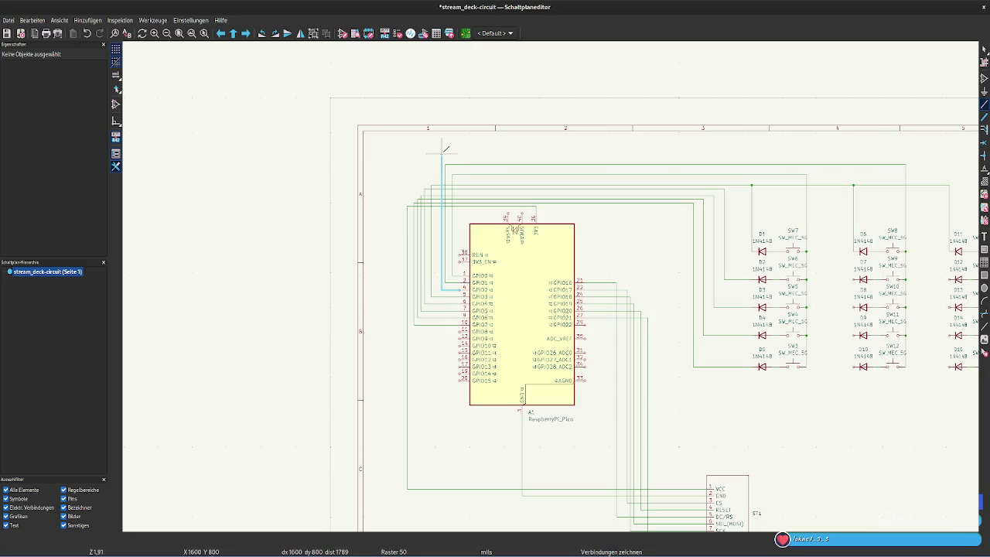
{"action": "left_click", "coordinate": [442, 157]}
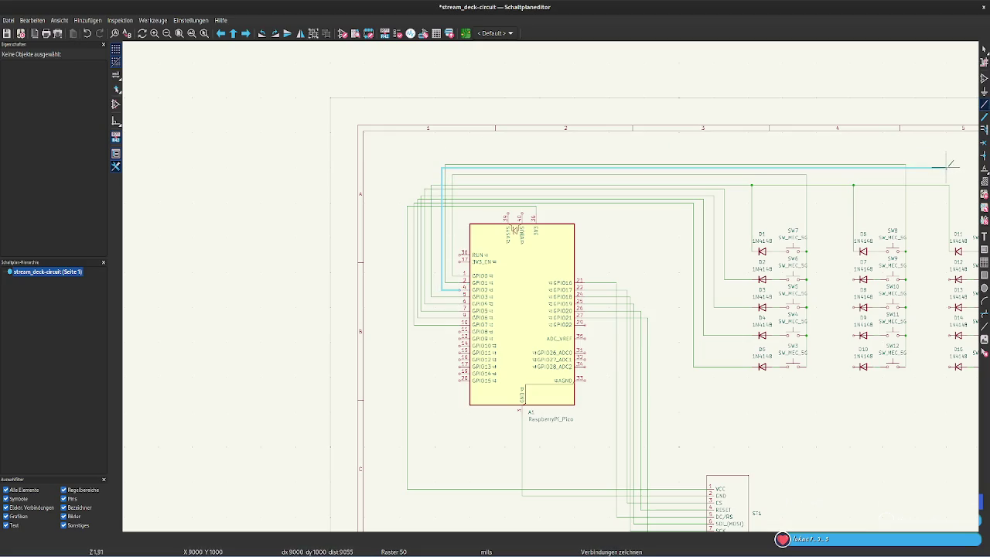
{"action": "key", "text": "BackSpace"}
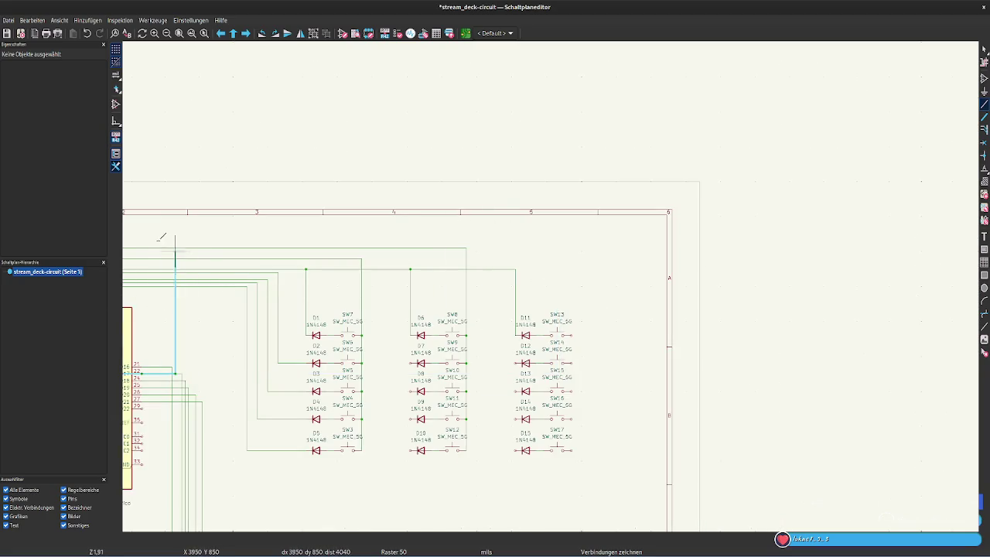
{"action": "scroll", "coordinate": [144, 247], "scroll_direction": "down", "scroll_amount": 1}
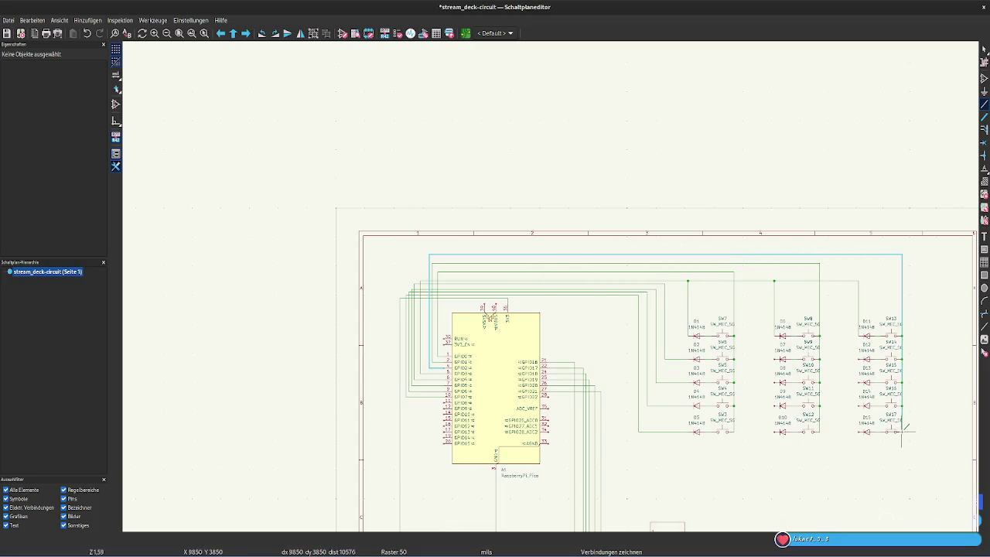
{"action": "key", "text": "Escape"}
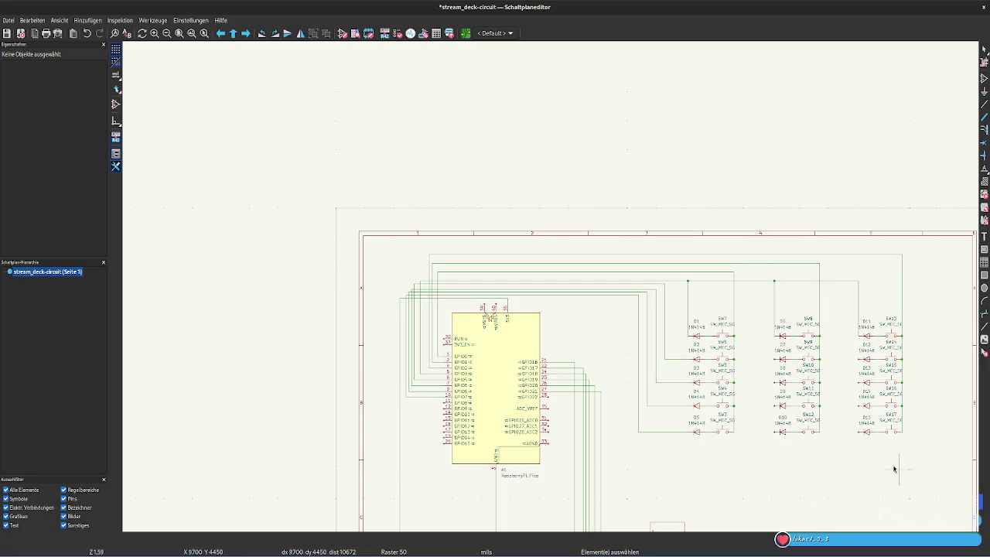
{"action": "scroll", "coordinate": [886, 460], "scroll_direction": "up", "scroll_amount": 1}
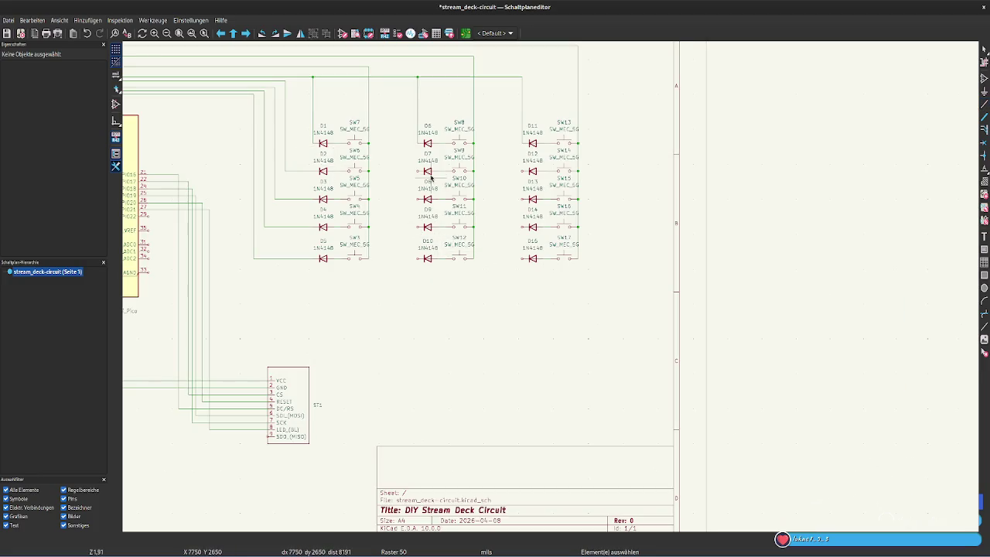
{"action": "scroll", "coordinate": [392, 203], "scroll_direction": "down", "scroll_amount": 1}
{"action": "scroll", "coordinate": [578, 342], "scroll_direction": "up", "scroll_amount": 4}
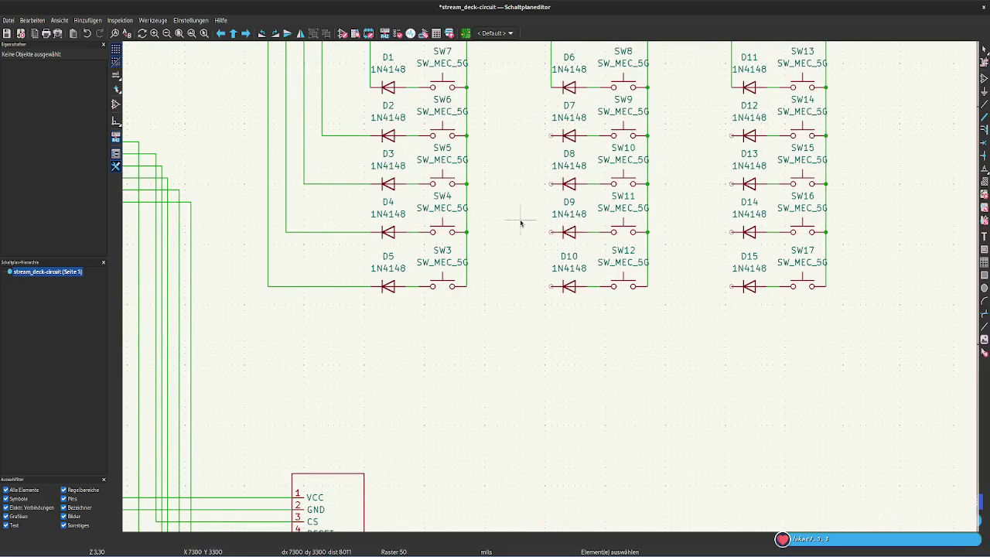
Wire the left pins of D7 and D12 up to the upper row net
{"action": "middle_click_drag", "start_coordinate": [522, 297], "coordinate": [500, 423]}
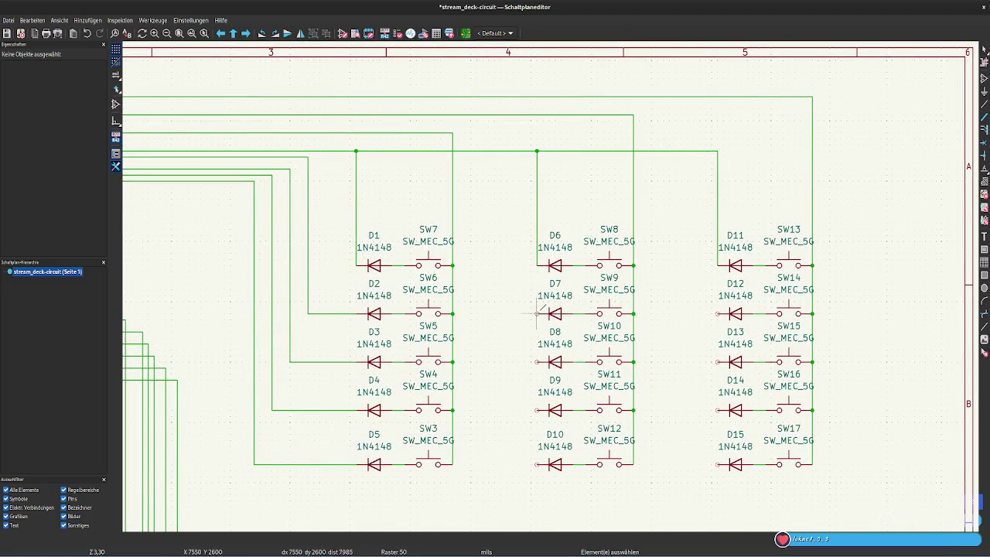
{"action": "left_click", "coordinate": [536, 313]}
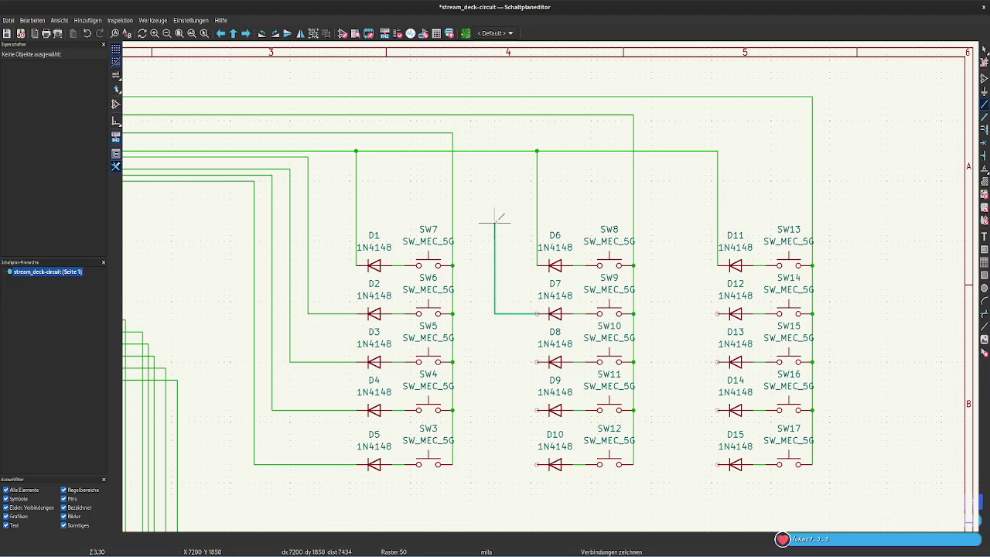
{"action": "left_click", "coordinate": [495, 157]}
{"action": "left_click", "coordinate": [307, 157]}
{"action": "left_click", "coordinate": [717, 313]}
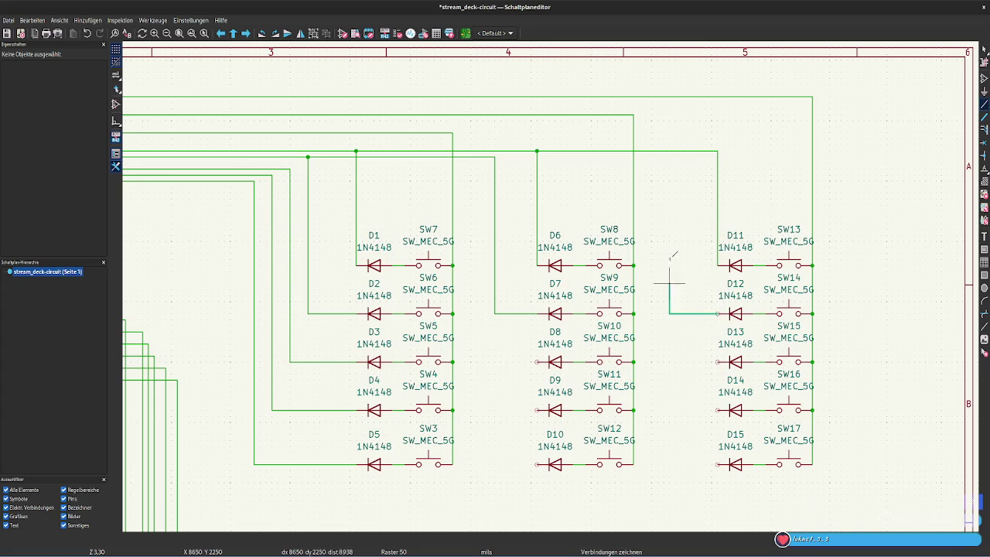
{"action": "left_click", "coordinate": [675, 158]}
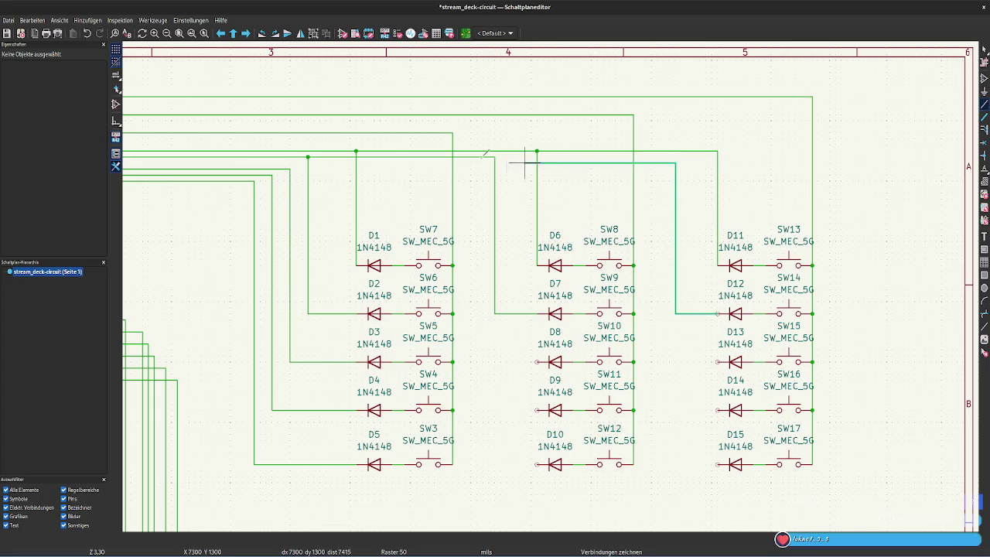
{"action": "left_click", "coordinate": [495, 157]}
{"action": "key", "text": "Escape"}
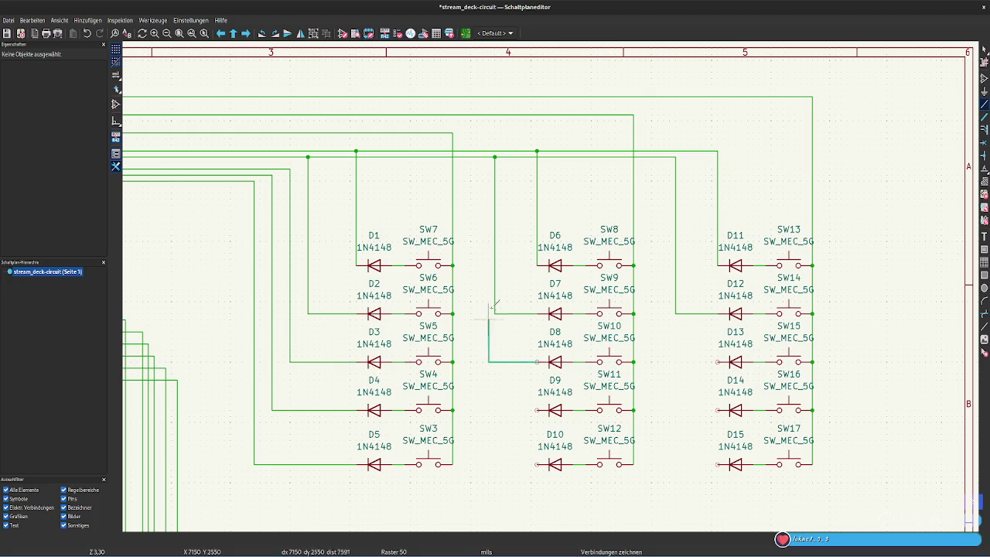
Shift the vertical wires feeding D7 and D12 slightly right
{"action": "key", "text": "w"}
{"action": "right_click", "coordinate": [525, 352]}
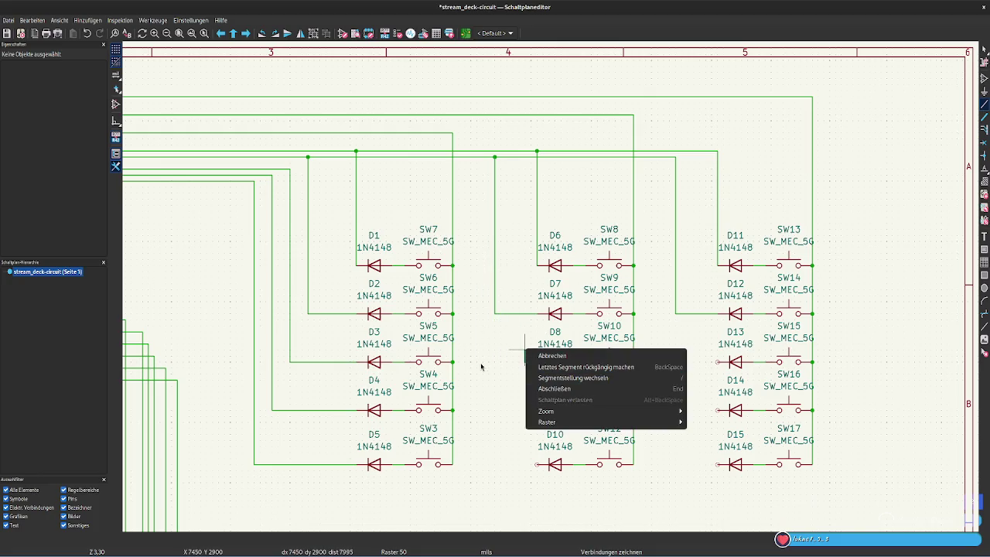
{"action": "key", "text": "Escape"}
{"action": "key", "text": "Escape"}
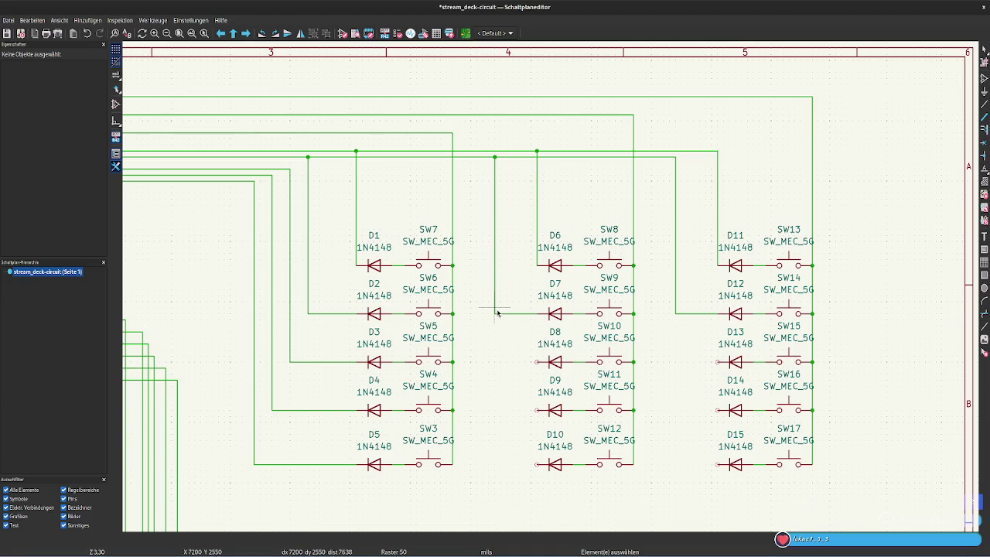
{"action": "left_click", "coordinate": [496, 291]}
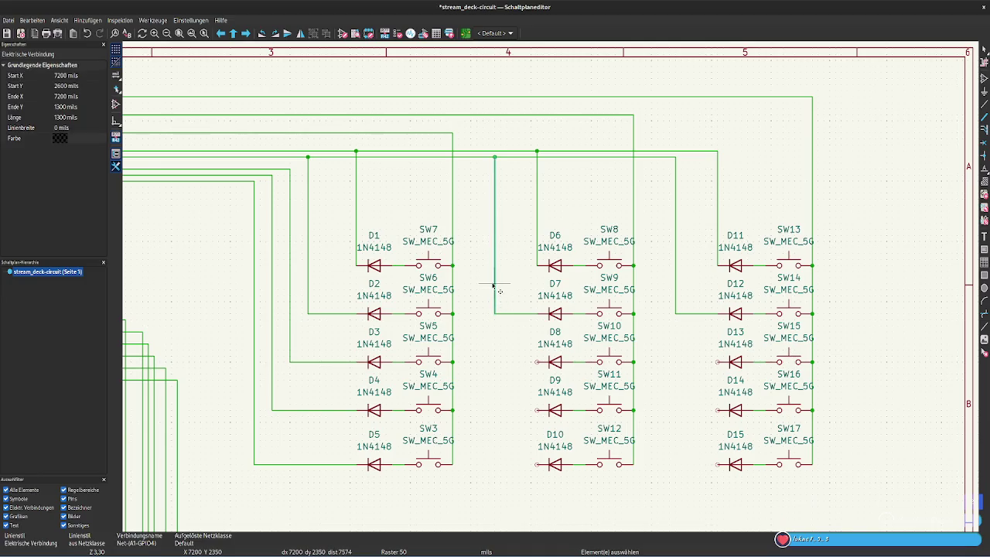
{"action": "left_click_drag", "start_coordinate": [499, 315], "coordinate": [525, 317]}
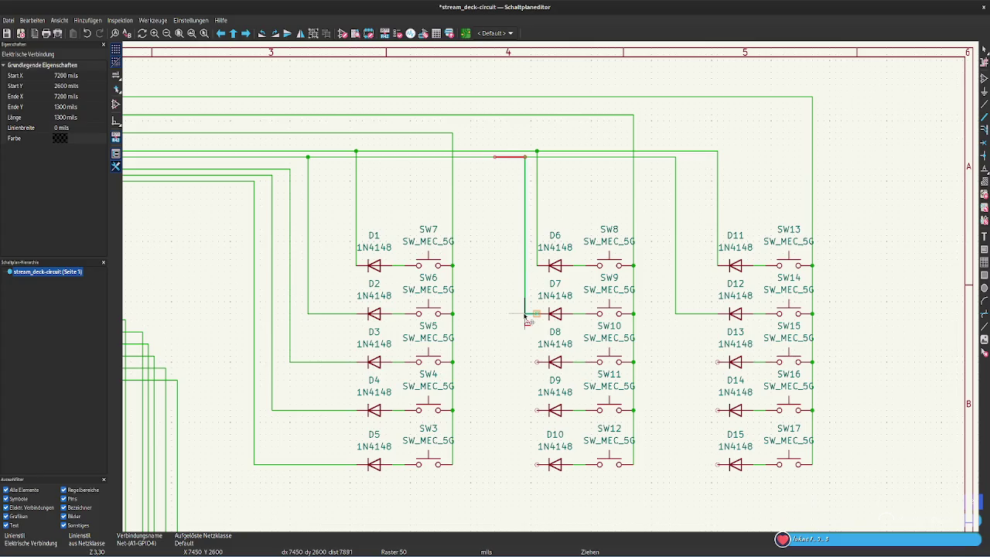
{"action": "left_click", "coordinate": [675, 267]}
{"action": "left_click_drag", "start_coordinate": [676, 268], "coordinate": [706, 314]}
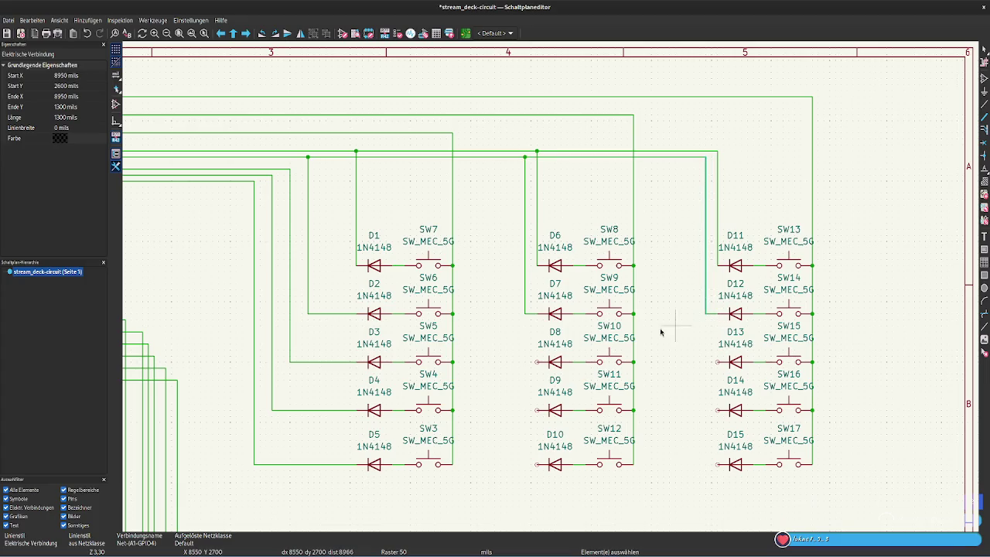
Wire the left pins of D8 and D13 to their row net
{"action": "left_click", "coordinate": [536, 361]}
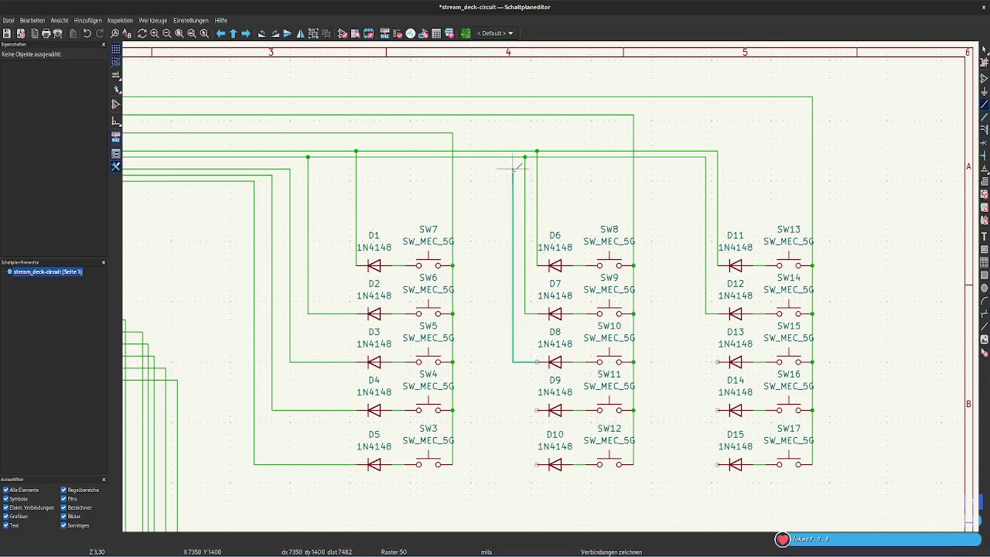
{"action": "left_click", "coordinate": [290, 169]}
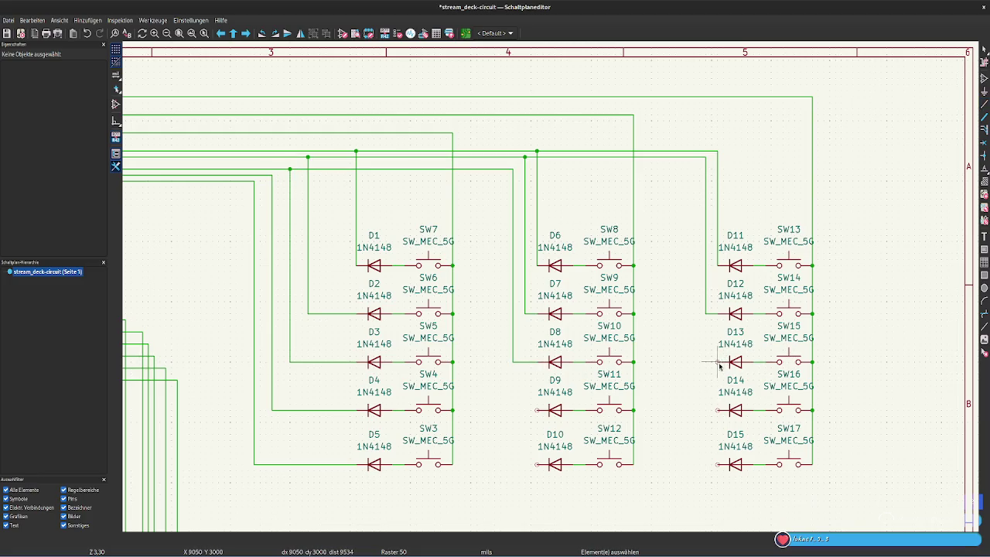
{"action": "left_click", "coordinate": [717, 362]}
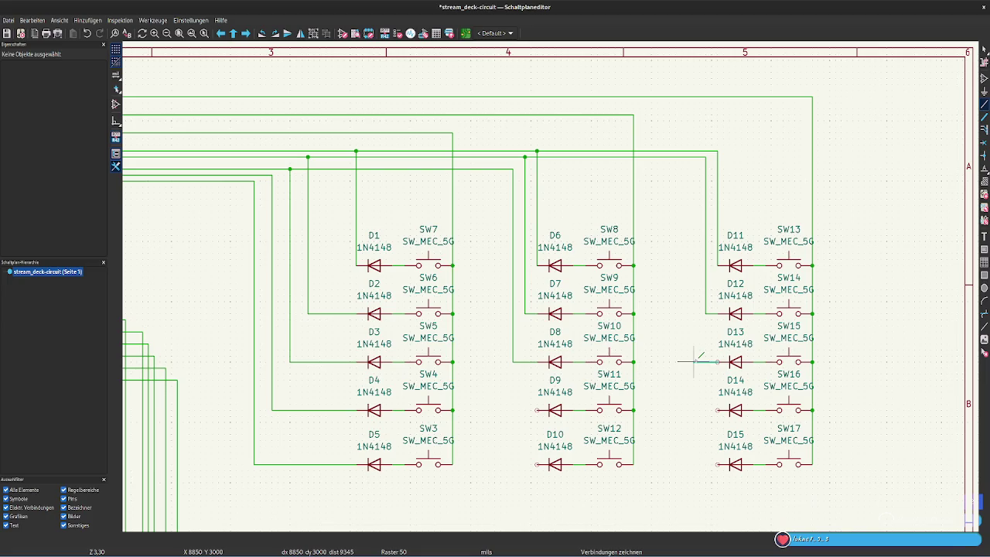
{"action": "left_click", "coordinate": [700, 168]}
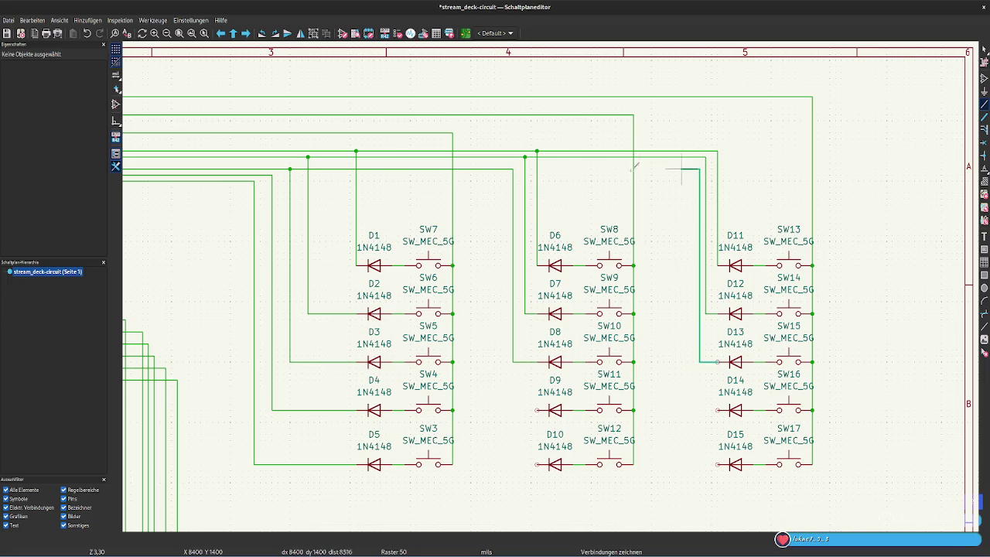
{"action": "left_click", "coordinate": [512, 167]}
{"action": "key", "text": "Escape"}
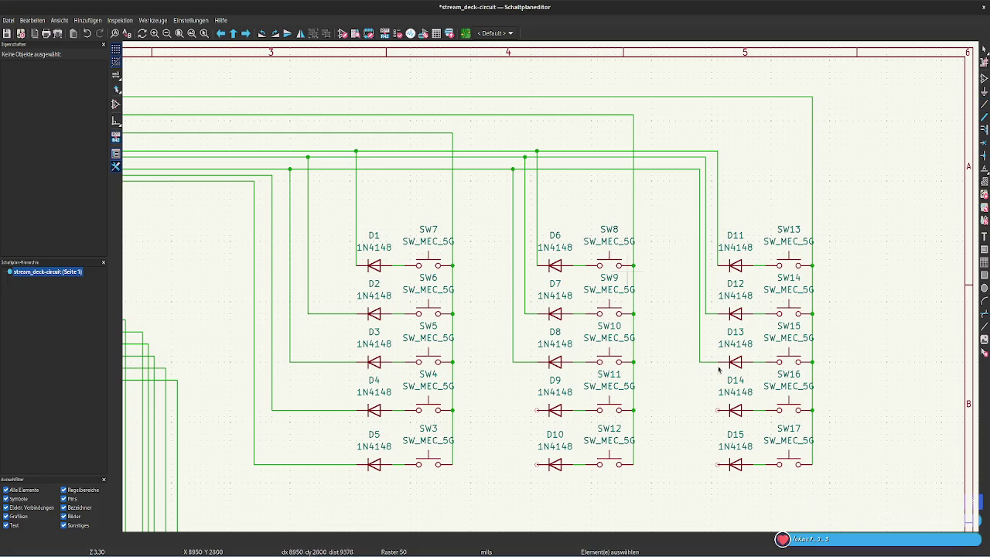
Wire D9 and D10 to their row nets and nudge the D11–D13 vertical left
{"action": "left_click", "coordinate": [536, 410]}
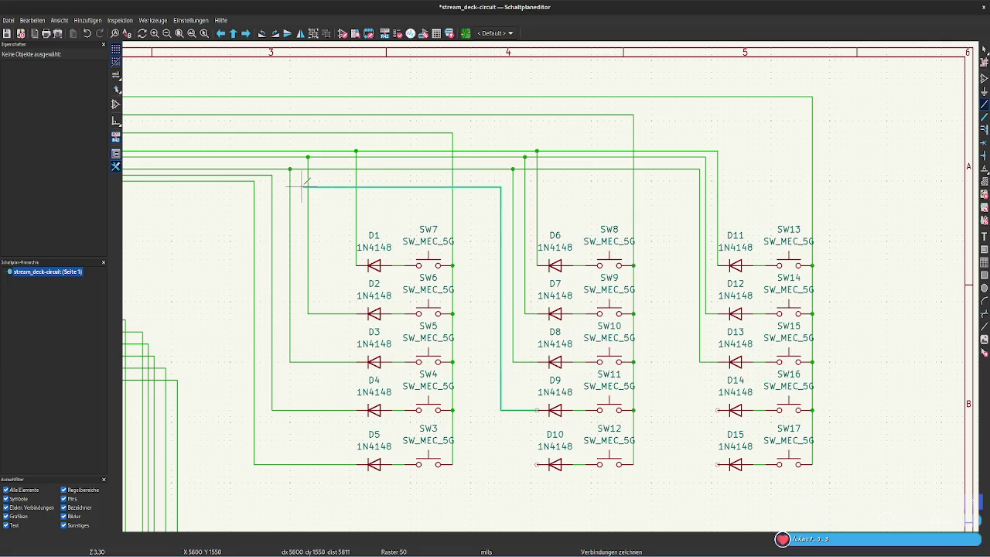
{"action": "left_click", "coordinate": [272, 174]}
{"action": "key", "text": "Escape"}
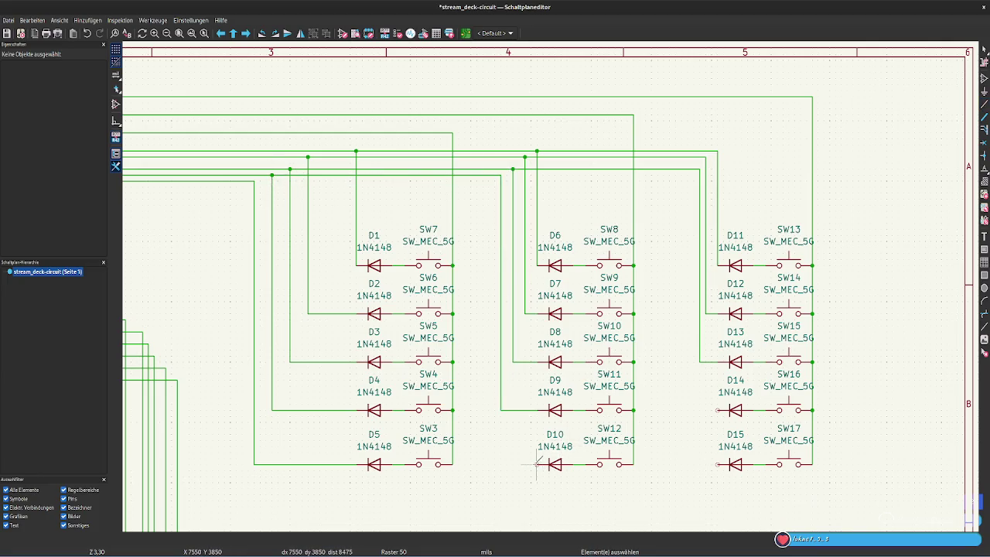
{"action": "key", "text": "w"}
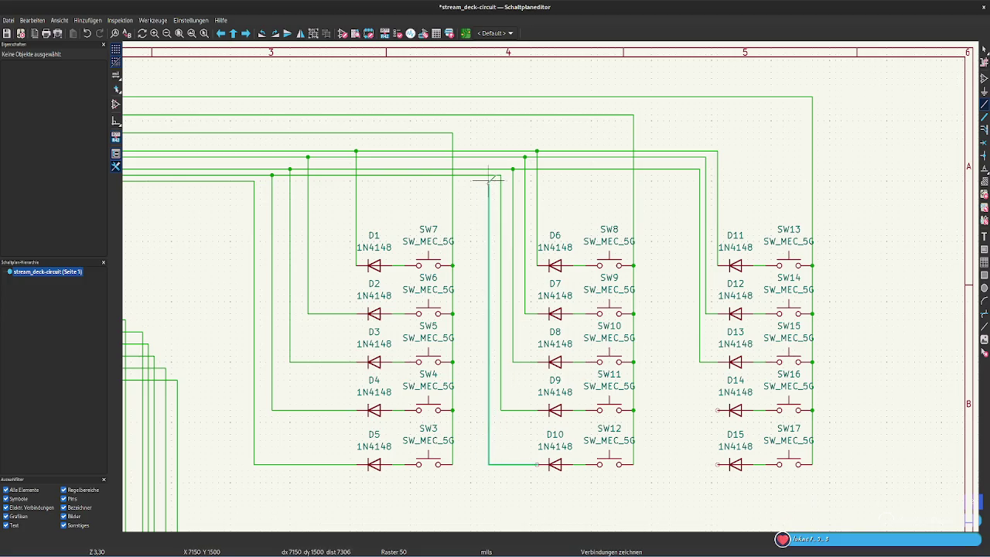
{"action": "left_click", "coordinate": [254, 180]}
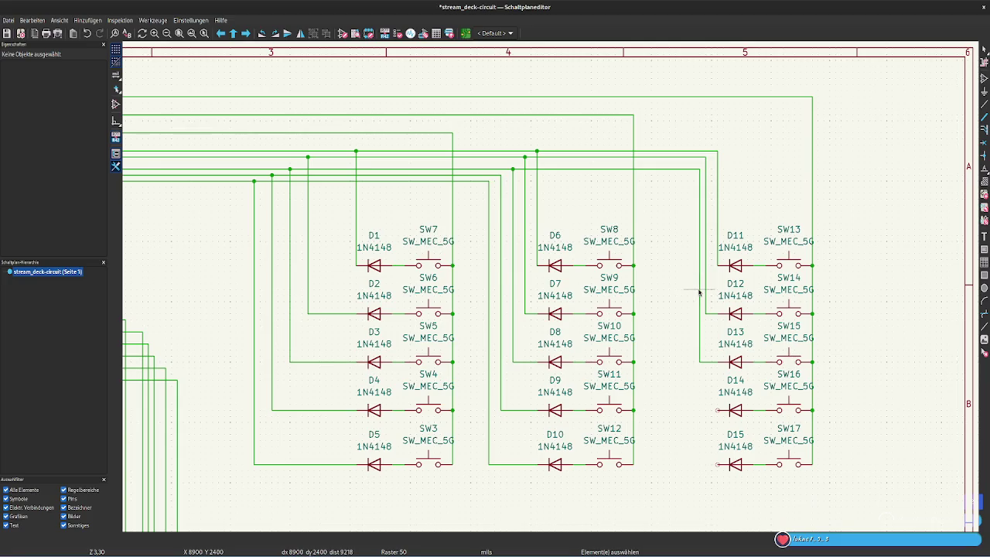
{"action": "left_click_drag", "start_coordinate": [700, 292], "coordinate": [693, 370]}
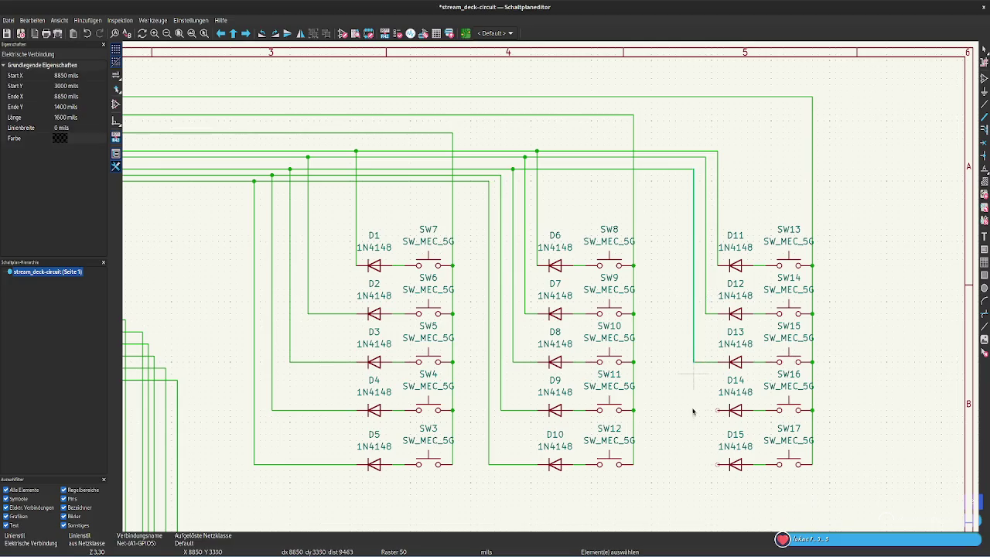
Wire the left pins of D14 and D15 to their row nets
{"action": "key", "text": "Escape"}
{"action": "key", "text": "w"}
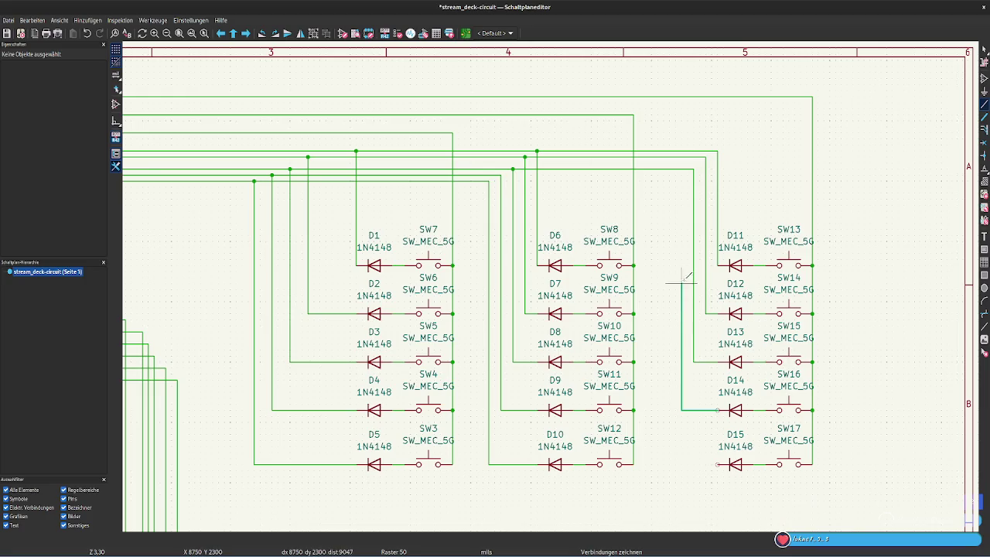
{"action": "left_click", "coordinate": [676, 175]}
{"action": "left_click", "coordinate": [501, 174]}
{"action": "key", "text": "Escape"}
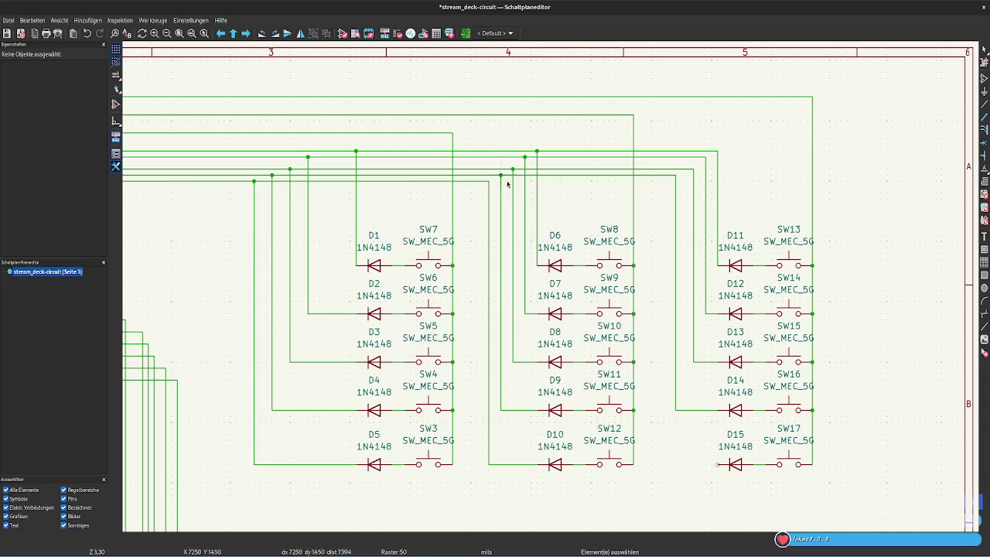
{"action": "key", "text": "w"}
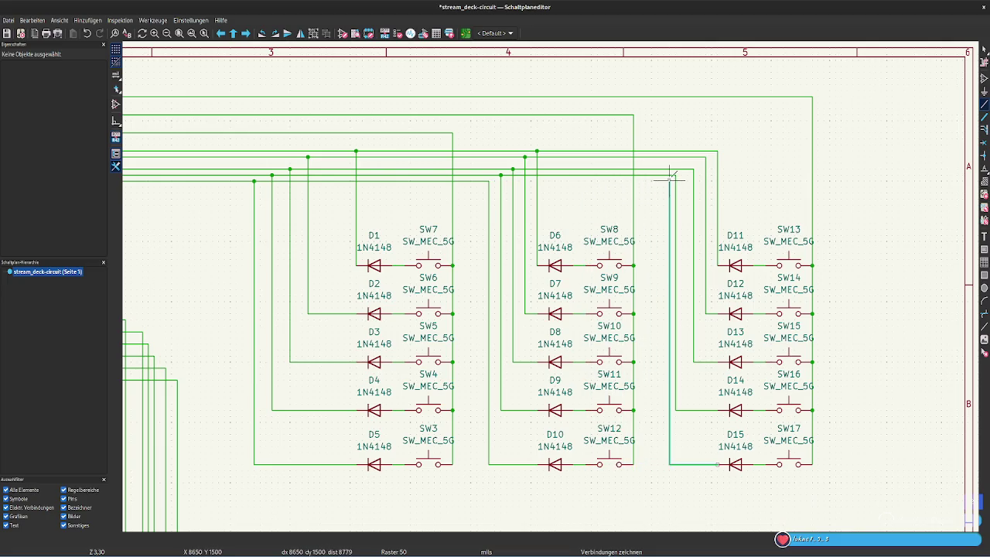
{"action": "left_click", "coordinate": [670, 181]}
{"action": "left_click", "coordinate": [488, 181]}
{"action": "key", "text": "Escape"}
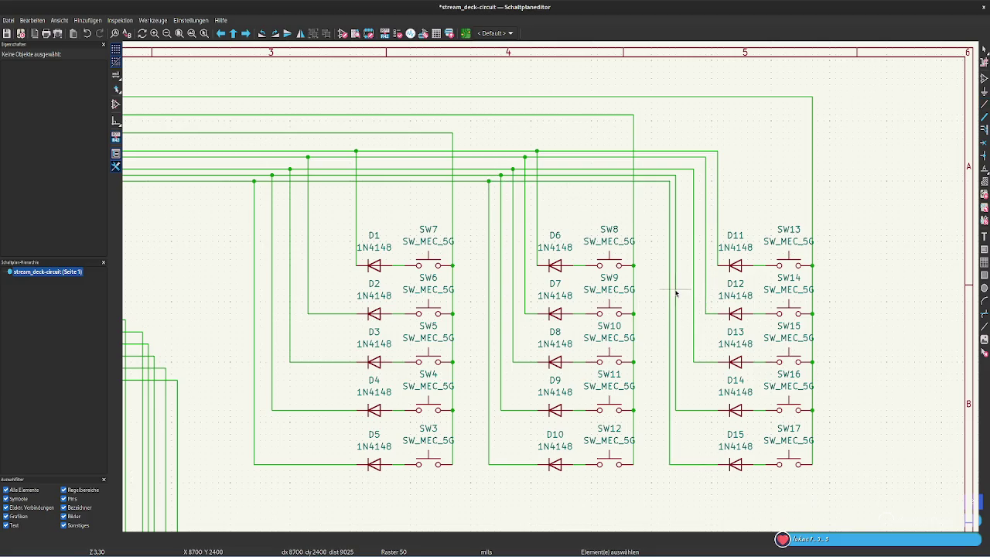
Move a third-column vertical wire slightly right
{"action": "left_click", "coordinate": [675, 292]}
{"action": "key", "text": "g"}
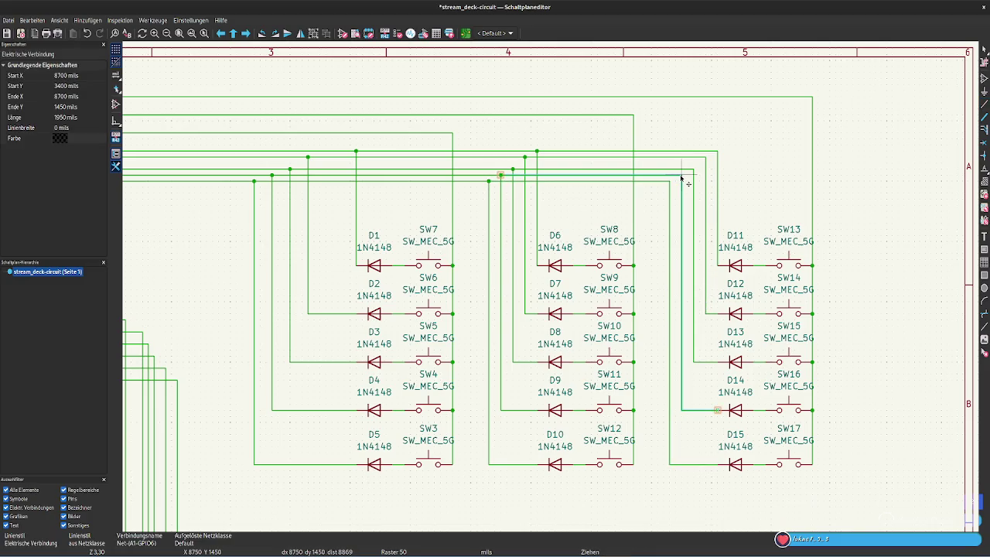
{"action": "left_click", "coordinate": [680, 179]}
{"action": "key", "text": "Escape"}
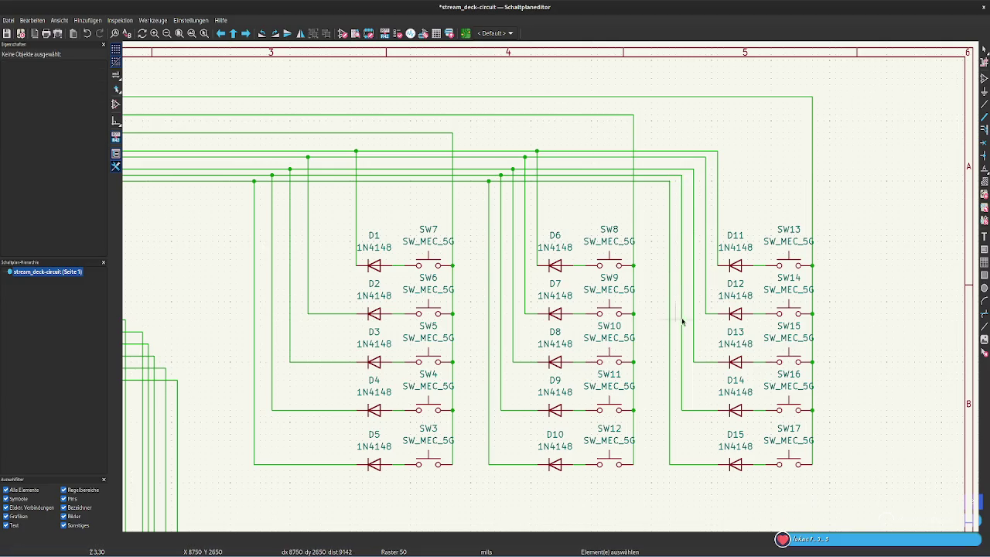
{"action": "mouse_move", "coordinate": [200, 289]}
{"action": "middle_mouse_down"}
{"action": "mouse_move", "coordinate": [616, 281]}
{"action": "mouse_move", "coordinate": [530, 329]}
{"action": "middle_mouse_up"}
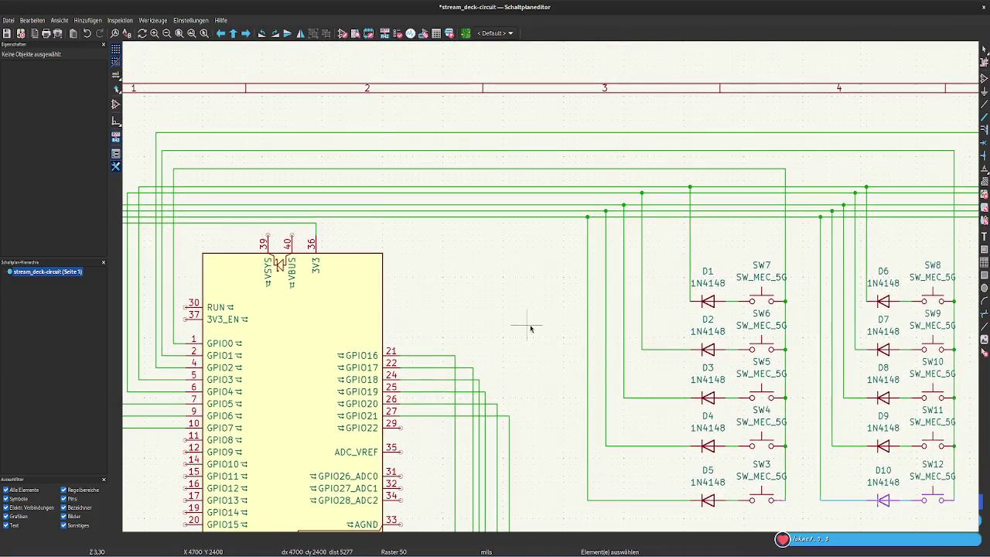
Lower the wire crossing the 3V3 pin and raise a row wire above the Pico
{"action": "left_click", "coordinate": [293, 225]}
{"action": "key", "text": "g"}
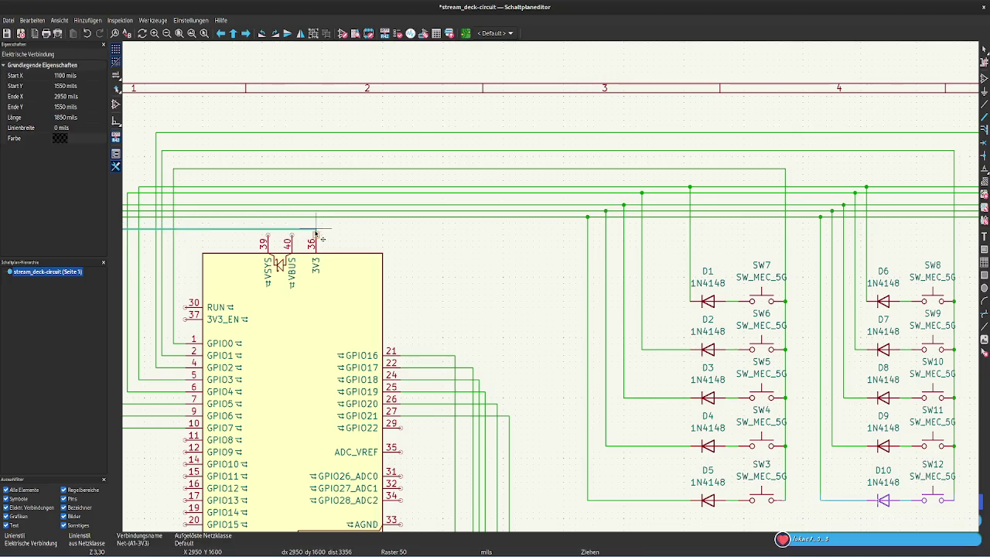
{"action": "left_click", "coordinate": [315, 231]}
{"action": "mouse_move", "coordinate": [378, 237]}
{"action": "middle_mouse_down"}
{"action": "mouse_move", "coordinate": [466, 245]}
{"action": "mouse_move", "coordinate": [416, 252]}
{"action": "middle_mouse_up"}
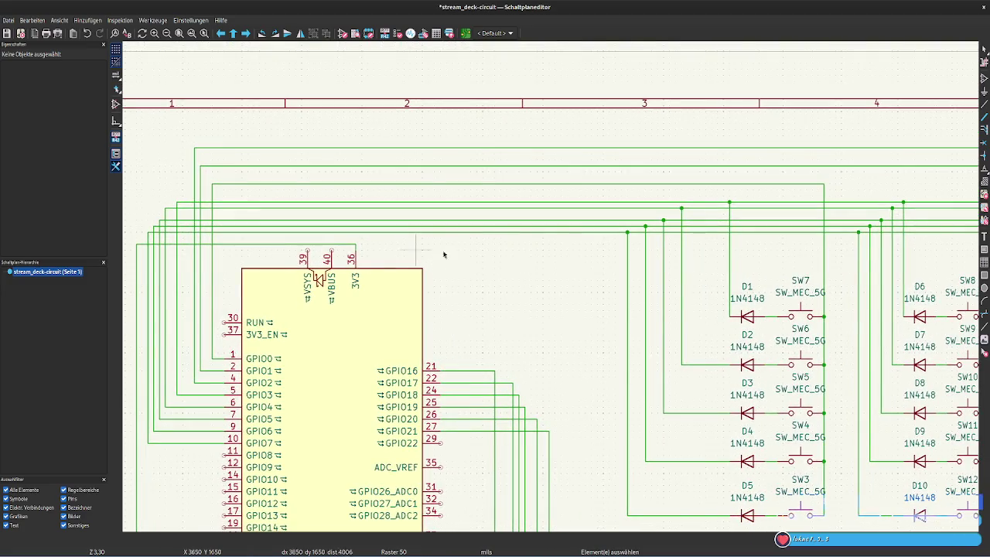
{"action": "left_click", "coordinate": [591, 166]}
{"action": "key", "text": "g"}
{"action": "left_click", "coordinate": [199, 160]}
Reposition the next row wire, delete a leftover stub, and shift GPIO1's vertical leg right
{"action": "left_click", "coordinate": [249, 184]}
{"action": "key", "text": "g"}
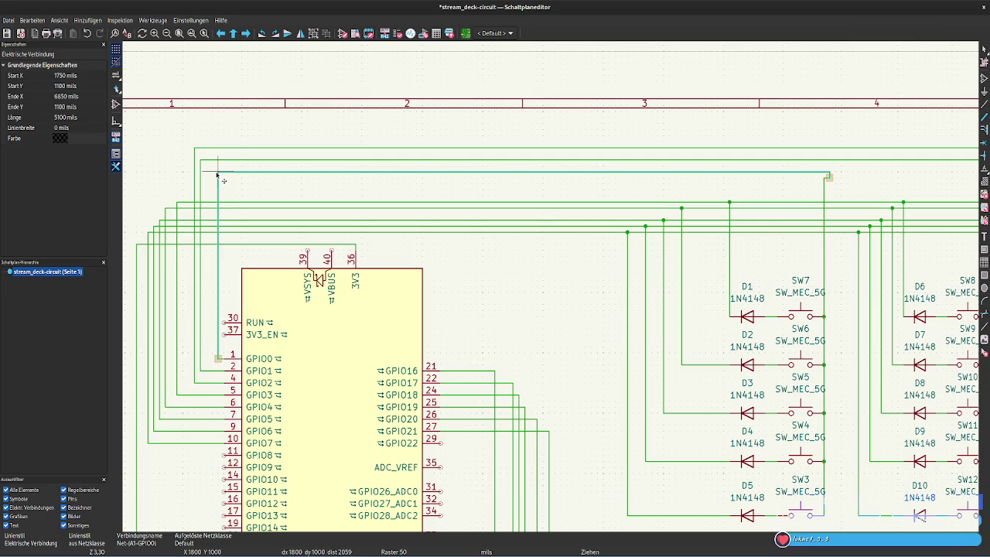
{"action": "left_click", "coordinate": [217, 175]}
{"action": "left_click", "coordinate": [831, 178]}
{"action": "key", "text": "Delete"}
{"action": "left_click", "coordinate": [825, 183]}
{"action": "left_click", "coordinate": [841, 181]}
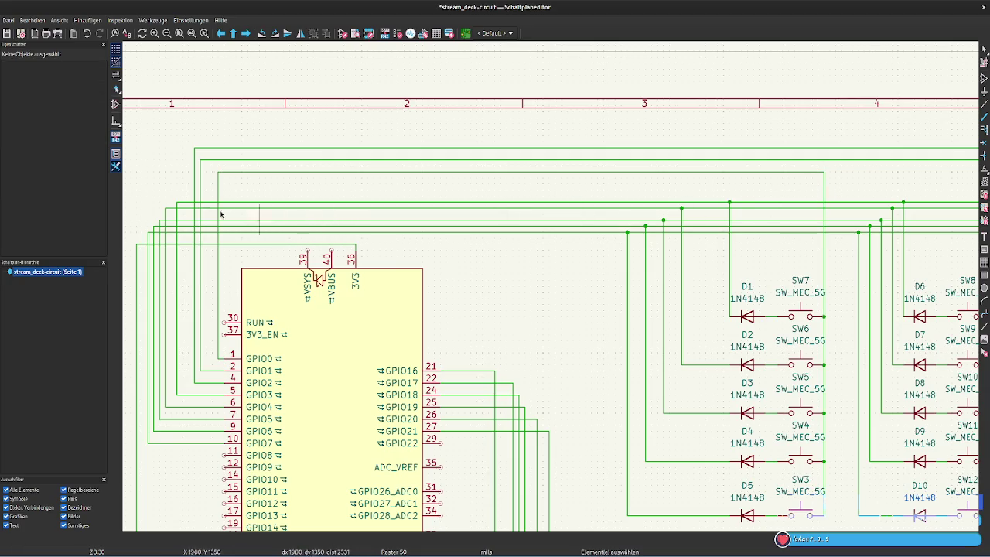
{"action": "left_click_drag", "start_coordinate": [200, 192], "coordinate": [206, 162]}
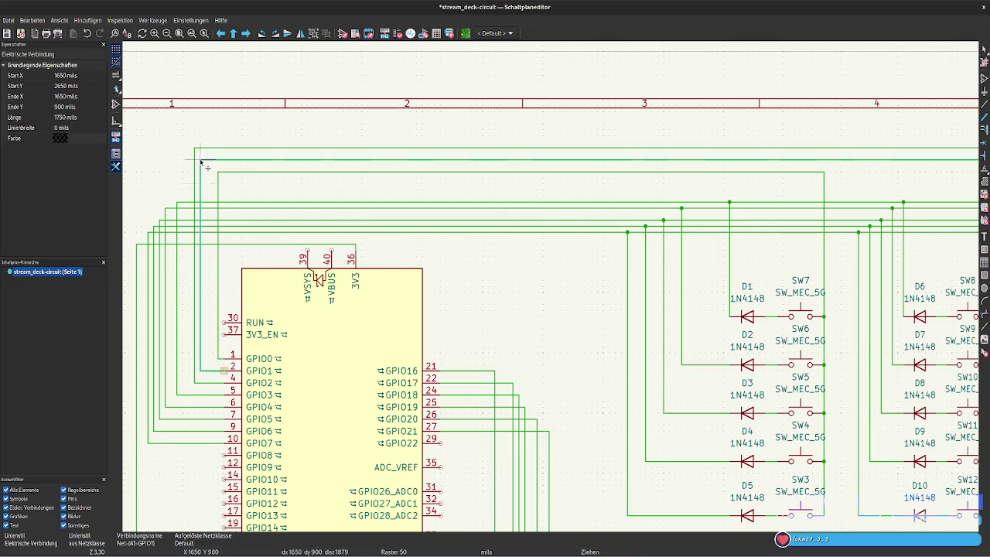
Raise the long horizontal row wire and its segments to a new row height
{"action": "left_click", "coordinate": [279, 190]}
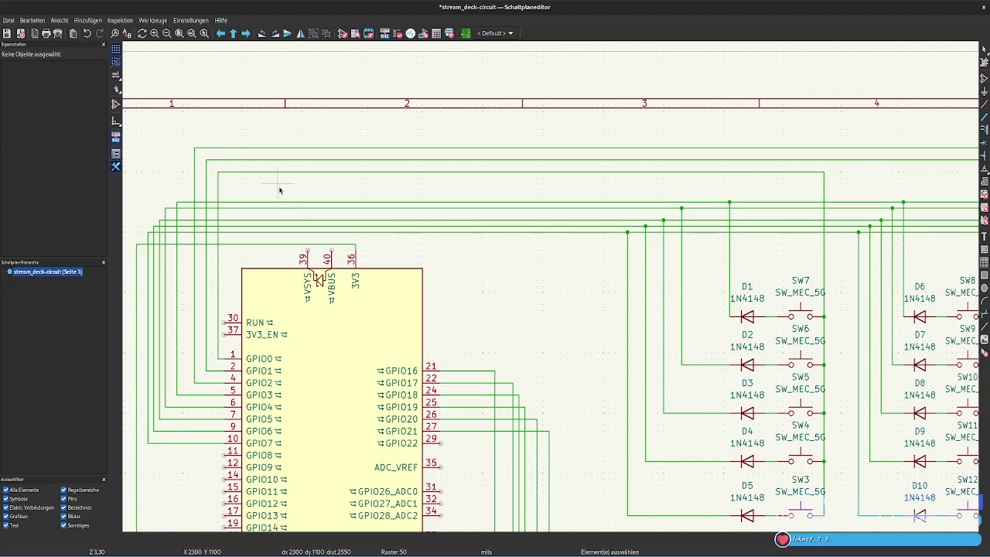
{"action": "left_click", "coordinate": [256, 204]}
{"action": "mouse_move", "coordinate": [256, 205]}
{"action": "left_mouse_down"}
{"action": "mouse_move", "coordinate": [178, 203]}
{"action": "mouse_move", "coordinate": [178, 185]}
{"action": "left_mouse_up"}
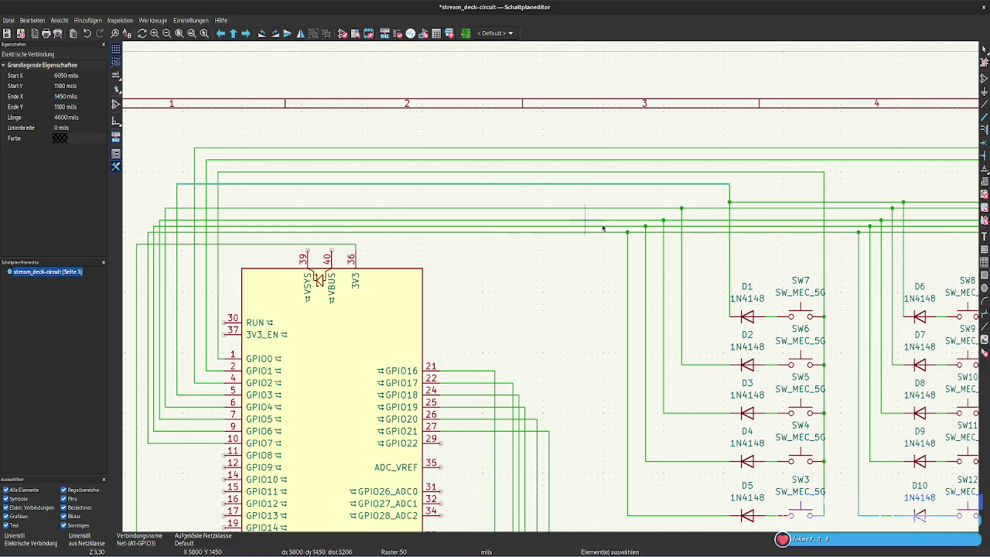
{"action": "left_click", "coordinate": [778, 204]}
{"action": "left_click_drag", "start_coordinate": [777, 204], "coordinate": [729, 186]}
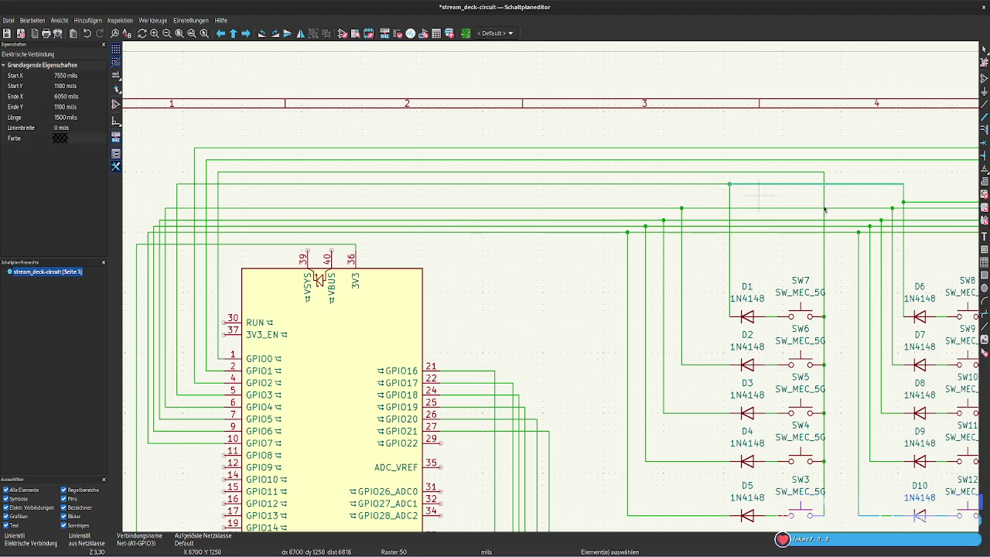
{"action": "mouse_move", "coordinate": [932, 203]}
{"action": "left_mouse_down"}
{"action": "mouse_move", "coordinate": [903, 203]}
{"action": "mouse_move", "coordinate": [903, 184]}
{"action": "left_mouse_up"}
{"action": "key", "text": "Escape"}
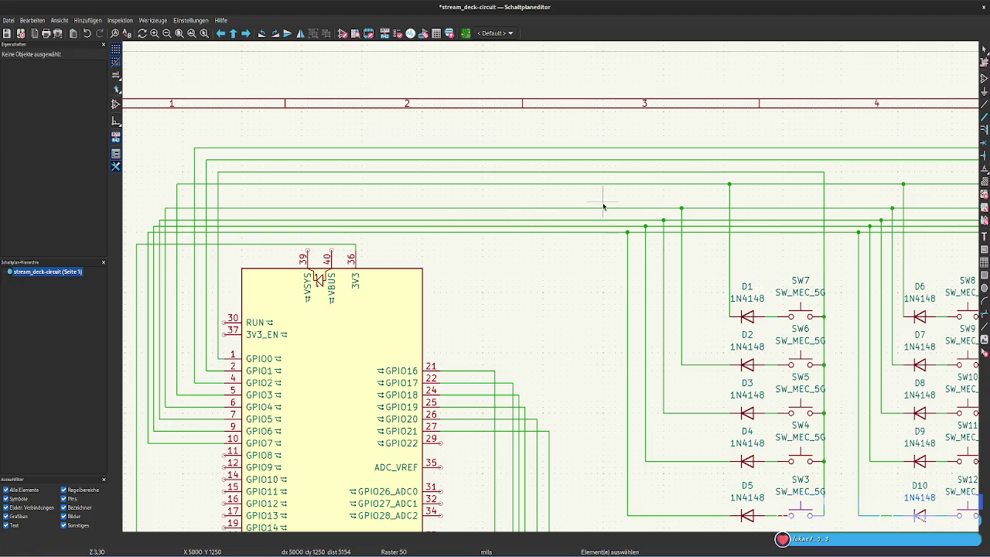
Shift the next row's wire pieces and raise the GPIO5 row wires one grid step
{"action": "left_click", "coordinate": [600, 208]}
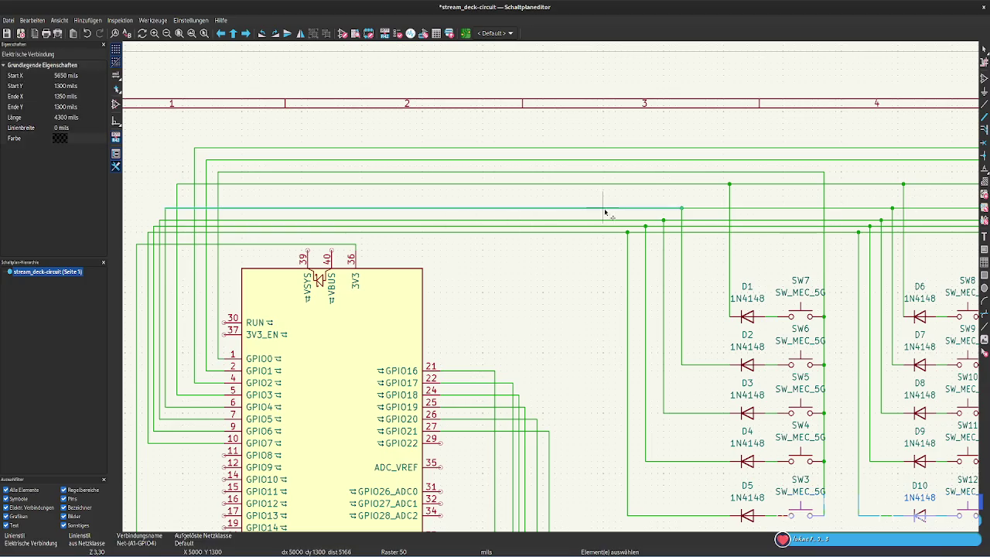
{"action": "left_click", "coordinate": [936, 208], "text": "shift"}
{"action": "left_click_drag", "start_coordinate": [668, 212], "coordinate": [681, 198]}
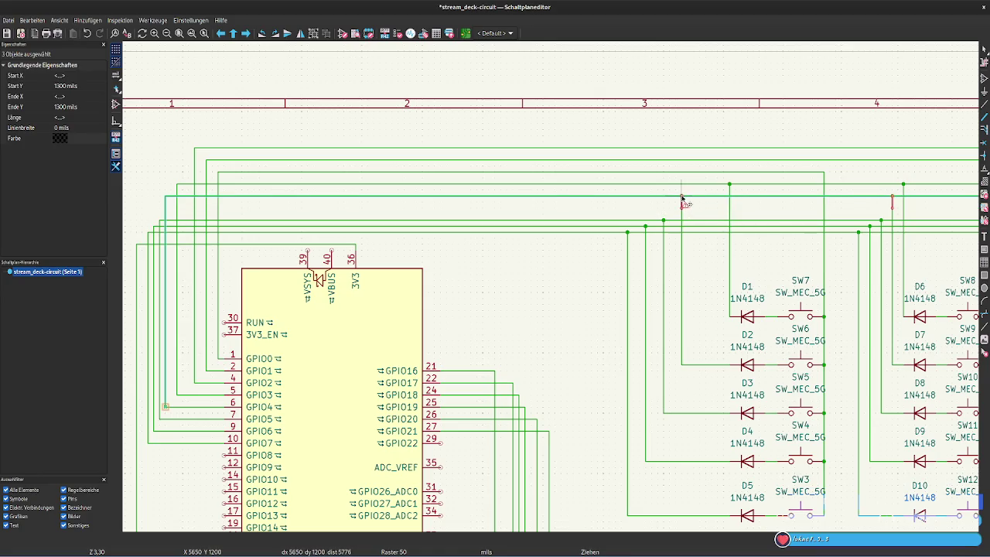
{"action": "left_click", "coordinate": [615, 222]}
{"action": "left_click", "coordinate": [706, 221], "text": "shift"}
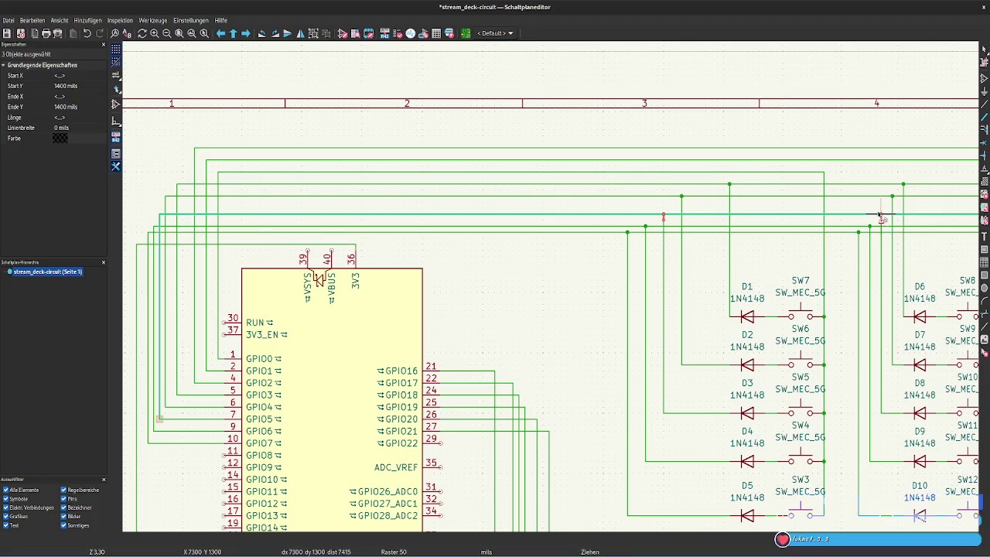
{"action": "left_click_drag", "start_coordinate": [880, 222], "coordinate": [882, 209]}
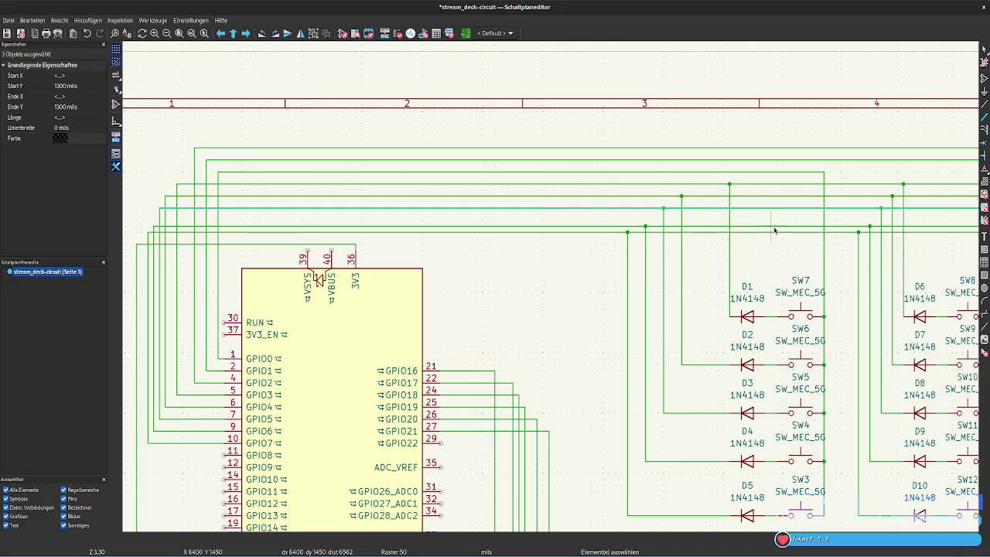
Move another pair of row wire segments up slightly
{"action": "left_click", "coordinate": [694, 229]}
{"action": "left_click", "coordinate": [915, 227], "text": "shift"}
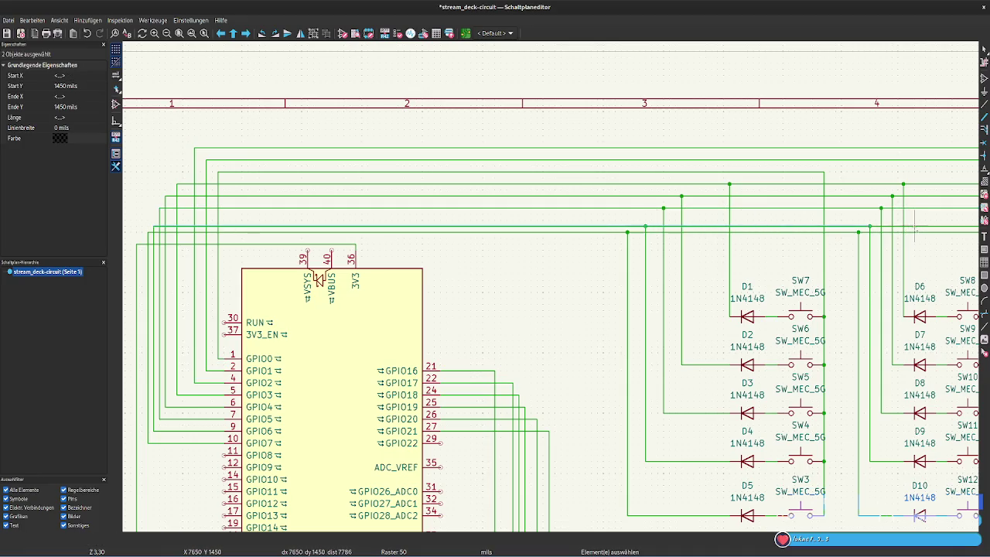
{"action": "left_click_drag", "start_coordinate": [915, 232], "coordinate": [870, 225]}
{"action": "left_click", "coordinate": [870, 225]}
{"action": "middle_click_drag", "start_coordinate": [870, 224], "coordinate": [683, 184]}
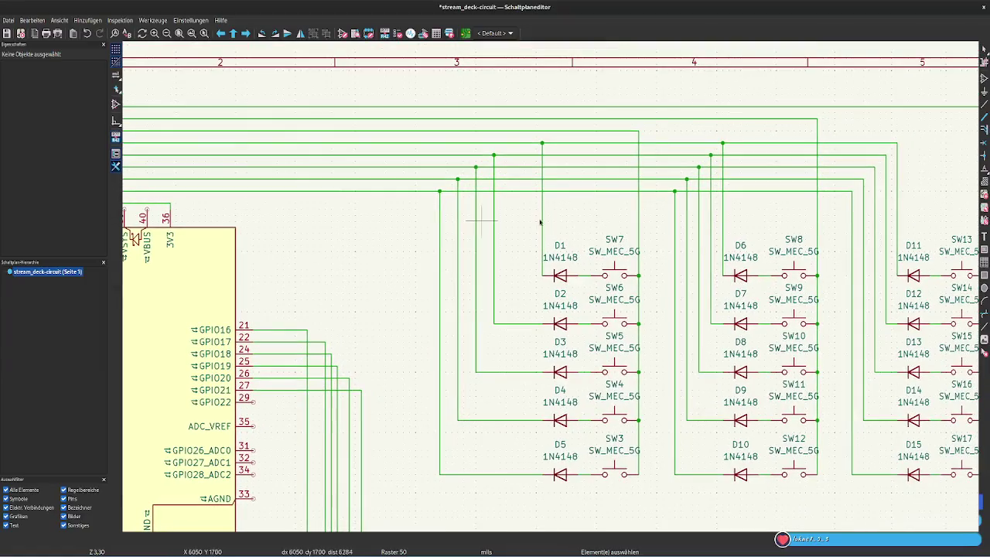
Move the first vertical feed wires, including D4's, right toward the diode column
{"action": "left_click_drag", "start_coordinate": [496, 255], "coordinate": [533, 329]}
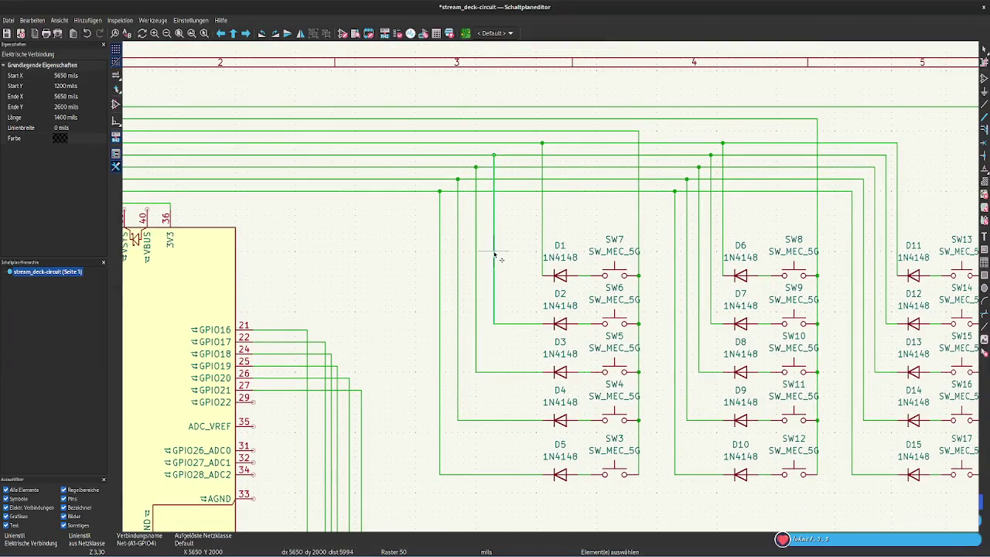
{"action": "left_click", "coordinate": [534, 328]}
{"action": "double_click", "coordinate": [475, 294]}
{"action": "key", "text": "Escape"}
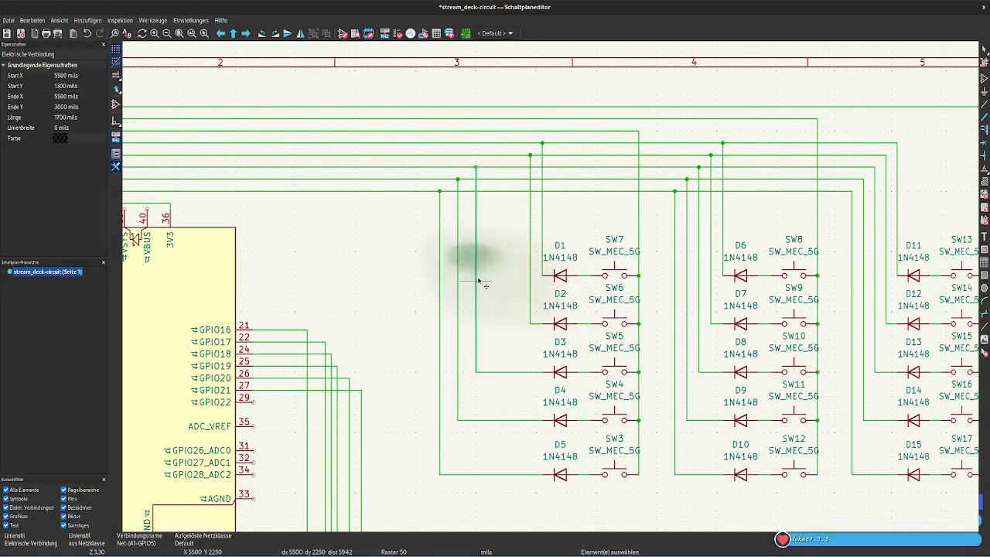
{"action": "left_click_drag", "start_coordinate": [476, 371], "coordinate": [516, 377]}
{"action": "left_click", "coordinate": [516, 377]}
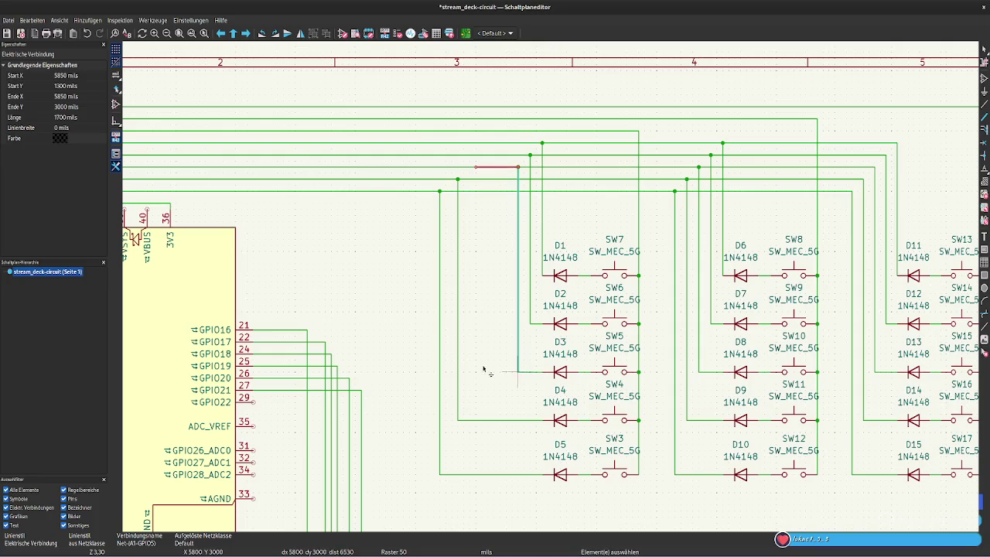
{"action": "left_click", "coordinate": [457, 348]}
{"action": "left_click_drag", "start_coordinate": [459, 349], "coordinate": [505, 426]}
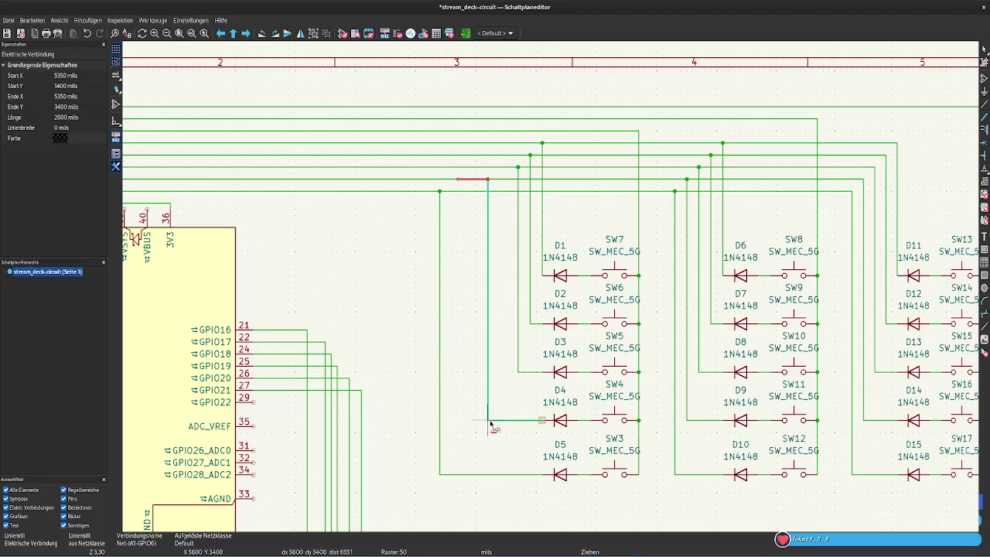
Shift the leftmost feed wire right beside D5
{"action": "left_click", "coordinate": [440, 381]}
{"action": "mouse_move", "coordinate": [440, 381]}
{"action": "left_mouse_down"}
{"action": "mouse_move", "coordinate": [463, 481]}
{"action": "mouse_move", "coordinate": [504, 481]}
{"action": "left_mouse_up"}
{"action": "left_click", "coordinate": [620, 503]}
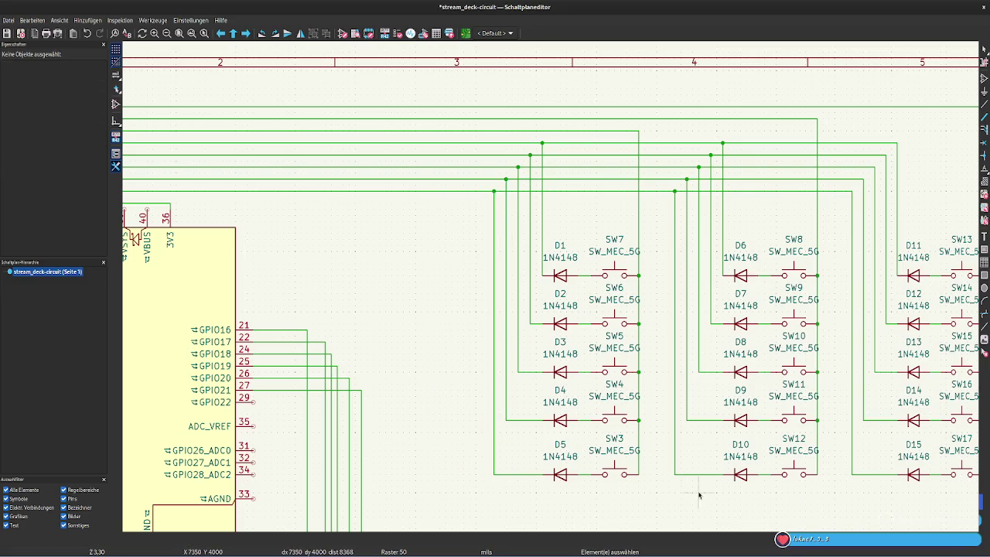
{"action": "scroll", "coordinate": [662, 487], "scroll_direction": "right", "scroll_amount": 5}
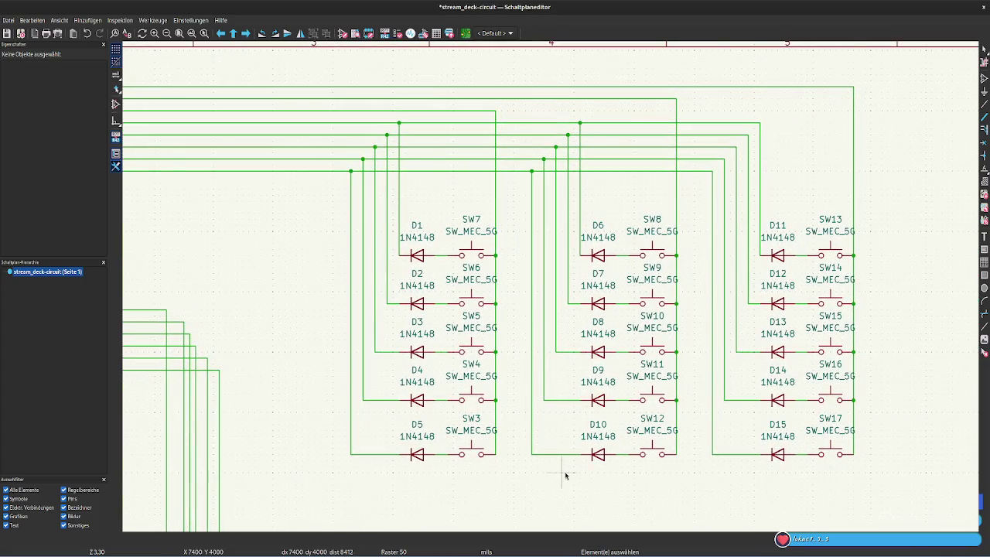
{"action": "mouse_move", "coordinate": [566, 475]}
{"action": "middle_mouse_down"}
{"action": "mouse_move", "coordinate": [702, 479]}
{"action": "mouse_move", "coordinate": [813, 457]}
{"action": "middle_mouse_up"}
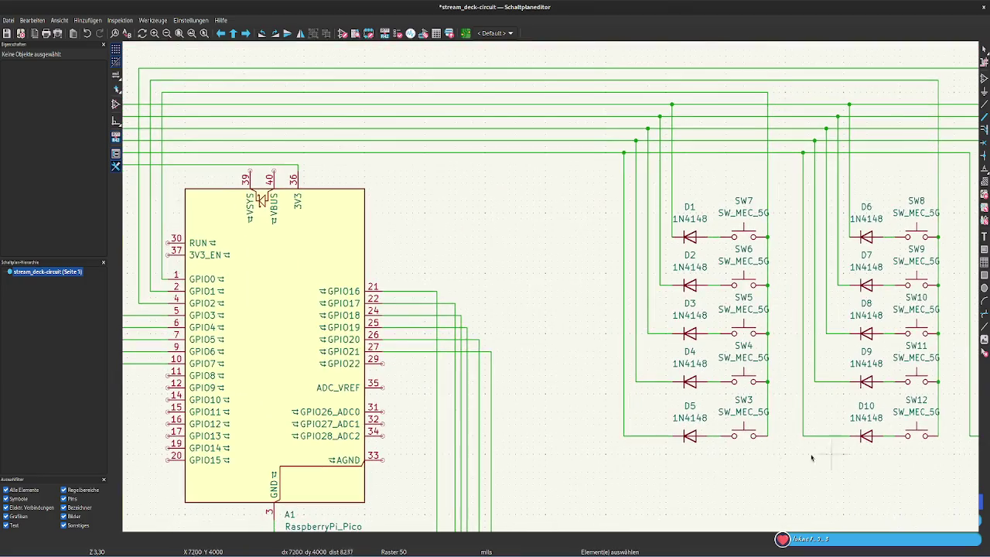
{"action": "middle_click_drag", "start_coordinate": [560, 287], "coordinate": [733, 296]}
Shift the GPIO3 and GPIO4 vertical legs slightly right and the 3V3 leg left
{"action": "scroll", "coordinate": [732, 297], "scroll_direction": "up", "scroll_amount": 1}
{"action": "scroll", "coordinate": [733, 297], "scroll_direction": "left", "scroll_amount": 1}
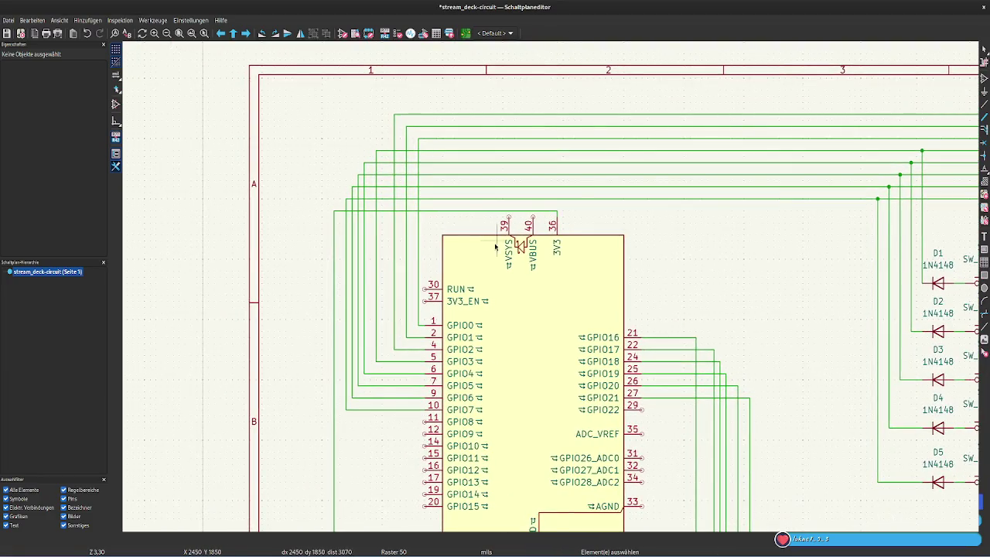
{"action": "left_click", "coordinate": [377, 297]}
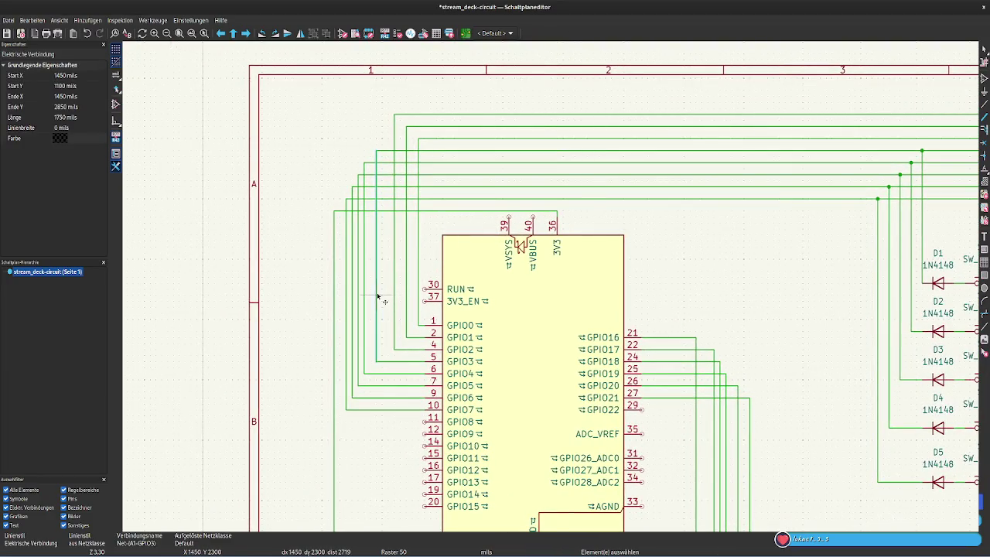
{"action": "left_click_drag", "start_coordinate": [380, 364], "coordinate": [369, 371]}
{"action": "left_click", "coordinate": [363, 348]}
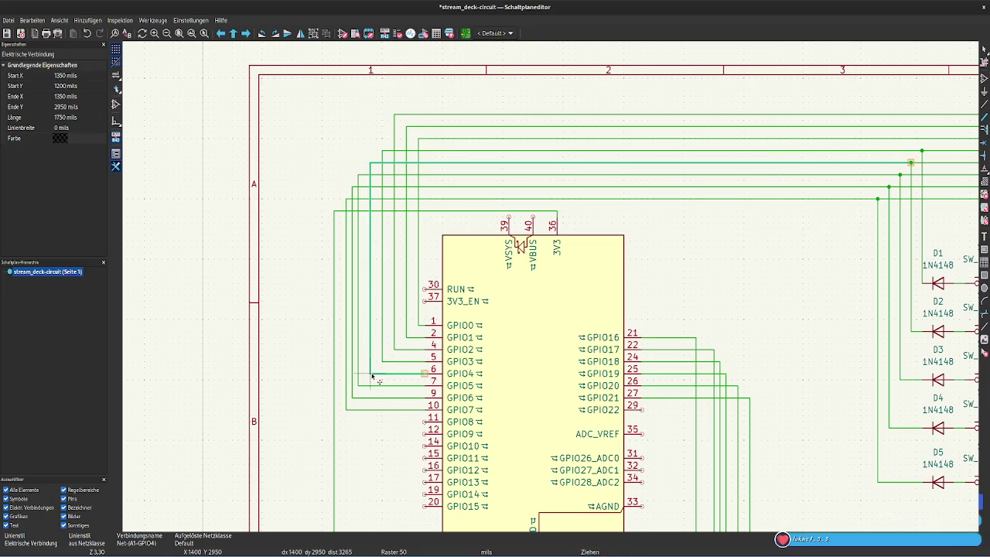
{"action": "double_click", "coordinate": [333, 365]}
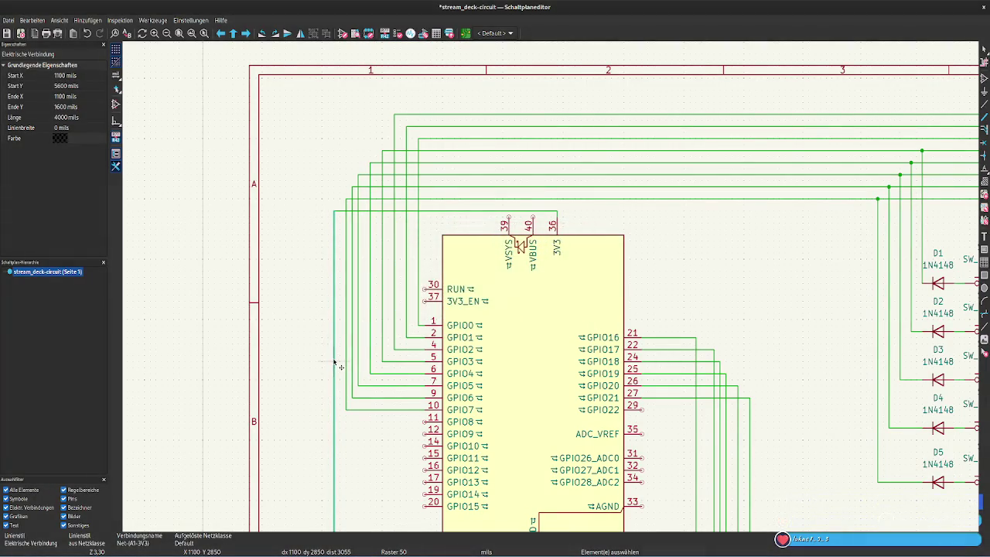
{"action": "left_click_drag", "start_coordinate": [333, 215], "coordinate": [310, 215]}
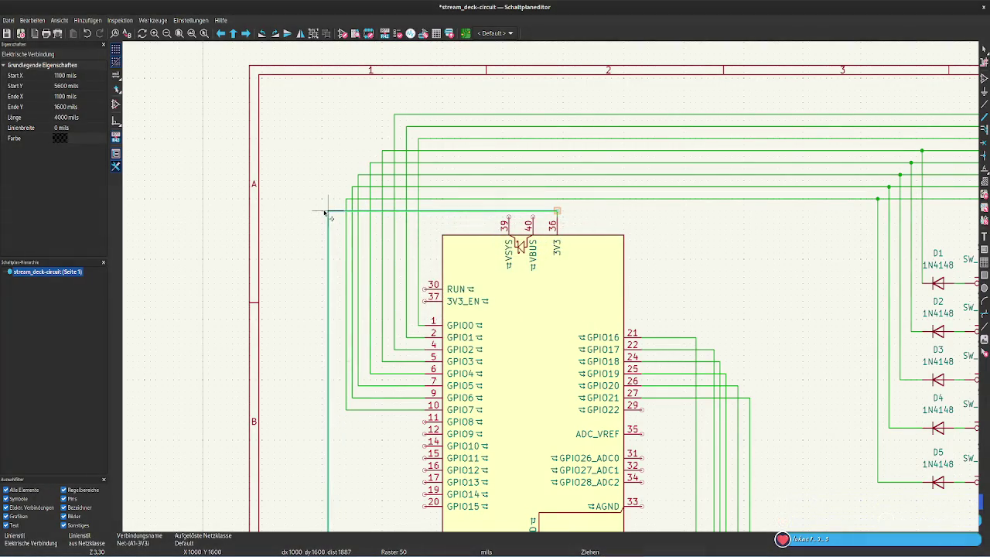
Move the GPIO7 and GPIO6 legs left and nudge the 3V3 leg back right
{"action": "left_click", "coordinate": [346, 253]}
{"action": "mouse_move", "coordinate": [346, 200]}
{"action": "left_mouse_down"}
{"action": "mouse_move", "coordinate": [335, 200]}
{"action": "mouse_move", "coordinate": [347, 190]}
{"action": "left_mouse_up"}
{"action": "left_click", "coordinate": [335, 200]}
{"action": "left_click", "coordinate": [348, 189]}
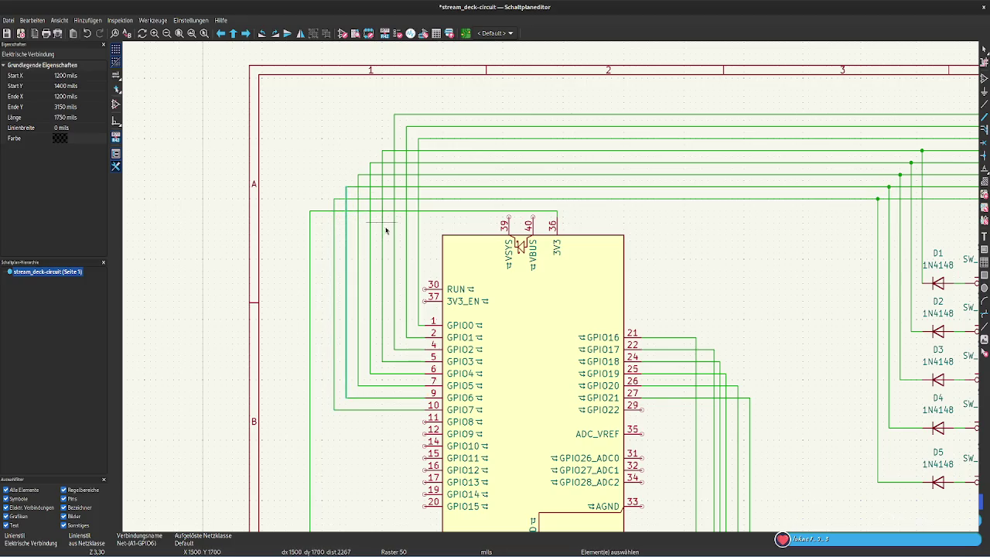
{"action": "left_click", "coordinate": [372, 439]}
{"action": "left_click", "coordinate": [311, 258]}
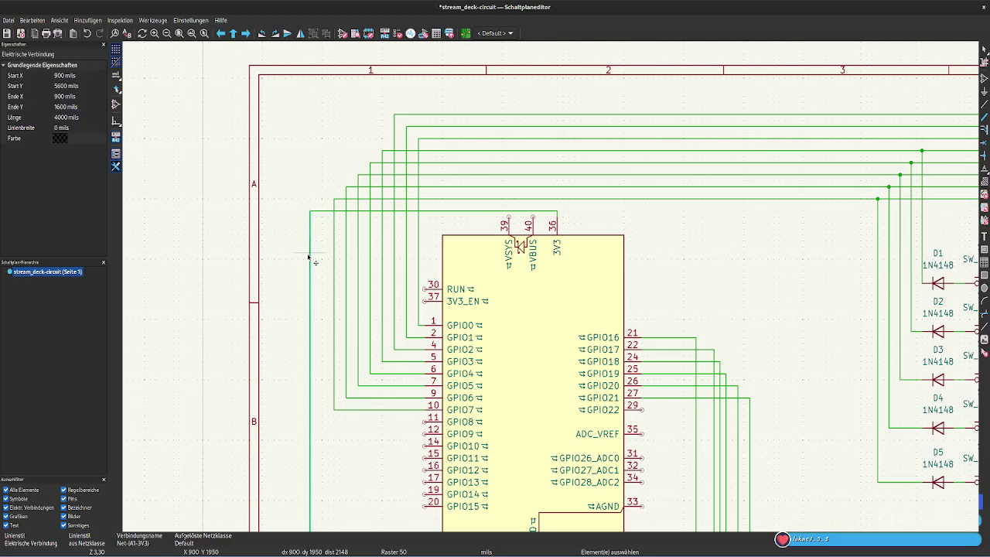
{"action": "left_click_drag", "start_coordinate": [320, 214], "coordinate": [321, 213]}
{"action": "left_click", "coordinate": [322, 214]}
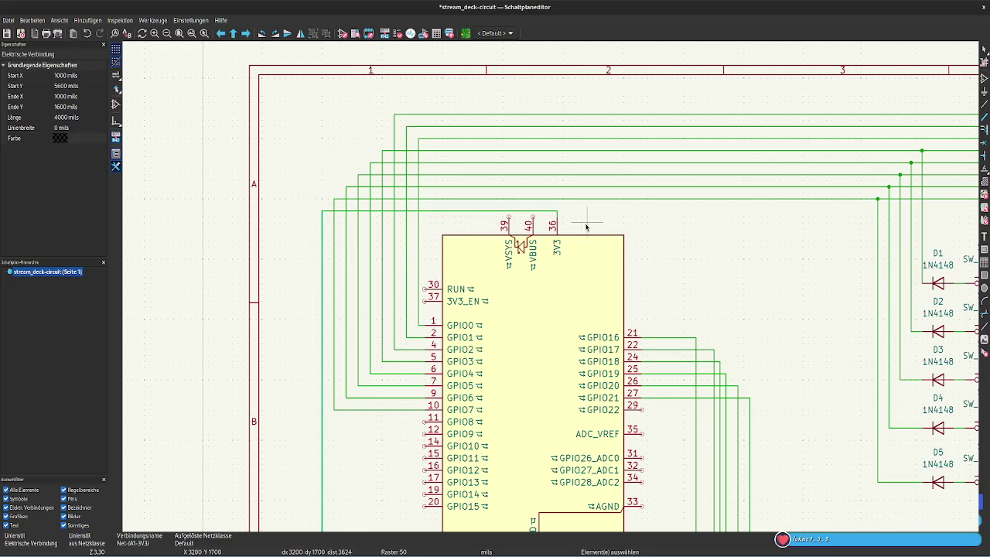
Pull the GPIO16 and CS vertical runs to ST1 left toward the Pico
{"action": "middle_click_drag", "start_coordinate": [709, 289], "coordinate": [594, 124]}
{"action": "scroll", "coordinate": [594, 124], "scroll_direction": "down", "scroll_amount": 1}
{"action": "scroll", "coordinate": [674, 265], "scroll_direction": "down", "scroll_amount": 2}
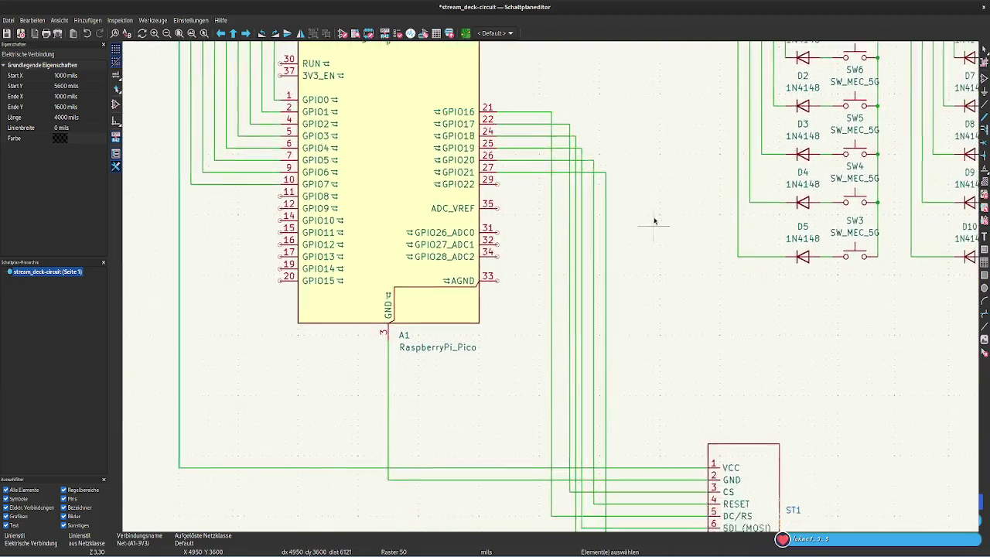
{"action": "scroll", "coordinate": [654, 219], "scroll_direction": "down", "scroll_amount": 2}
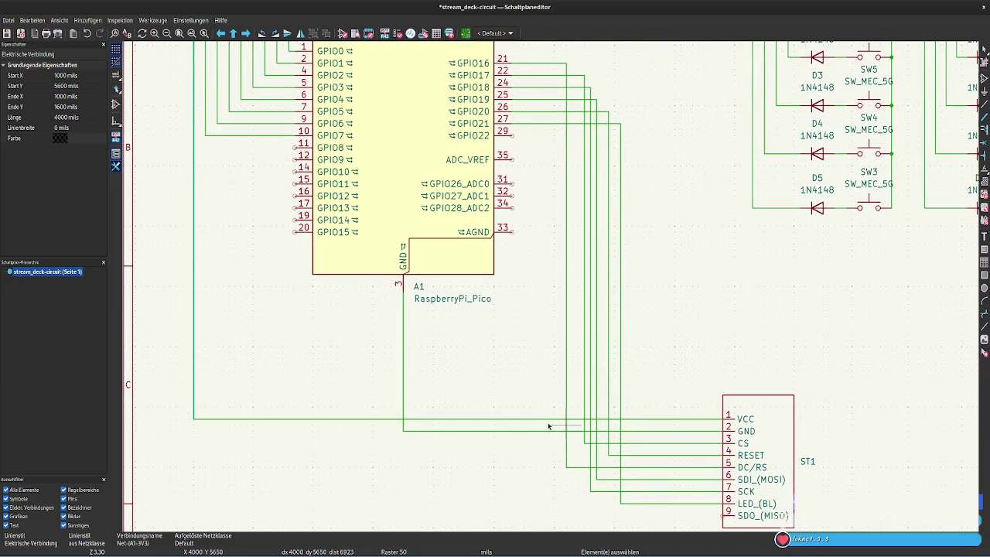
{"action": "middle_click_drag", "start_coordinate": [533, 352], "coordinate": [471, 387]}
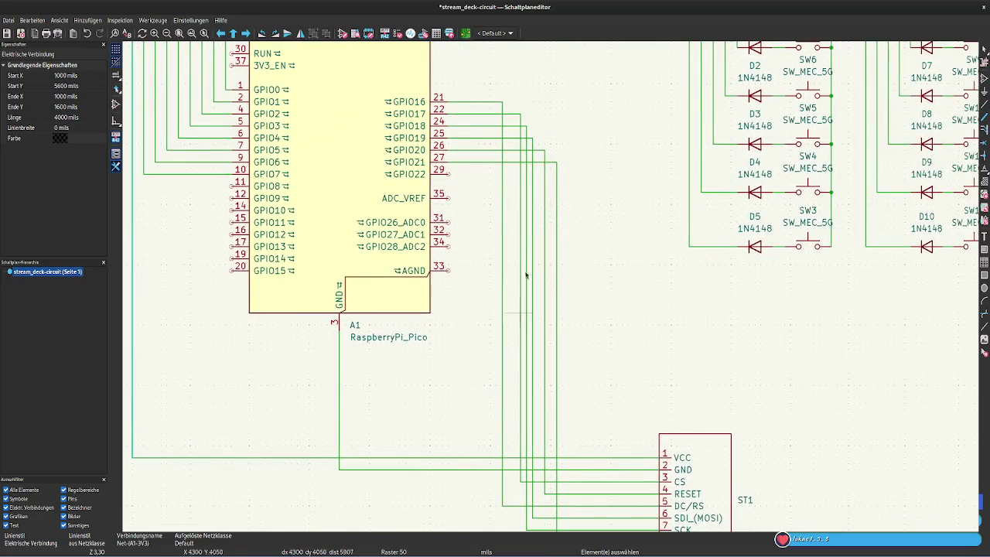
{"action": "scroll", "coordinate": [611, 201], "scroll_direction": "down", "scroll_amount": 2}
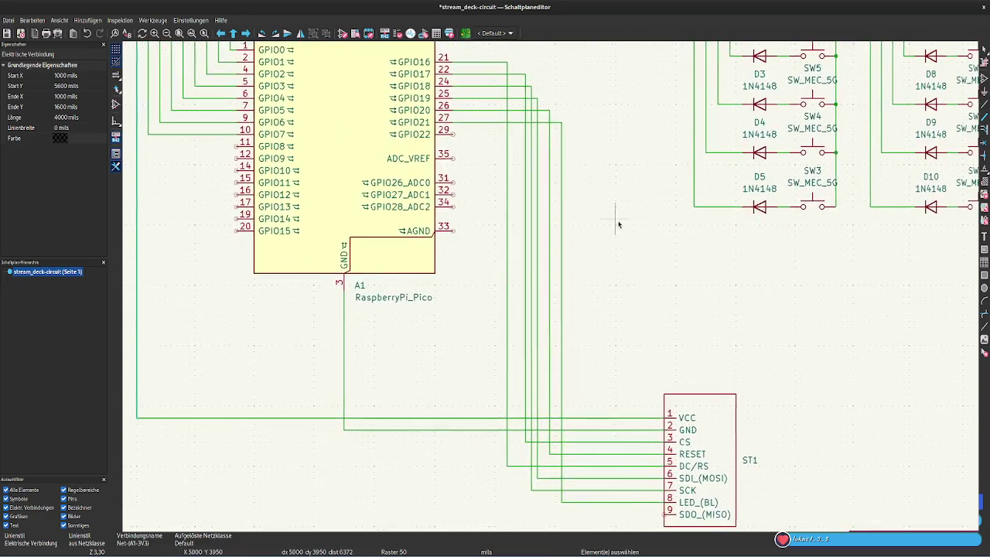
{"action": "scroll", "coordinate": [573, 171], "scroll_direction": "up", "scroll_amount": 1}
{"action": "mouse_move", "coordinate": [516, 165]}
{"action": "left_mouse_down"}
{"action": "mouse_move", "coordinate": [509, 88]}
{"action": "mouse_move", "coordinate": [485, 82]}
{"action": "mouse_move", "coordinate": [474, 92]}
{"action": "left_mouse_up"}
{"action": "left_click_drag", "start_coordinate": [532, 106], "coordinate": [485, 99]}
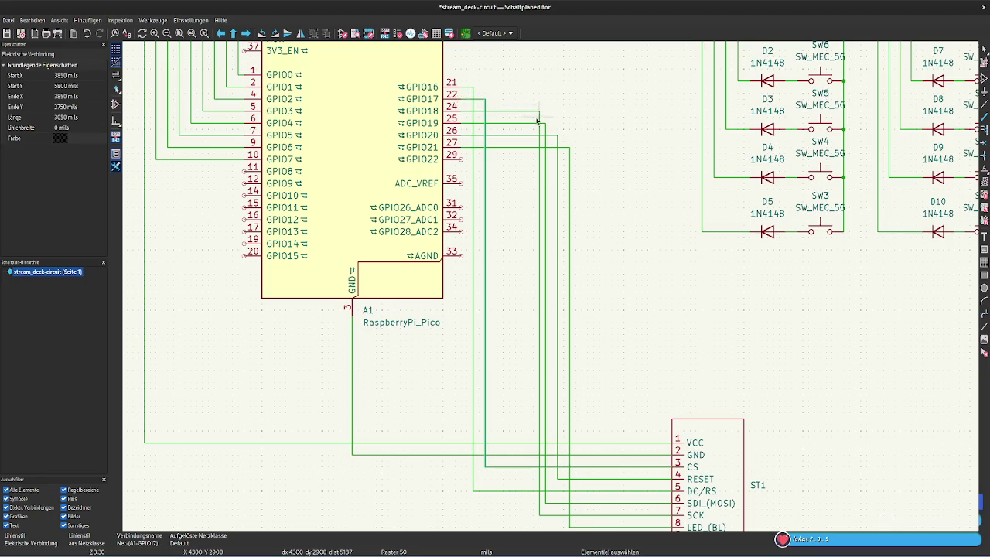
Move the GPIO18, GPIO19, GPIO20 and GPIO21 vertical runs left into even spacing
{"action": "left_click", "coordinate": [540, 120]}
{"action": "left_click_drag", "start_coordinate": [534, 120], "coordinate": [497, 121]}
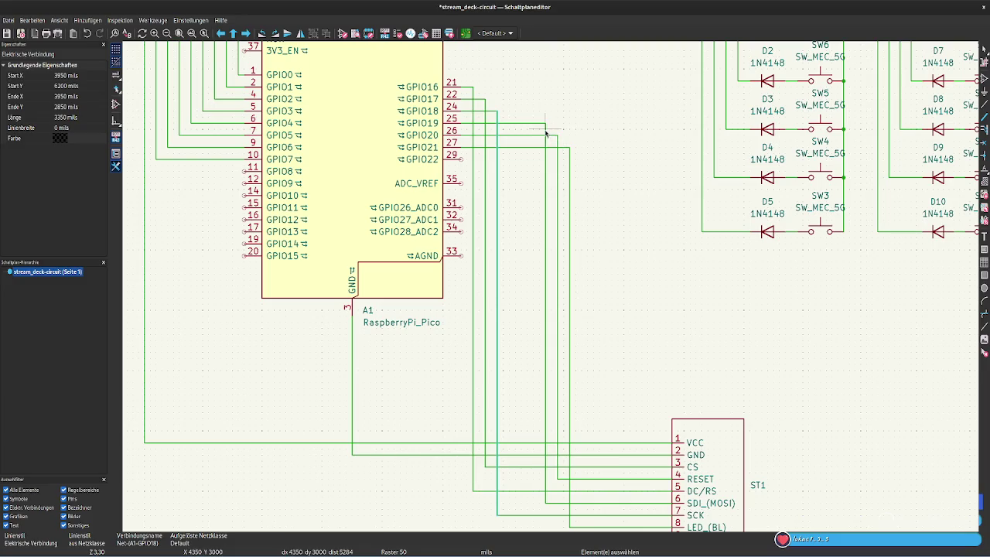
{"action": "mouse_move", "coordinate": [545, 133]}
{"action": "left_mouse_down"}
{"action": "mouse_move", "coordinate": [509, 133]}
{"action": "mouse_move", "coordinate": [530, 136]}
{"action": "mouse_move", "coordinate": [522, 137]}
{"action": "left_mouse_up"}
{"action": "mouse_move", "coordinate": [570, 159]}
{"action": "left_mouse_down"}
{"action": "mouse_move", "coordinate": [564, 148]}
{"action": "mouse_move", "coordinate": [539, 150]}
{"action": "left_mouse_up"}
{"action": "scroll", "coordinate": [580, 156], "scroll_direction": "down", "scroll_amount": 1}
{"action": "scroll", "coordinate": [581, 127], "scroll_direction": "down", "scroll_amount": 2}
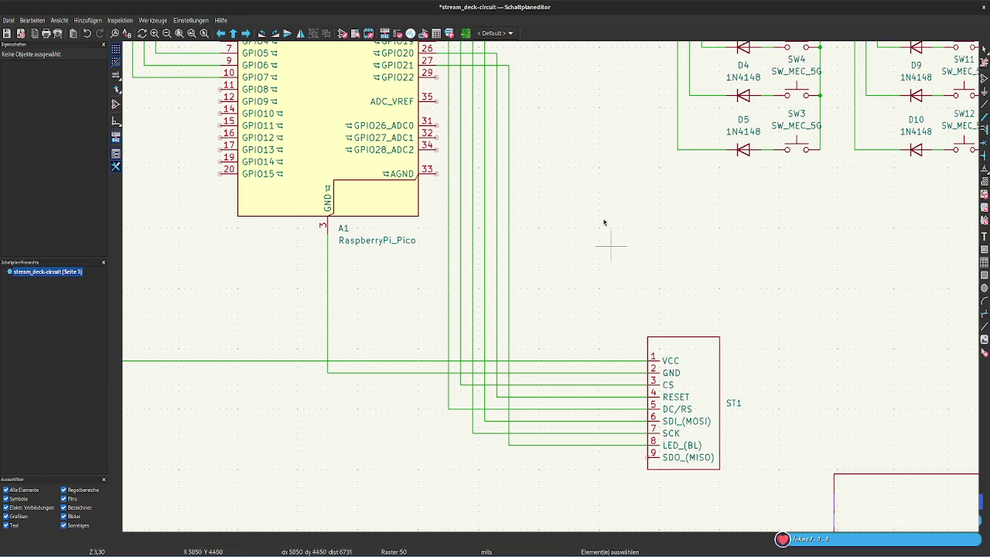
Select all the horizontal key-matrix row wires above the Pico
{"action": "scroll", "coordinate": [603, 224], "scroll_direction": "up", "scroll_amount": 3}
{"action": "scroll", "coordinate": [637, 325], "scroll_direction": "up", "scroll_amount": 2}
{"action": "scroll", "coordinate": [586, 332], "scroll_direction": "down", "scroll_amount": 1, "text": "ctrl"}
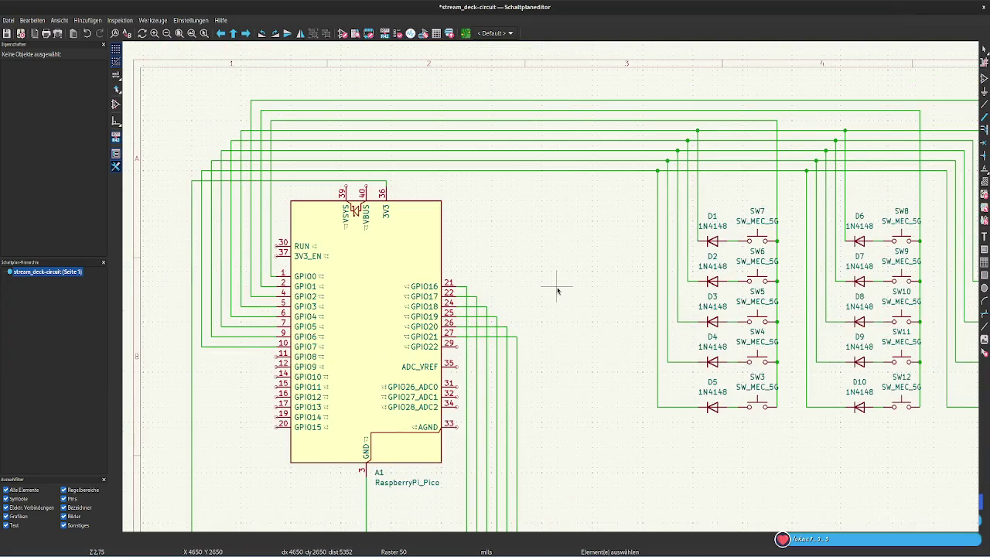
{"action": "scroll", "coordinate": [523, 261], "scroll_direction": "down", "scroll_amount": 2}
{"action": "scroll", "coordinate": [520, 261], "scroll_direction": "right", "scroll_amount": 2}
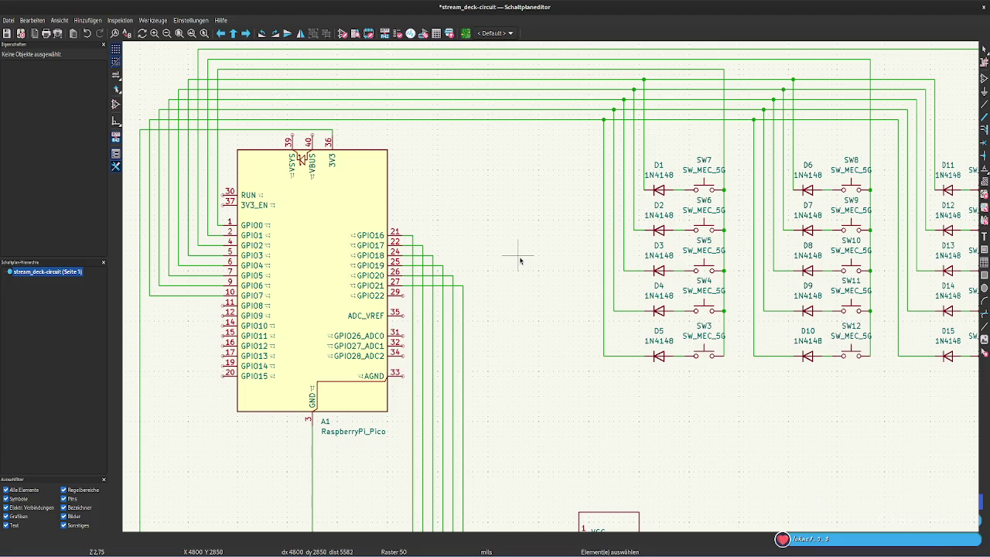
{"action": "middle_click_drag", "start_coordinate": [520, 260], "coordinate": [617, 294]}
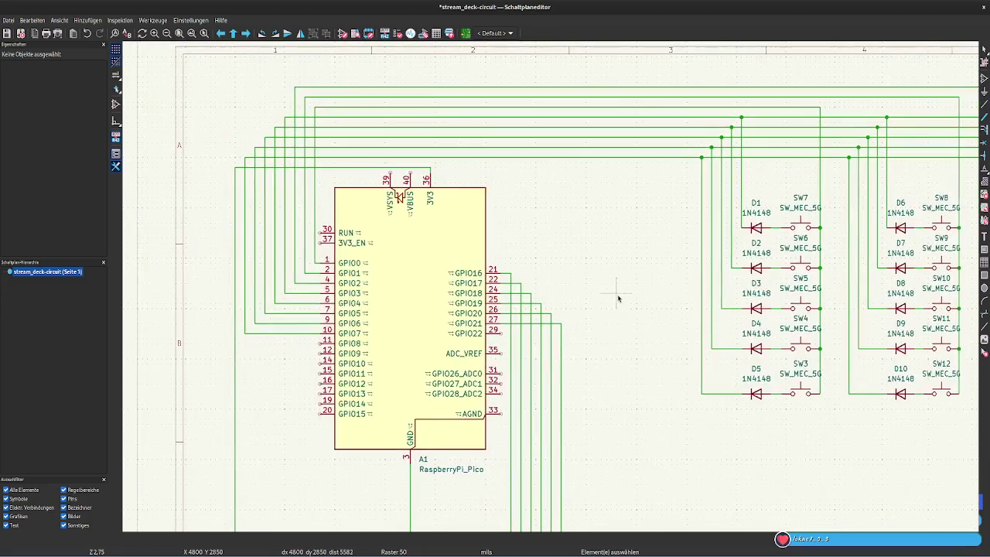
{"action": "left_click", "coordinate": [422, 167]}
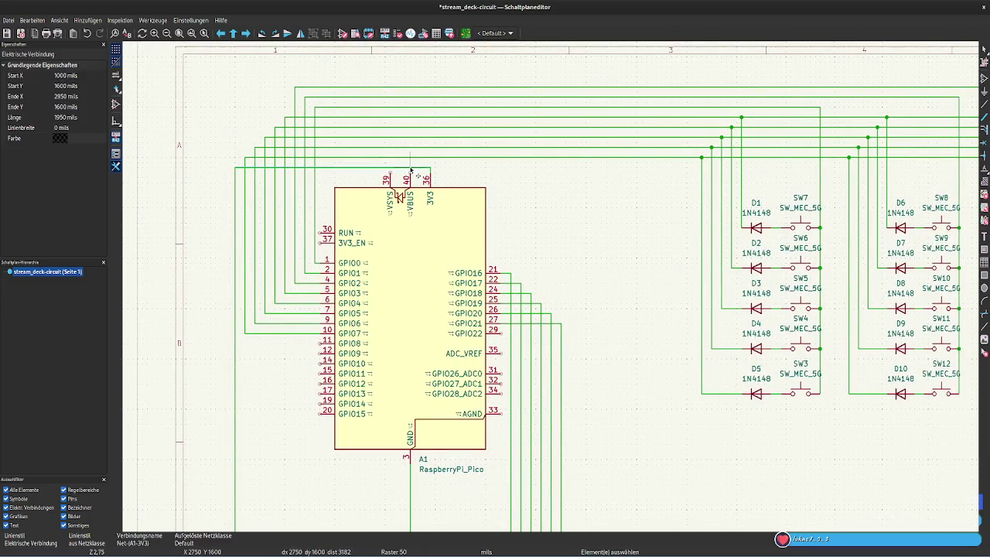
{"action": "left_click", "coordinate": [516, 157], "text": "shift"}
{"action": "left_click", "coordinate": [513, 147], "text": "shift"}
{"action": "left_click", "coordinate": [509, 138], "text": "shift"}
{"action": "left_click", "coordinate": [507, 127], "text": "shift"}
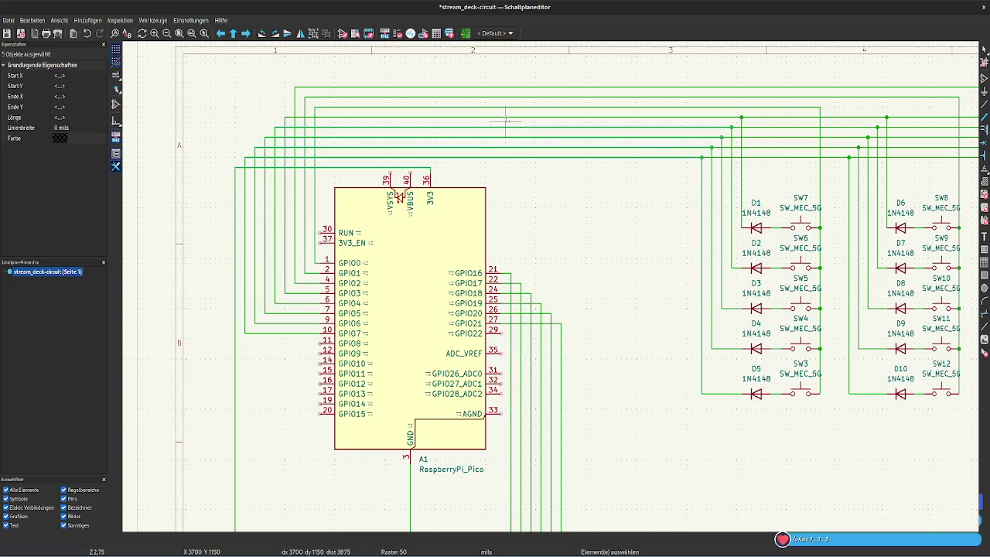
{"action": "left_click", "coordinate": [506, 118], "text": "shift"}
{"action": "left_click", "coordinate": [507, 107], "text": "shift"}
{"action": "left_click", "coordinate": [507, 97], "text": "shift"}
{"action": "left_click", "coordinate": [507, 87], "text": "shift"}
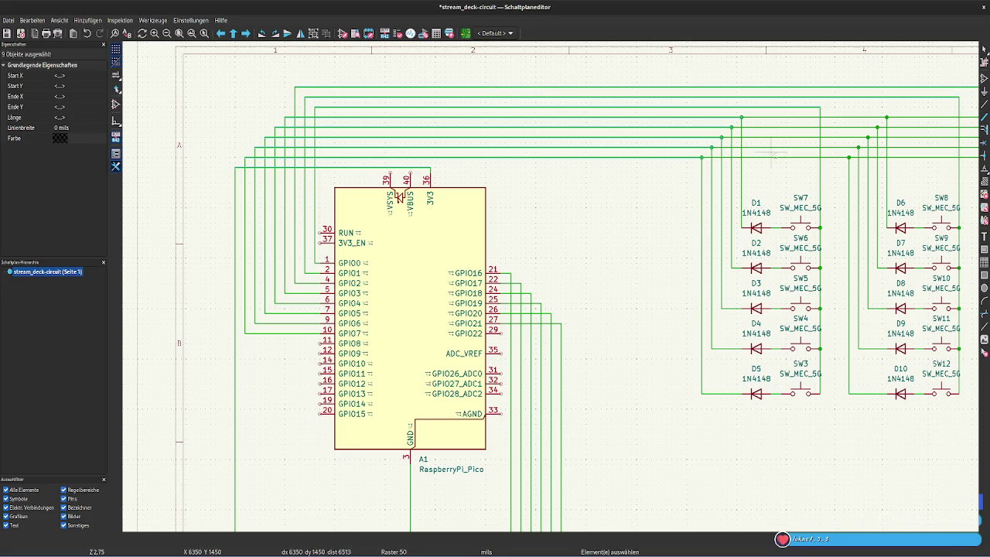
Add the right-hand wire segments and move the whole bundle up one grid step
{"action": "left_click", "coordinate": [772, 158], "text": "shift"}
{"action": "left_click", "coordinate": [776, 147], "text": "shift"}
{"action": "left_click", "coordinate": [779, 138], "text": "shift"}
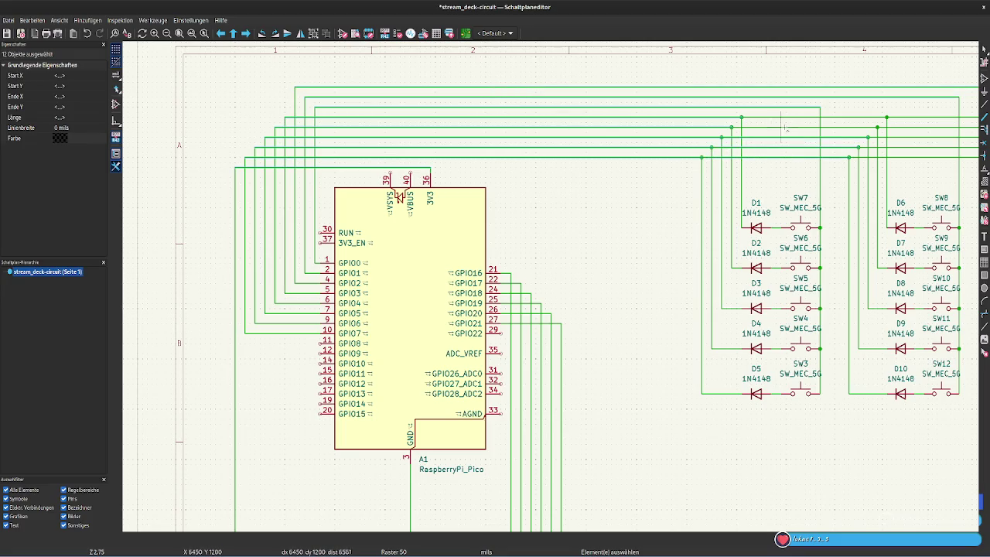
{"action": "left_click", "coordinate": [784, 128], "text": "shift"}
{"action": "left_click", "coordinate": [783, 118], "text": "shift"}
{"action": "left_click", "coordinate": [932, 128], "text": "shift"}
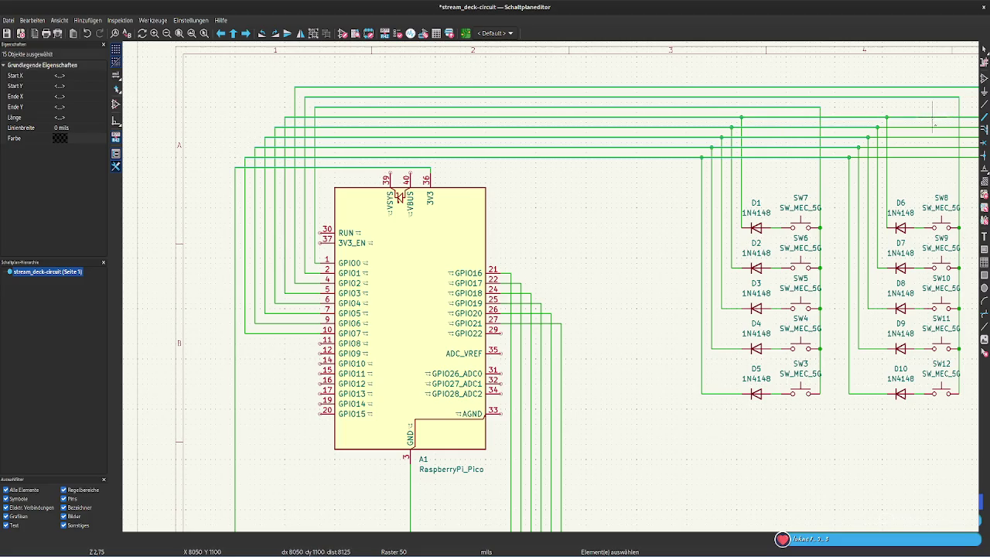
{"action": "left_click", "coordinate": [928, 138], "text": "shift"}
{"action": "left_click", "coordinate": [928, 141], "text": "shift"}
{"action": "left_click", "coordinate": [922, 157], "text": "shift"}
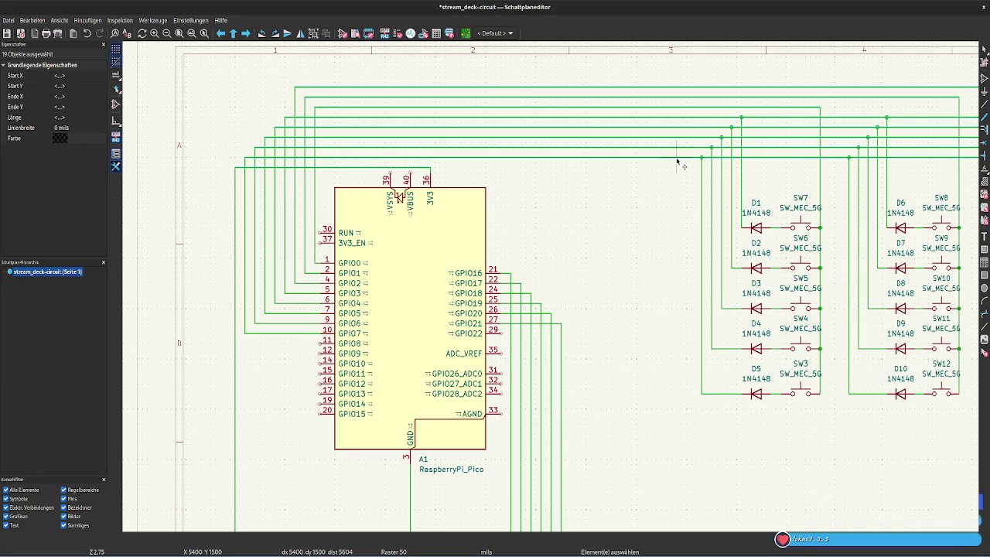
{"action": "left_click_drag", "start_coordinate": [675, 160], "coordinate": [694, 154]}
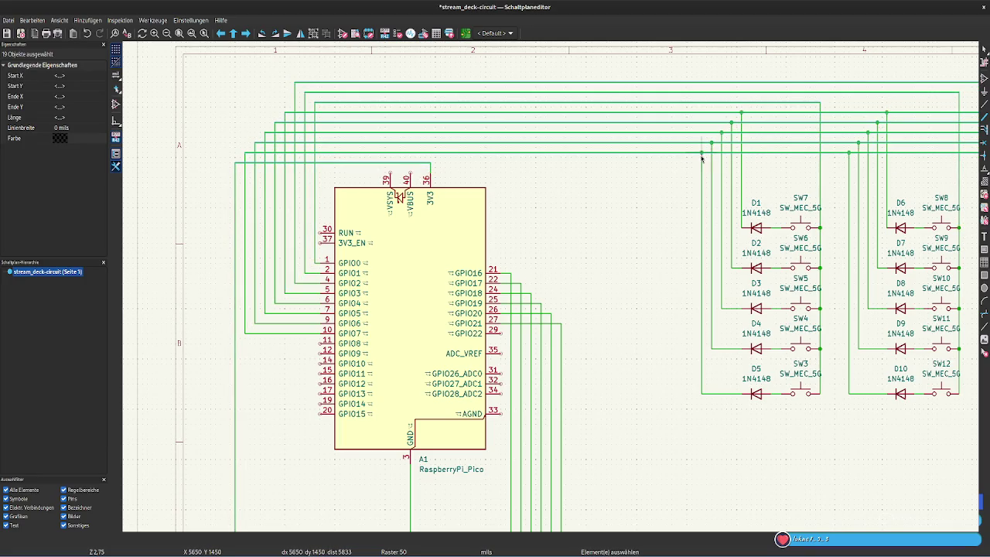
{"action": "left_click", "coordinate": [621, 218]}
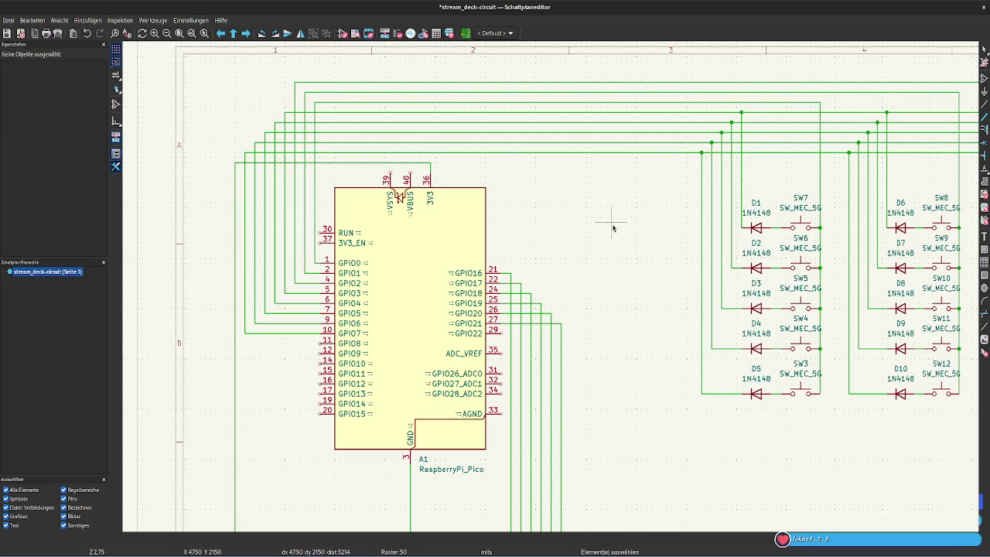
{"action": "scroll", "coordinate": [742, 214], "scroll_direction": "up", "scroll_amount": 2}
{"action": "scroll", "coordinate": [542, 221], "scroll_direction": "down", "scroll_amount": 2}
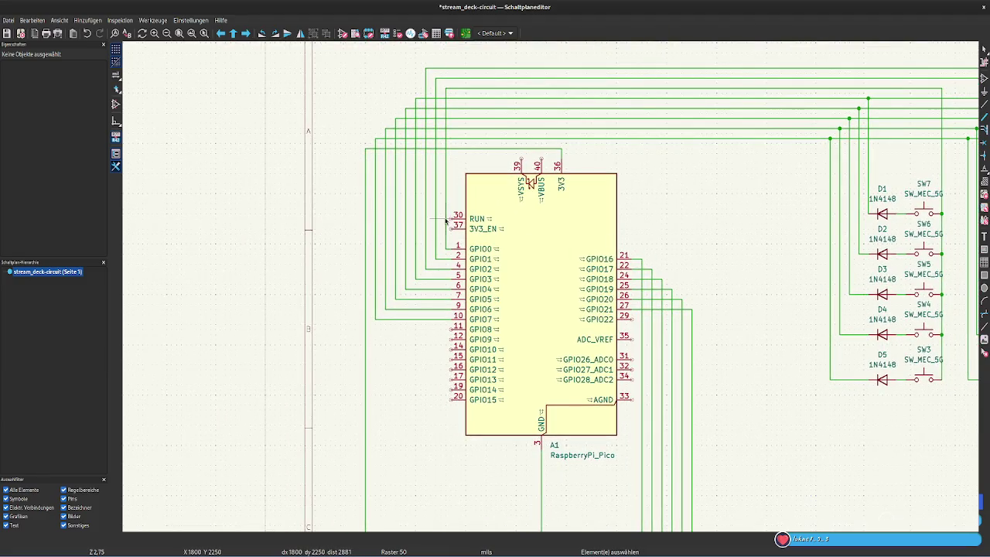
{"action": "left_click_drag", "start_coordinate": [445, 221], "coordinate": [410, 226]}
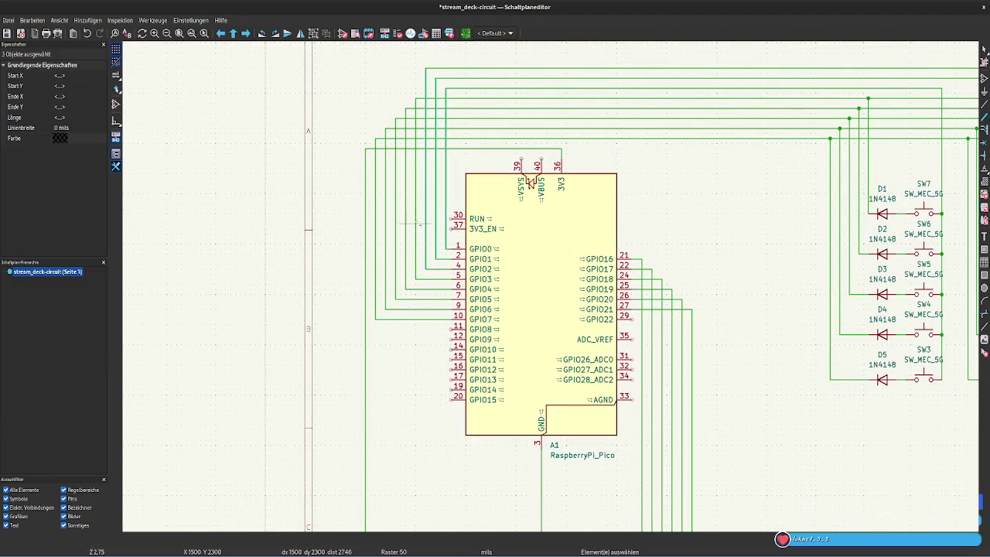
{"action": "left_click_drag", "start_coordinate": [410, 225], "coordinate": [361, 230]}
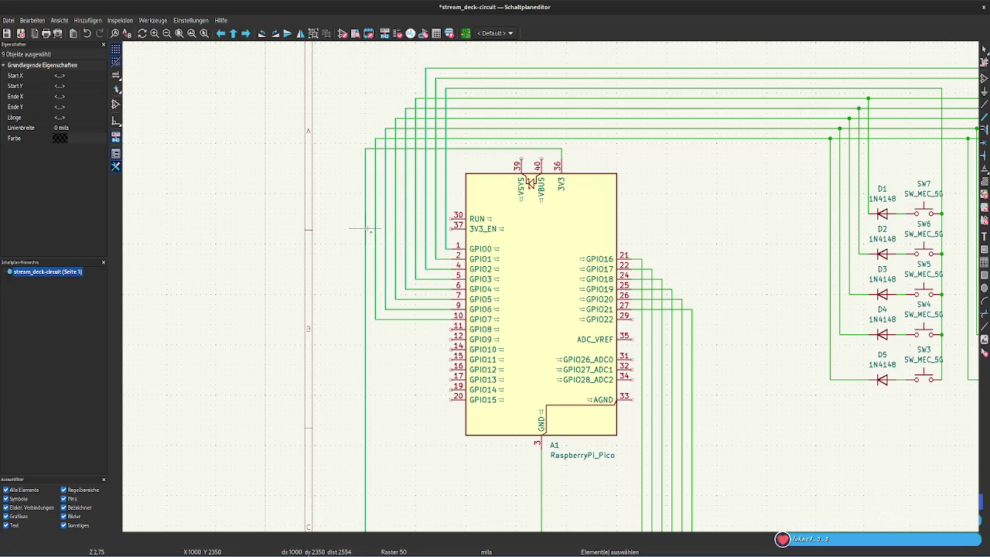
{"action": "key", "text": "Escape"}
{"action": "middle_click_drag", "start_coordinate": [731, 240], "coordinate": [661, 186]}
{"action": "scroll", "coordinate": [661, 186], "scroll_direction": "down", "scroll_amount": 1}
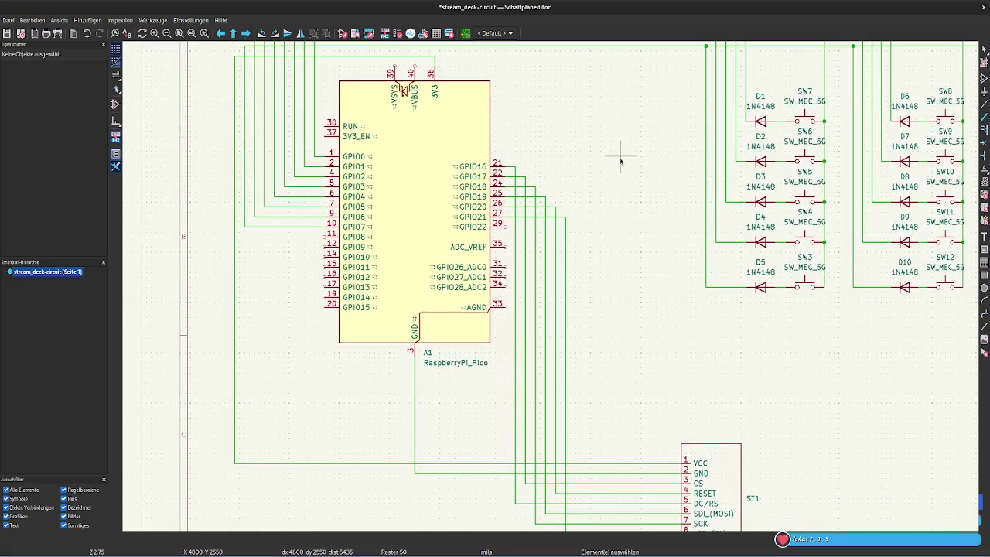
{"action": "scroll", "coordinate": [620, 265], "scroll_direction": "up", "scroll_amount": 1}
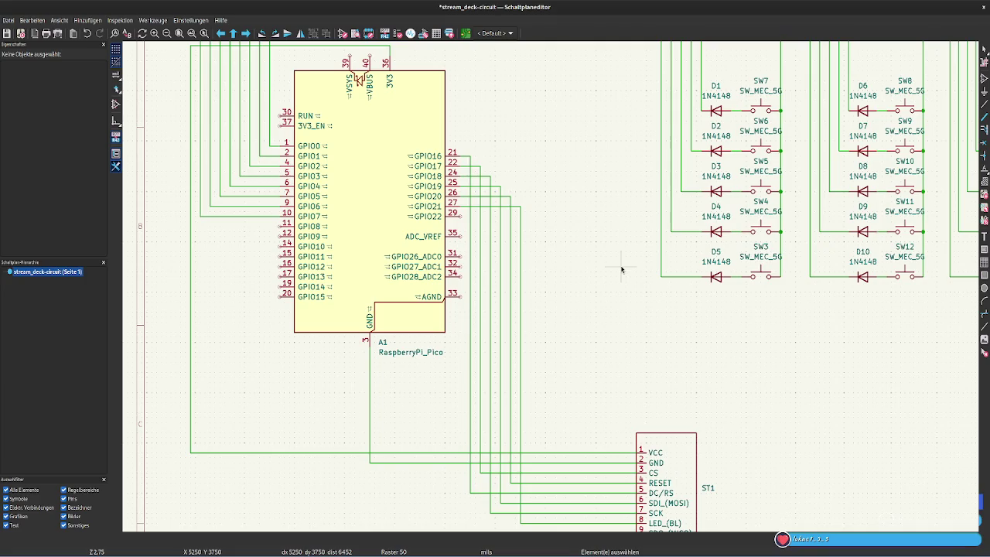
{"action": "scroll", "coordinate": [612, 280], "scroll_direction": "up", "scroll_amount": 2, "text": "shift"}
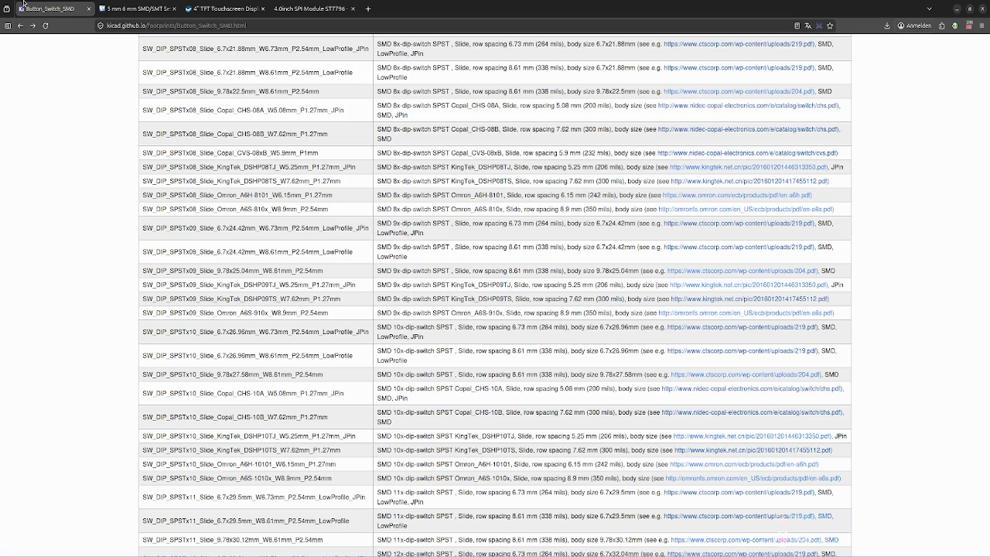
Look through the display tabs, then switch to the Raspberry Pi Pico tab via 'pico'
{"action": "left_click", "coordinate": [140, 9]}
{"action": "left_click", "coordinate": [257, 4]}
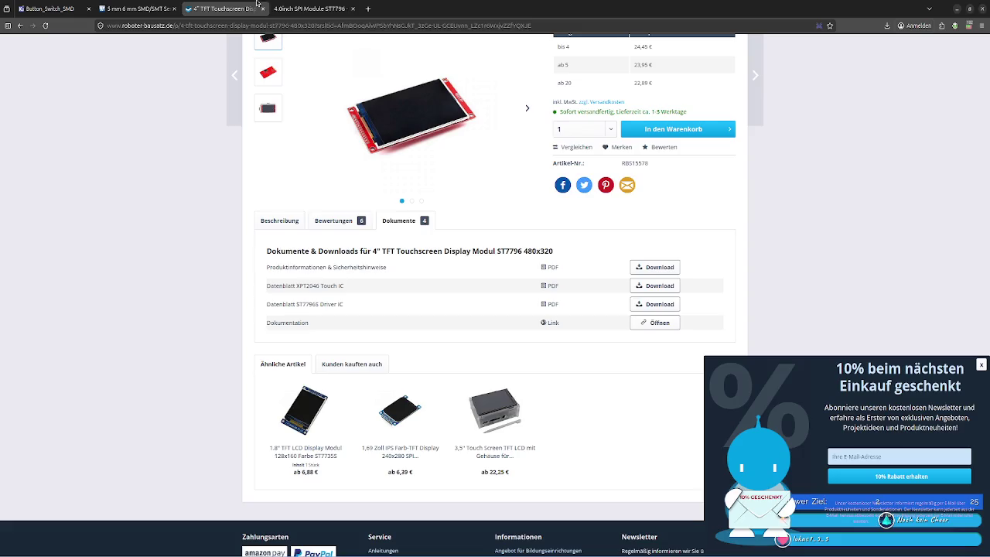
{"action": "left_click", "coordinate": [309, 8]}
{"action": "left_click", "coordinate": [368, 8]}
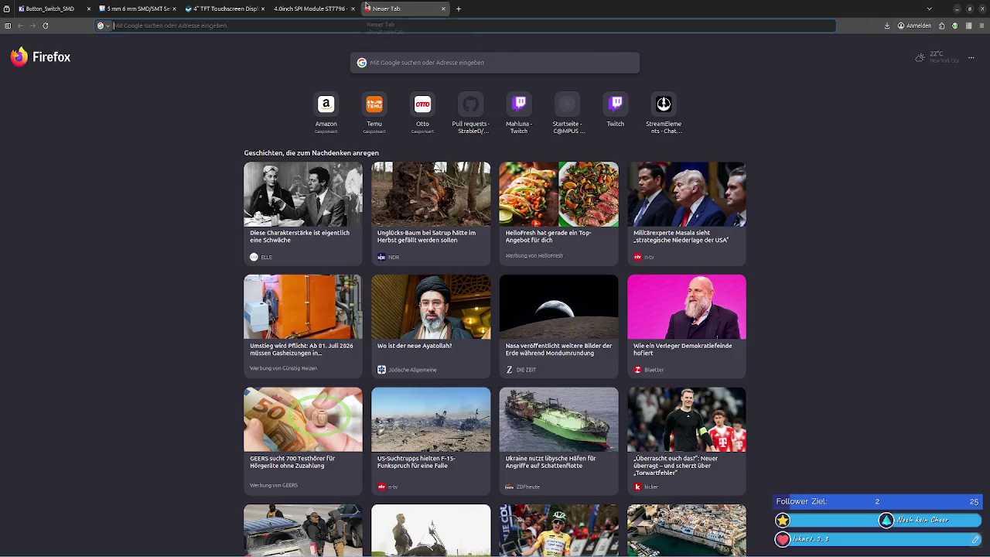
{"action": "type", "text": "pico"}
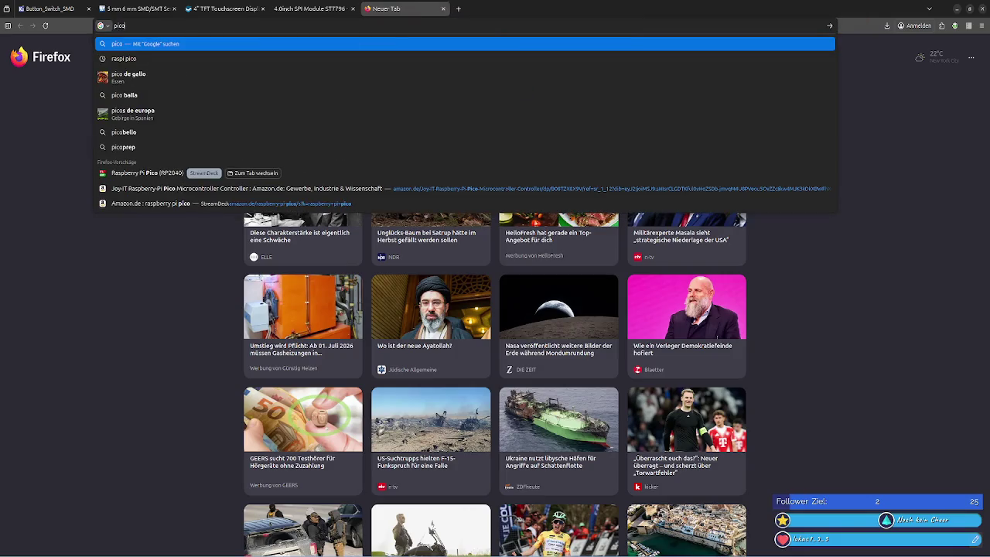
{"action": "key", "text": "Down"}
{"action": "key", "text": "Down"}
{"action": "key", "text": "Down"}
{"action": "key", "text": "Down"}
{"action": "key", "text": "Down"}
{"action": "key", "text": "Down"}
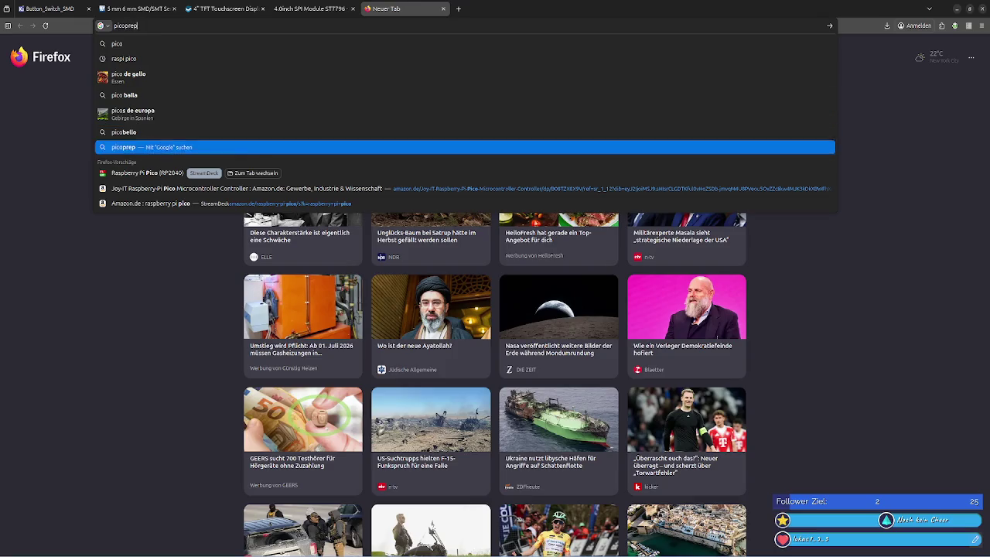
{"action": "key", "text": "Down"}
{"action": "key", "text": "Return"}
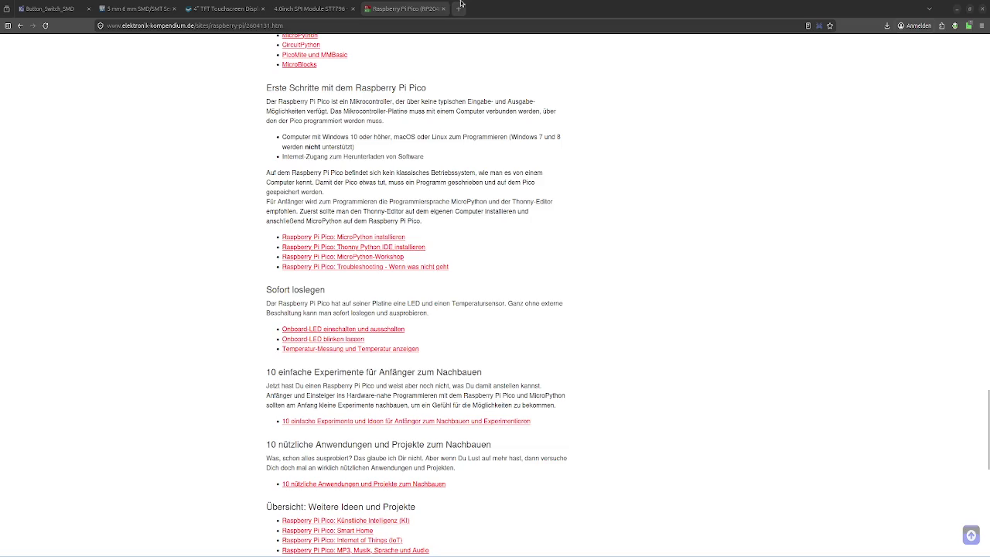
Pull the Pico page into this window and dock Firefox on the right half
{"action": "left_click_drag", "start_coordinate": [586, 23], "coordinate": [402, 9]}
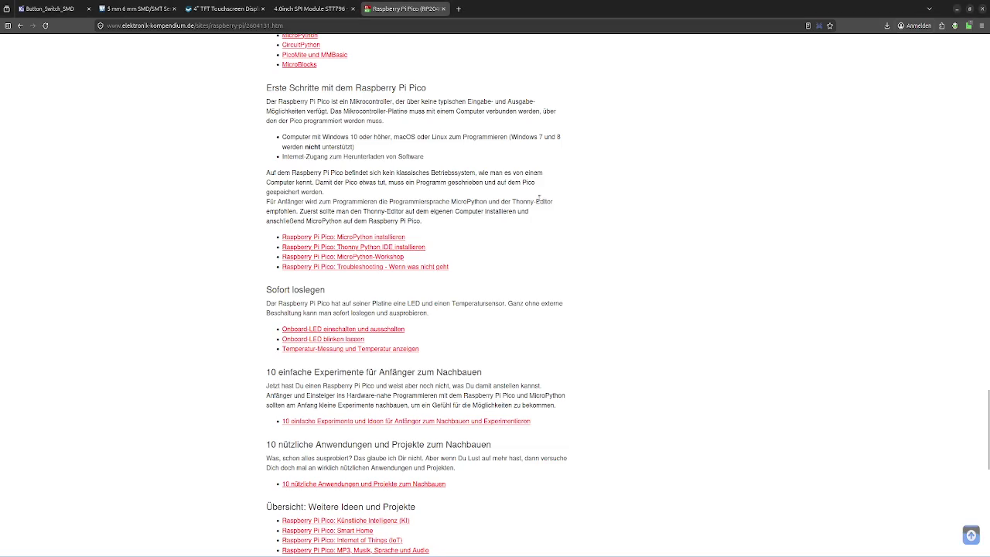
{"action": "scroll", "coordinate": [535, 200], "scroll_direction": "up", "scroll_amount": 5}
{"action": "scroll", "coordinate": [532, 204], "scroll_direction": "up", "scroll_amount": 6}
{"action": "scroll", "coordinate": [530, 207], "scroll_direction": "down", "scroll_amount": 2}
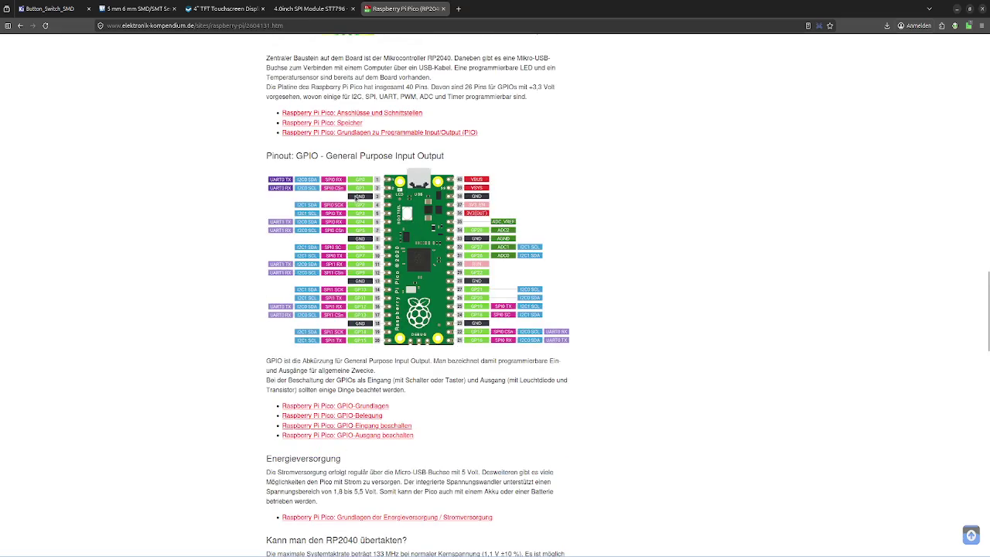
{"action": "left_click_drag", "start_coordinate": [489, 8], "coordinate": [989, 139]}
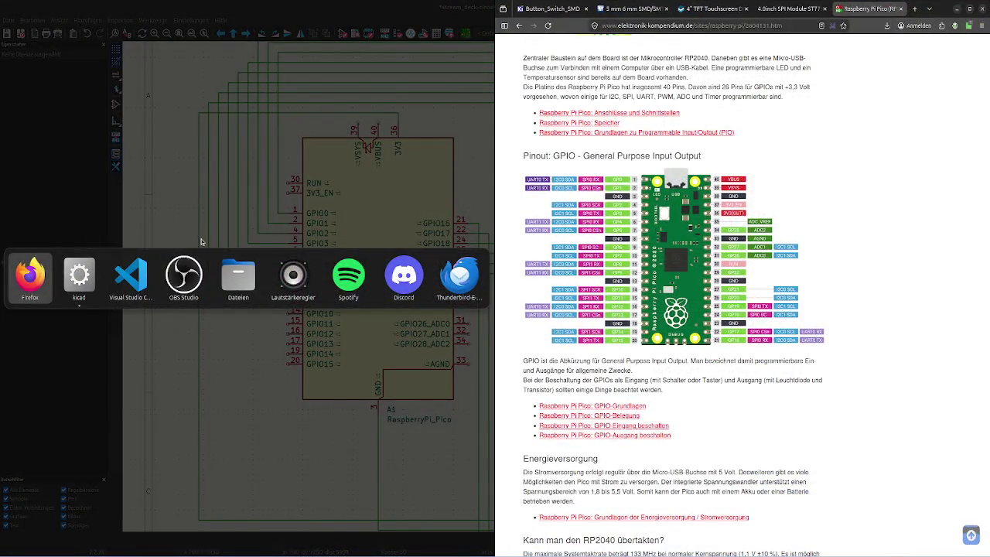
Snap KiCad to the left half and zoom out to frame the whole Pico symbol
{"action": "left_click", "coordinate": [58, 386]}
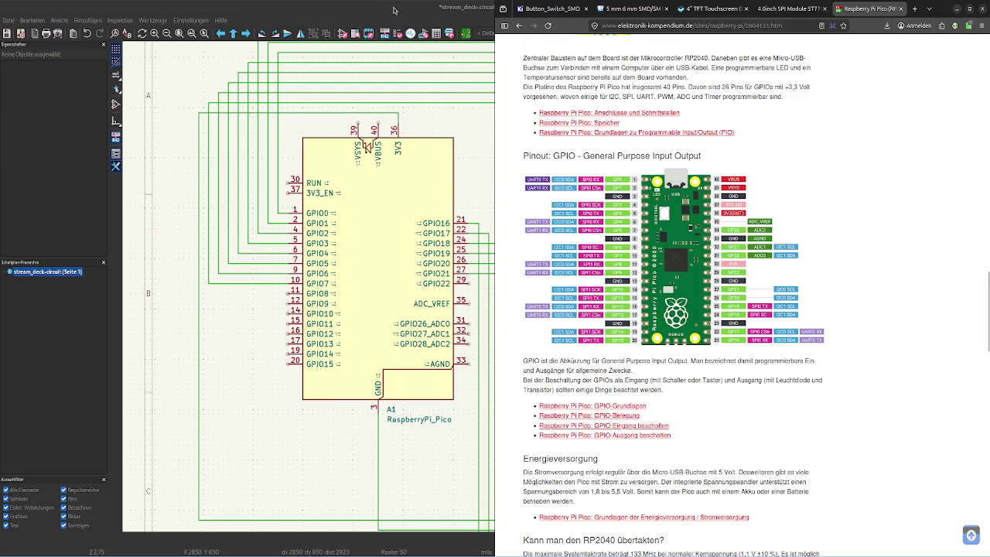
{"action": "left_click_drag", "start_coordinate": [394, 10], "coordinate": [1, 116]}
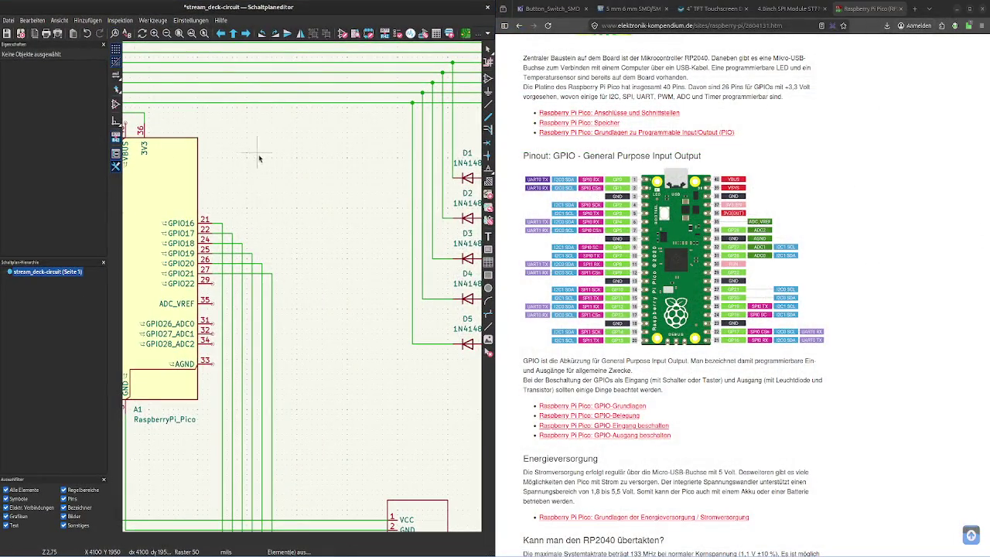
{"action": "scroll", "coordinate": [262, 154], "scroll_direction": "down", "scroll_amount": 1}
{"action": "scroll", "coordinate": [306, 341], "scroll_direction": "down", "scroll_amount": 1}
{"action": "middle_click_drag", "start_coordinate": [381, 242], "coordinate": [418, 186]}
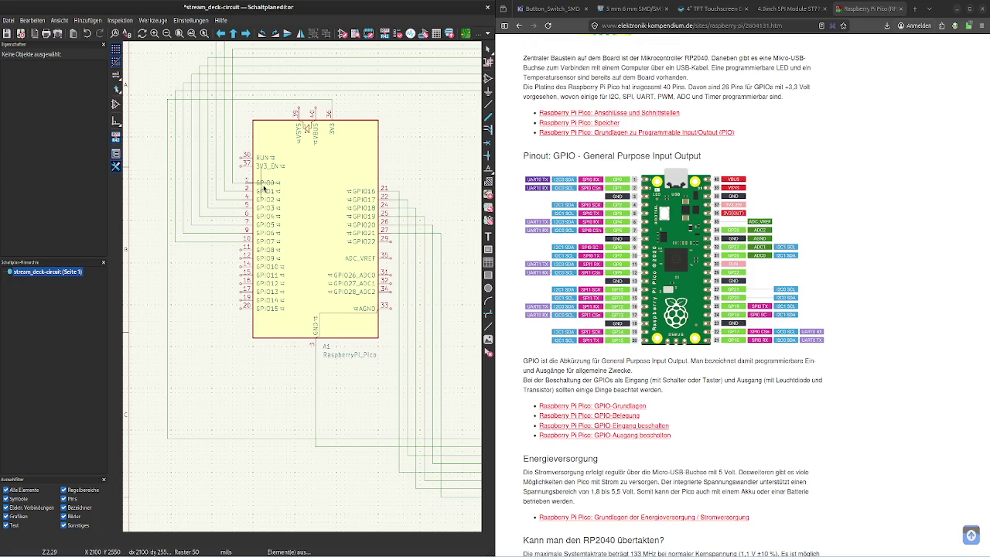
Start a wire at GPIO0, reframe the Pico's pins, and switch to the GPIO-Belegung page
{"action": "key", "text": "w"}
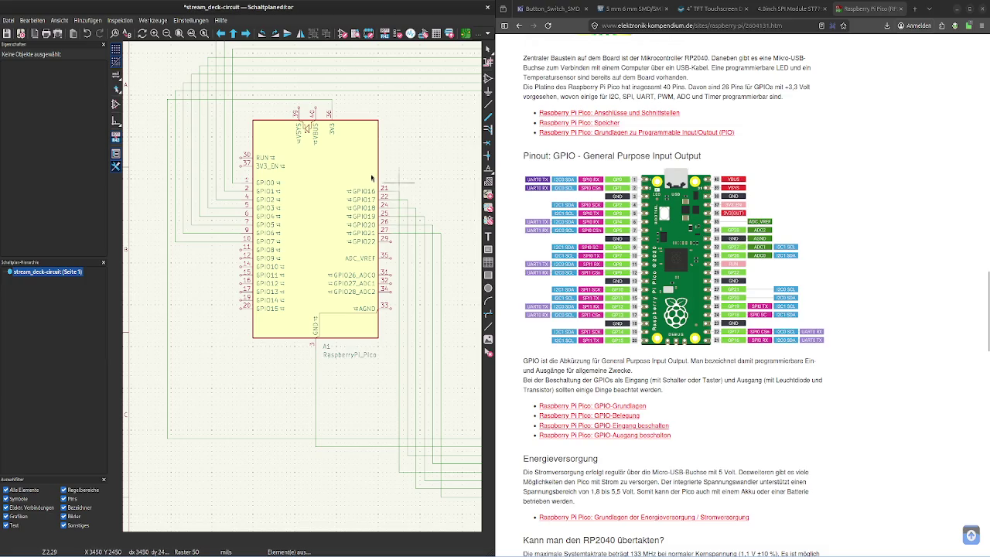
{"action": "scroll", "coordinate": [395, 165], "scroll_direction": "up", "scroll_amount": 2}
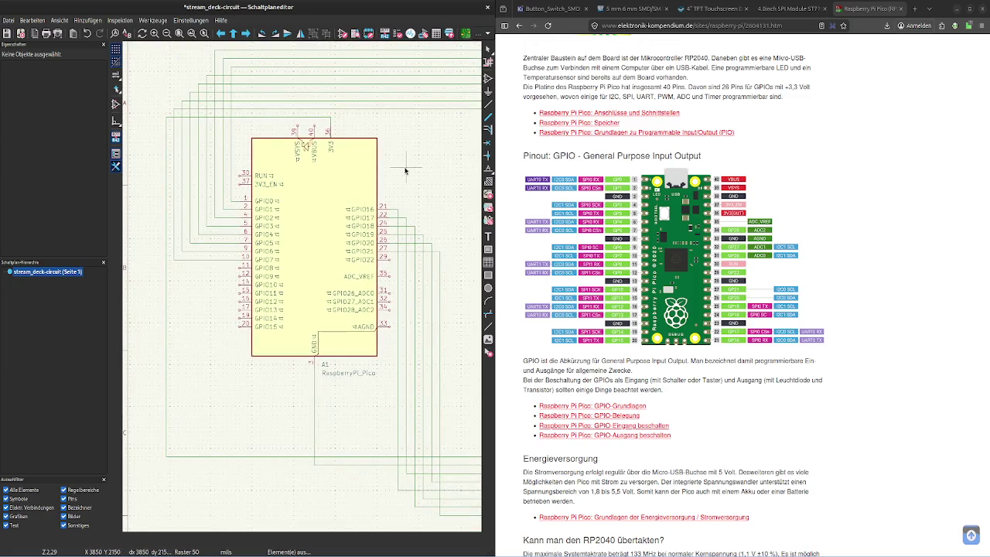
{"action": "scroll", "coordinate": [404, 171], "scroll_direction": "up", "scroll_amount": 1}
{"action": "middle_click_drag", "start_coordinate": [416, 294], "coordinate": [481, 221]}
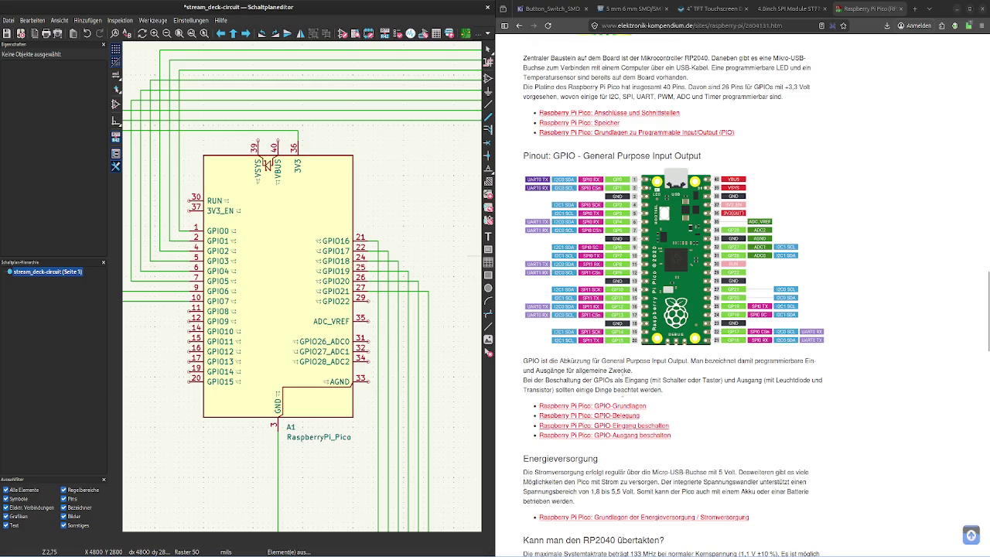
{"action": "left_click", "coordinate": [615, 419]}
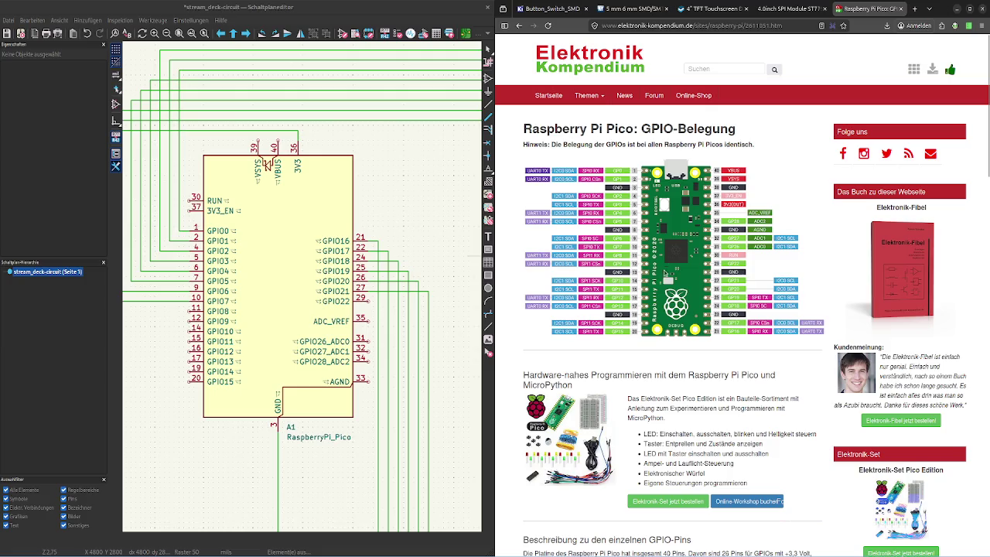
Scroll the Pico page to 'Beschreibung zu den einzelnen GPIO-Pins'
{"action": "scroll", "coordinate": [635, 287], "scroll_direction": "down", "scroll_amount": 1}
{"action": "scroll", "coordinate": [634, 287], "scroll_direction": "down", "scroll_amount": 4}
{"action": "scroll", "coordinate": [634, 287], "scroll_direction": "down", "scroll_amount": 2}
{"action": "scroll", "coordinate": [633, 285], "scroll_direction": "down", "scroll_amount": 4}
{"action": "scroll", "coordinate": [633, 282], "scroll_direction": "up", "scroll_amount": 1}
{"action": "scroll", "coordinate": [633, 280], "scroll_direction": "up", "scroll_amount": 3}
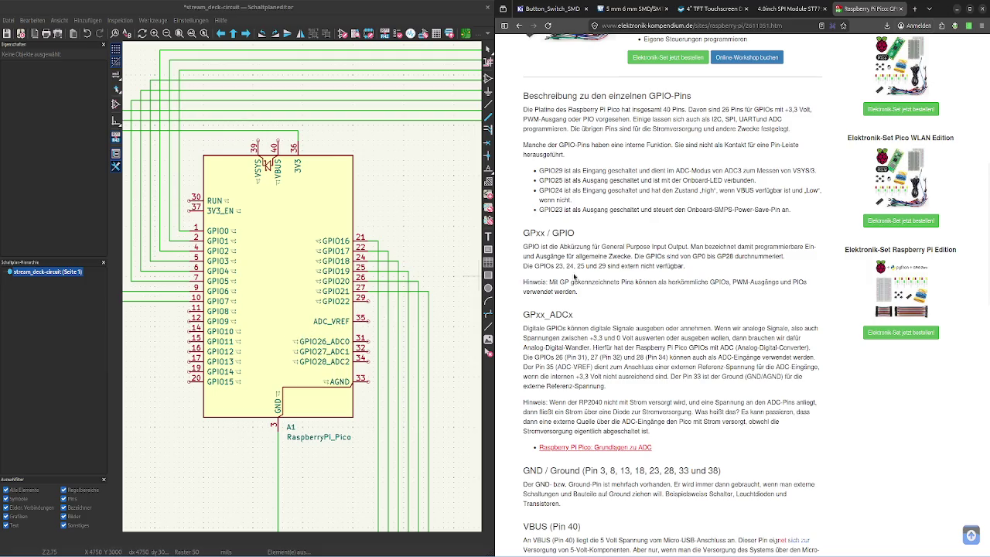
{"action": "scroll", "coordinate": [619, 242], "scroll_direction": "up", "scroll_amount": 6}
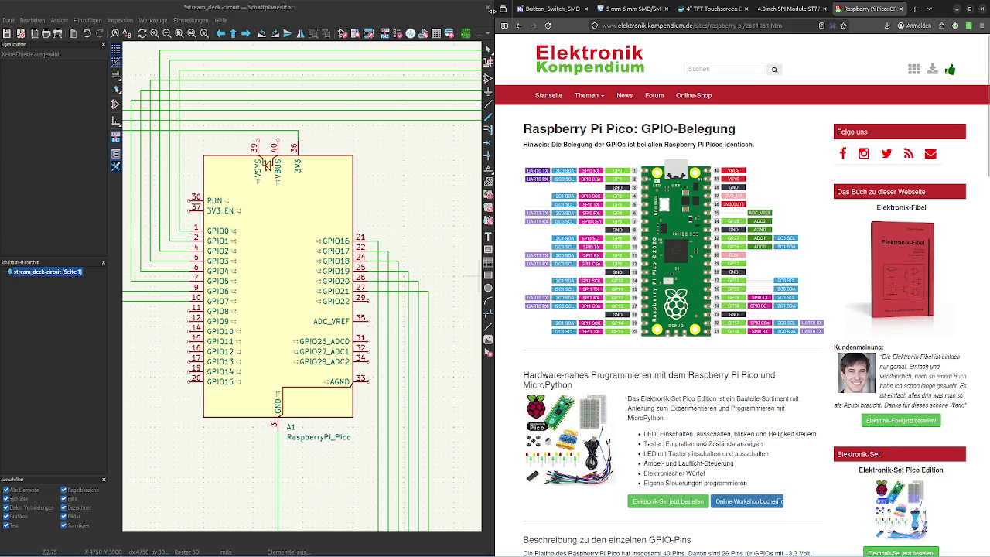
Step back and forward between Pico pages, returning to the GPIO pinout page
{"action": "key", "text": "alt+Left"}
{"action": "key", "text": "alt+Right"}
{"action": "scroll", "coordinate": [729, 317], "scroll_direction": "down", "scroll_amount": 4}
{"action": "scroll", "coordinate": [730, 317], "scroll_direction": "down", "scroll_amount": 2}
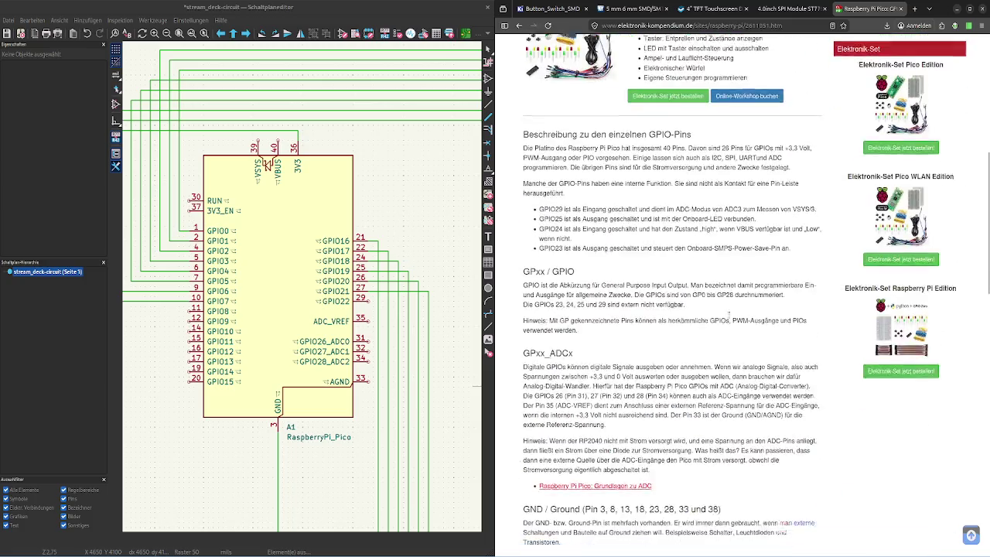
{"action": "scroll", "coordinate": [729, 317], "scroll_direction": "up", "scroll_amount": 4}
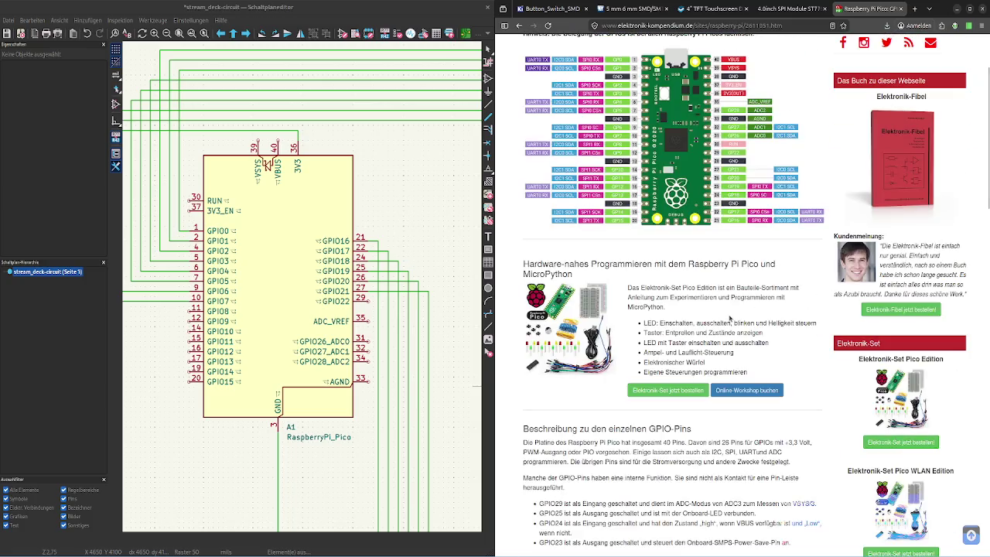
{"action": "scroll", "coordinate": [730, 317], "scroll_direction": "down", "scroll_amount": 1}
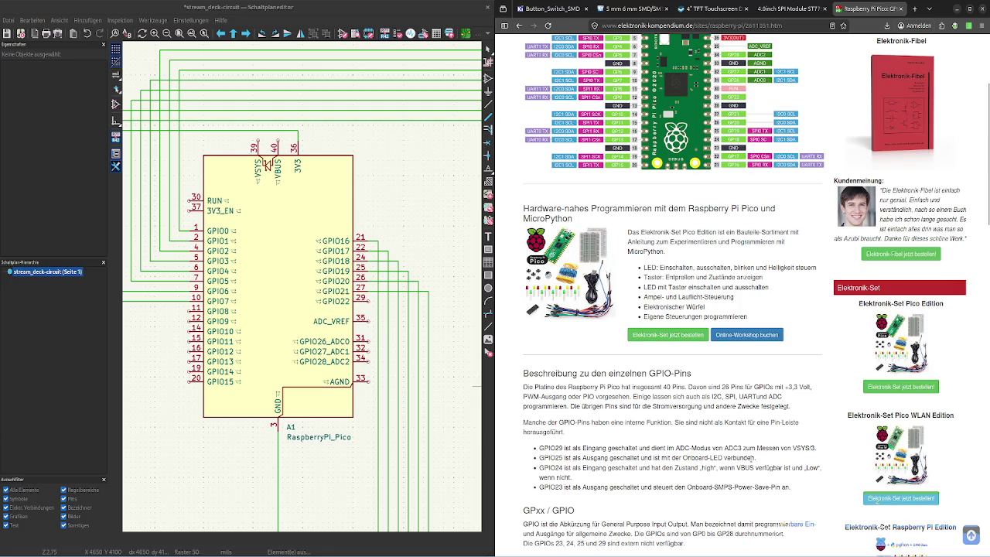
Scroll down through the pin descriptions to GND, VBUS (Pin 40) and VSYS (Pin 39)
{"action": "scroll", "coordinate": [752, 458], "scroll_direction": "up", "scroll_amount": 1}
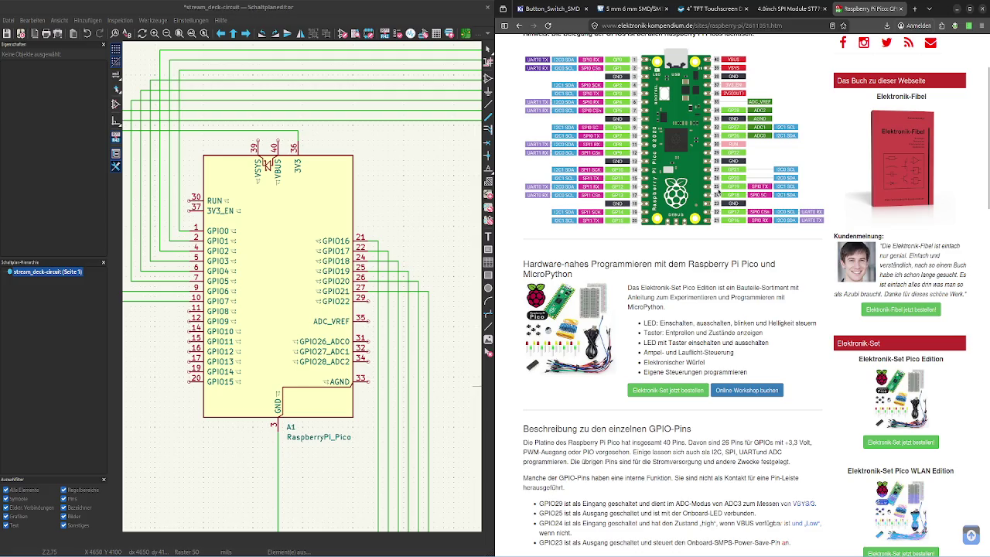
{"action": "scroll", "coordinate": [717, 189], "scroll_direction": "down", "scroll_amount": 1}
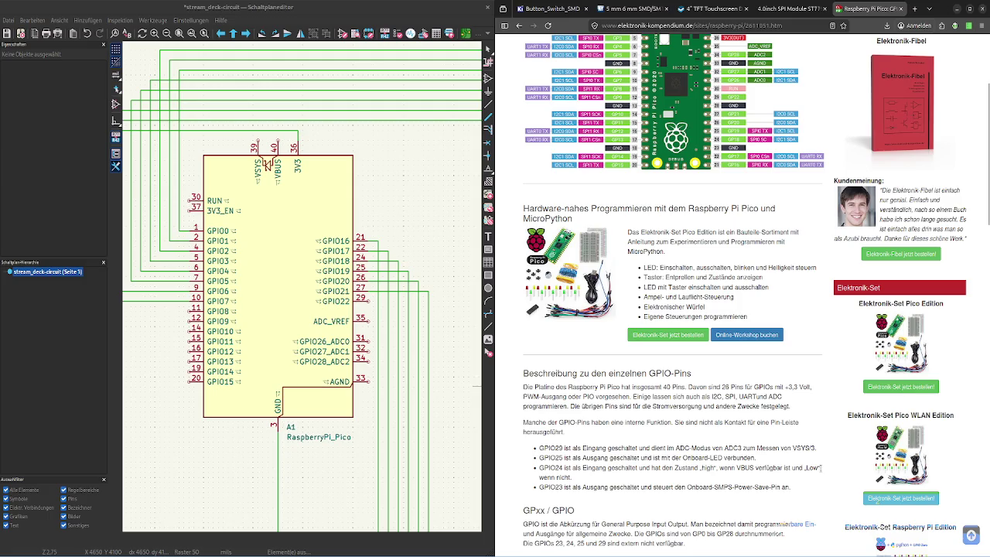
{"action": "scroll", "coordinate": [812, 467], "scroll_direction": "up", "scroll_amount": 3}
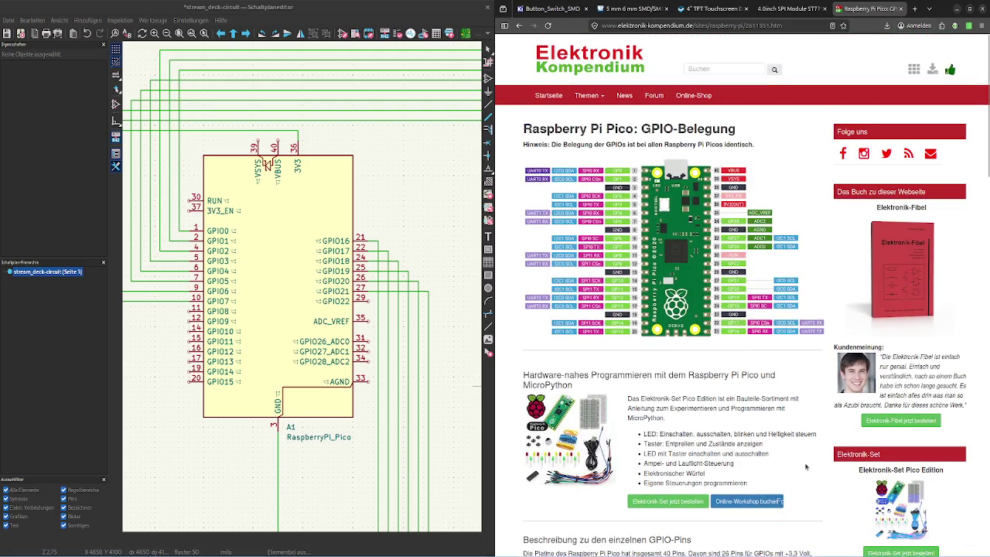
{"action": "scroll", "coordinate": [806, 466], "scroll_direction": "down", "scroll_amount": 3}
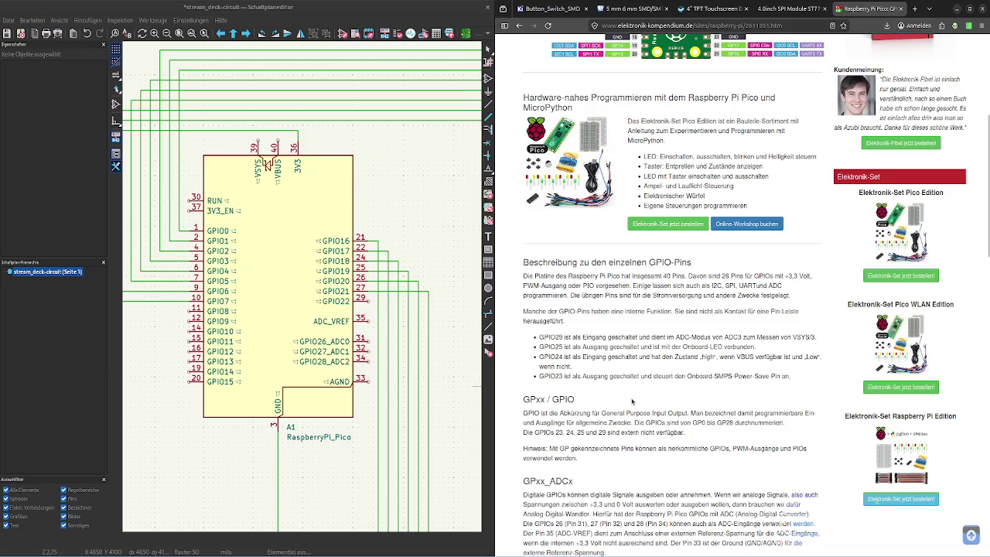
{"action": "scroll", "coordinate": [781, 384], "scroll_direction": "up", "scroll_amount": 3}
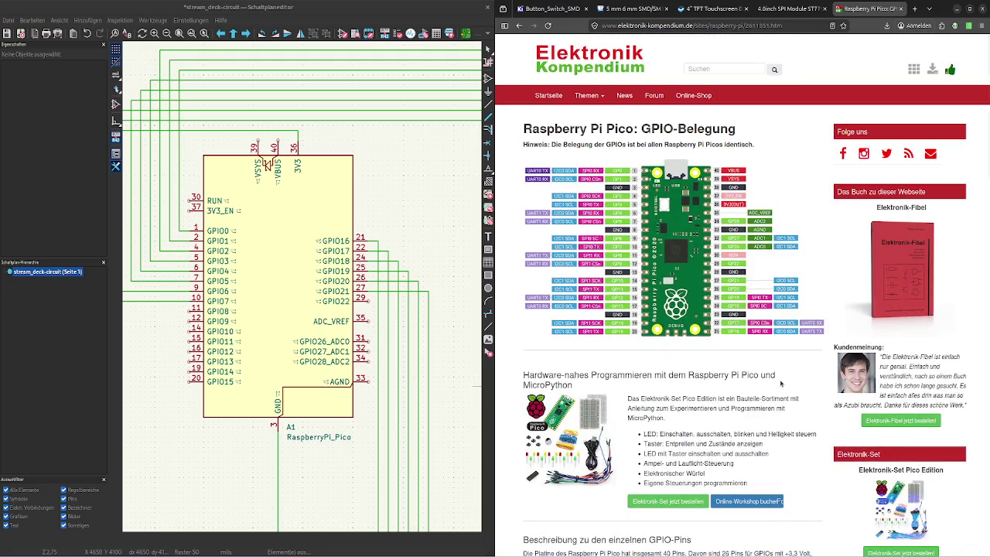
{"action": "scroll", "coordinate": [782, 383], "scroll_direction": "down", "scroll_amount": 3}
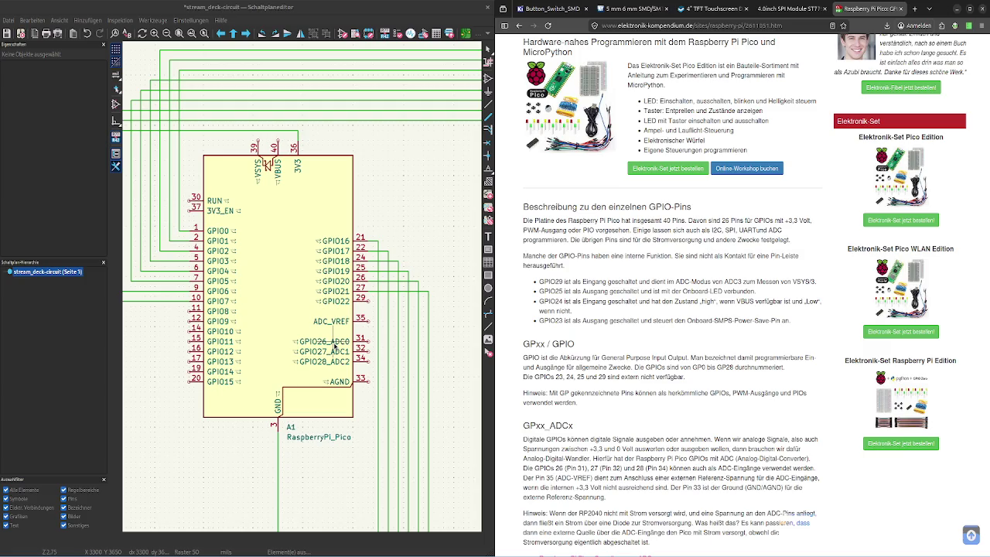
{"action": "scroll", "coordinate": [630, 291], "scroll_direction": "up", "scroll_amount": 3}
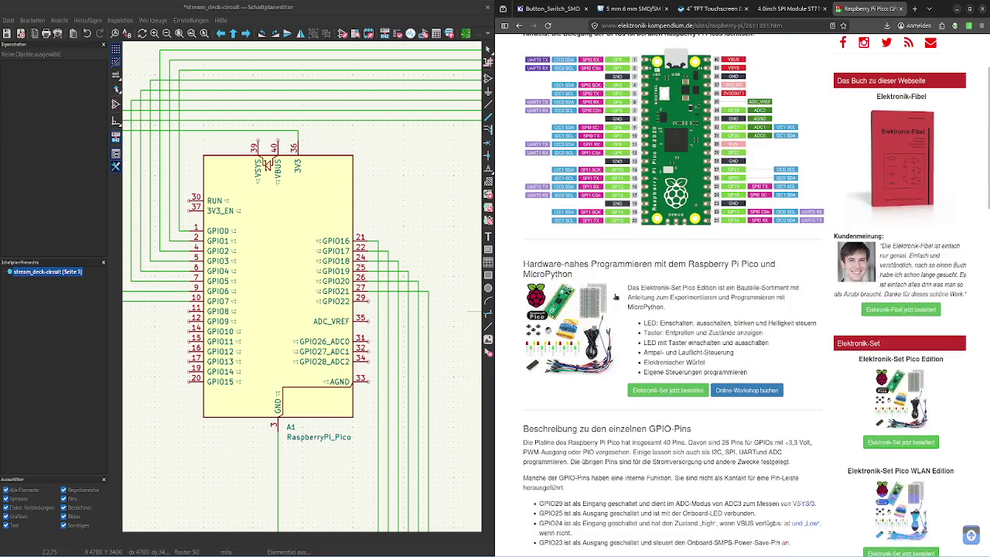
{"action": "scroll", "coordinate": [631, 291], "scroll_direction": "up", "scroll_amount": 2}
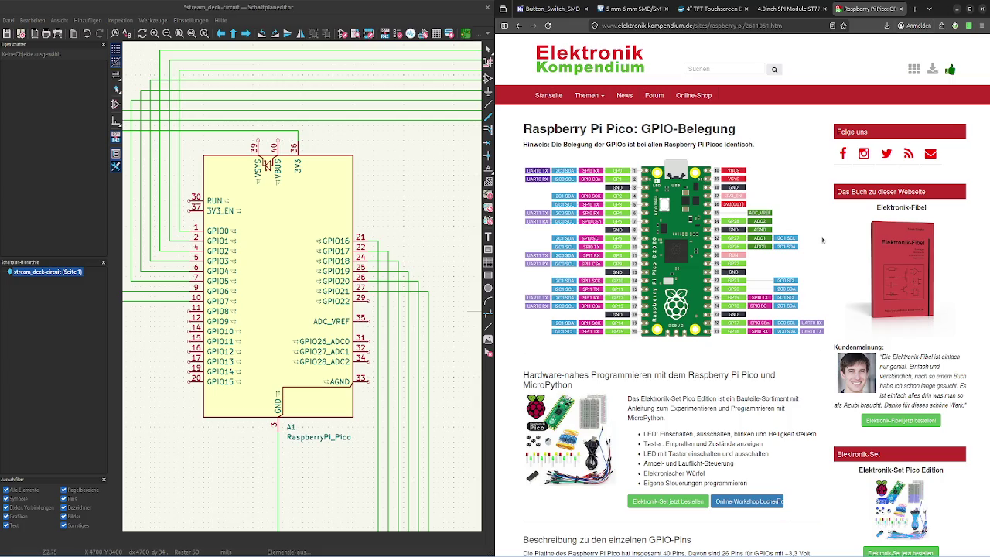
{"action": "scroll", "coordinate": [822, 241], "scroll_direction": "down", "scroll_amount": 5}
{"action": "scroll", "coordinate": [822, 239], "scroll_direction": "down", "scroll_amount": 1}
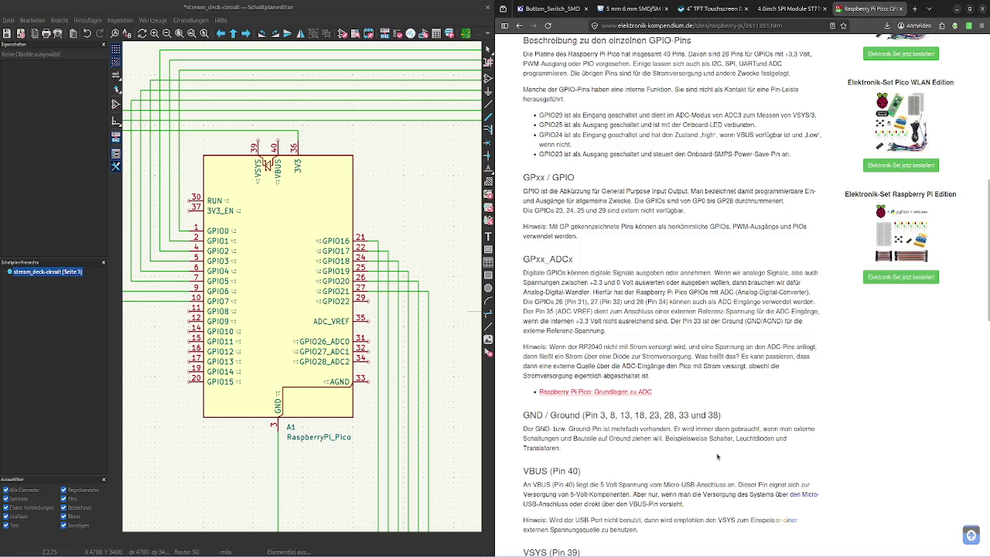
{"action": "scroll", "coordinate": [590, 457], "scroll_direction": "down", "scroll_amount": 1}
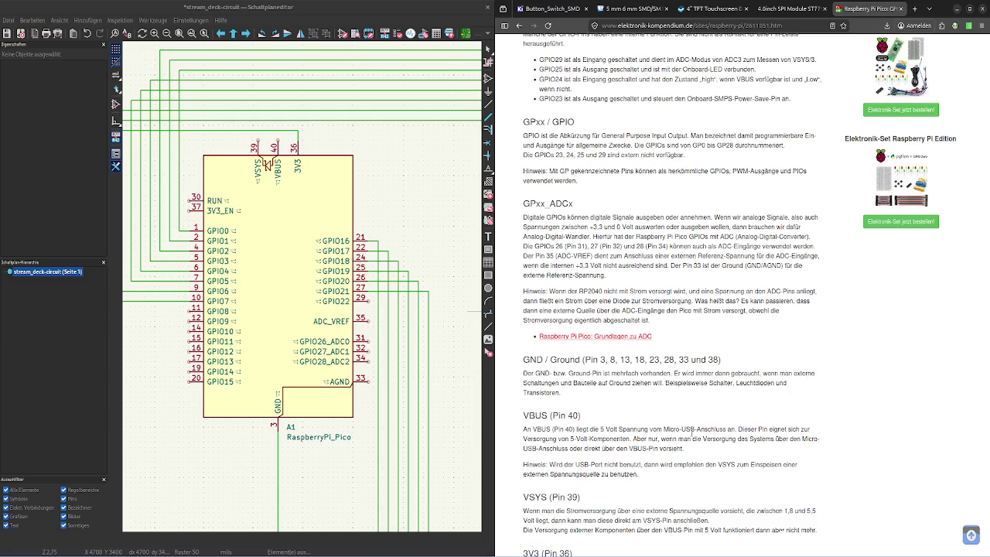
{"action": "left_click", "coordinate": [790, 9]}
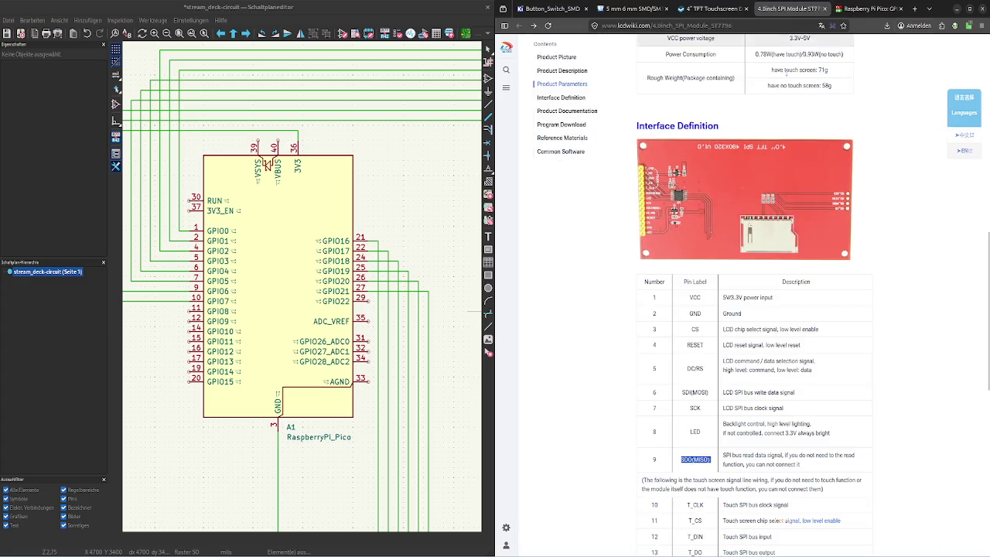
{"action": "scroll", "coordinate": [832, 286], "scroll_direction": "up", "scroll_amount": 5}
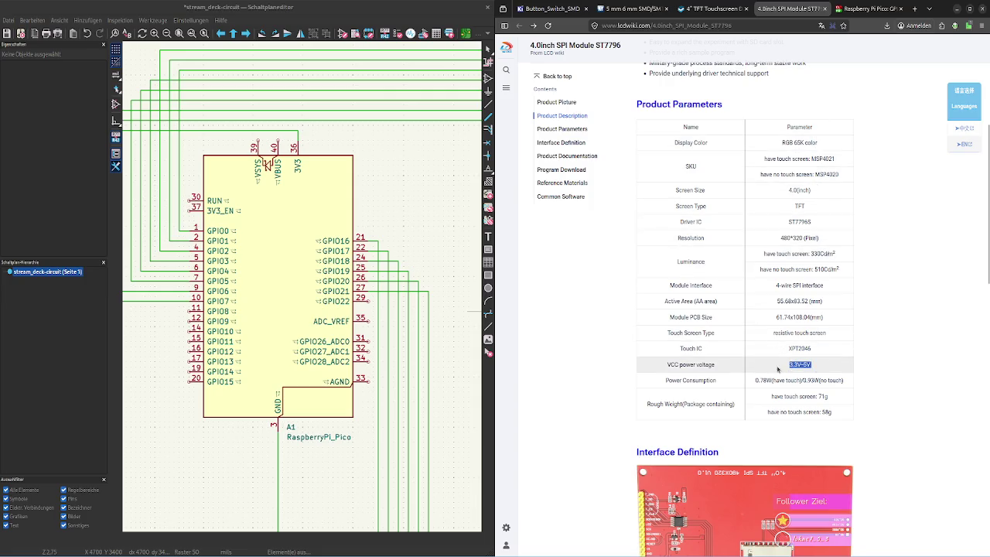
{"action": "scroll", "coordinate": [867, 344], "scroll_direction": "down", "scroll_amount": 4}
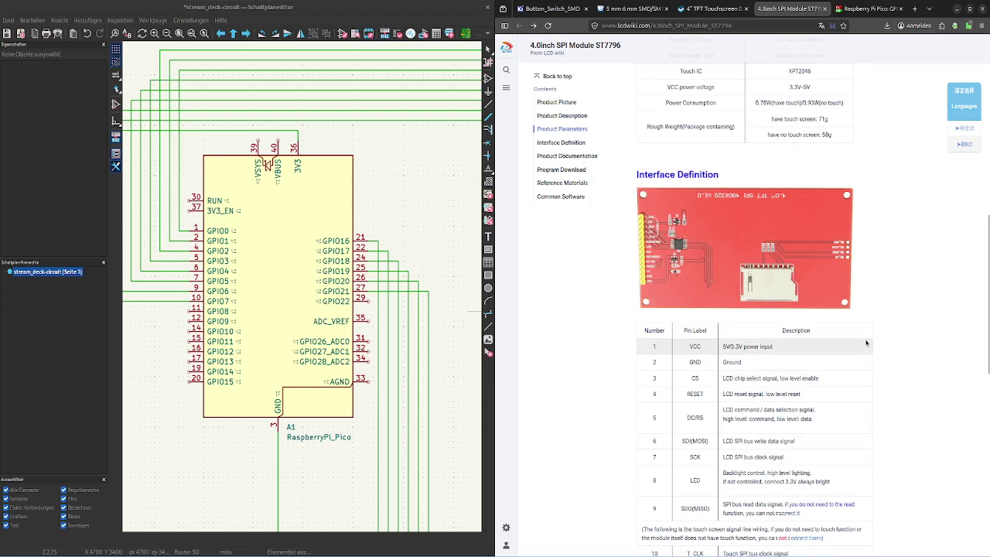
{"action": "scroll", "coordinate": [858, 332], "scroll_direction": "up", "scroll_amount": 1}
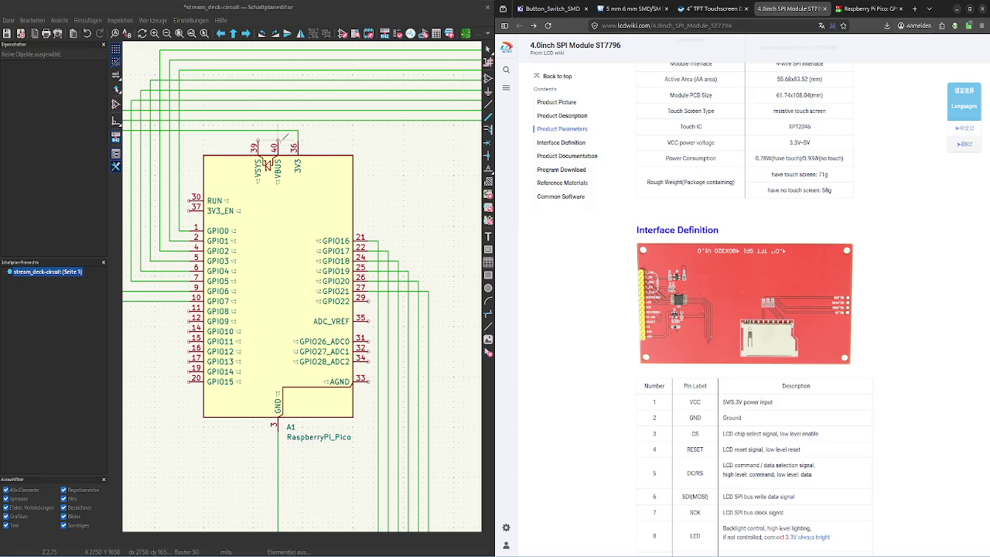
{"action": "left_click", "coordinate": [866, 9]}
{"action": "scroll", "coordinate": [733, 319], "scroll_direction": "down", "scroll_amount": 2}
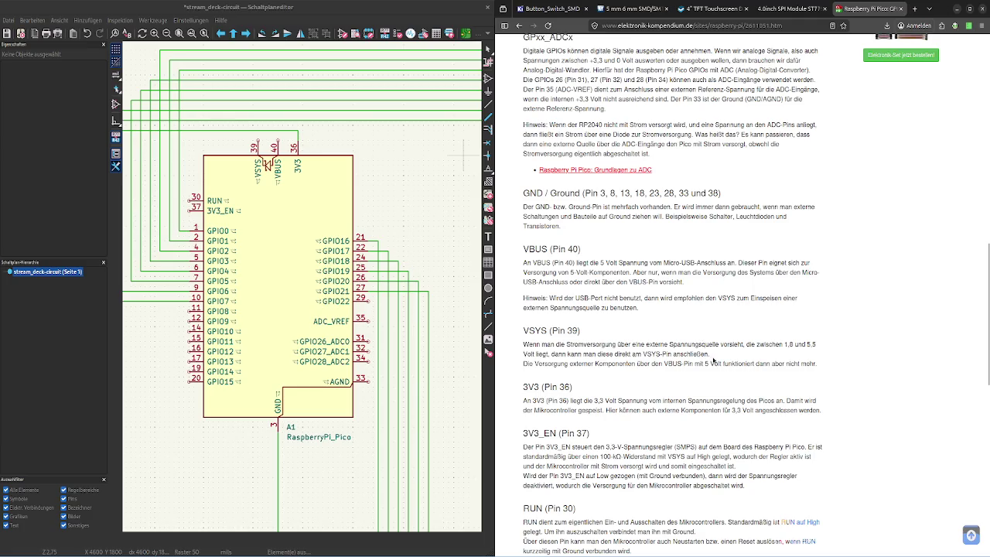
{"action": "scroll", "coordinate": [662, 386], "scroll_direction": "down", "scroll_amount": 1}
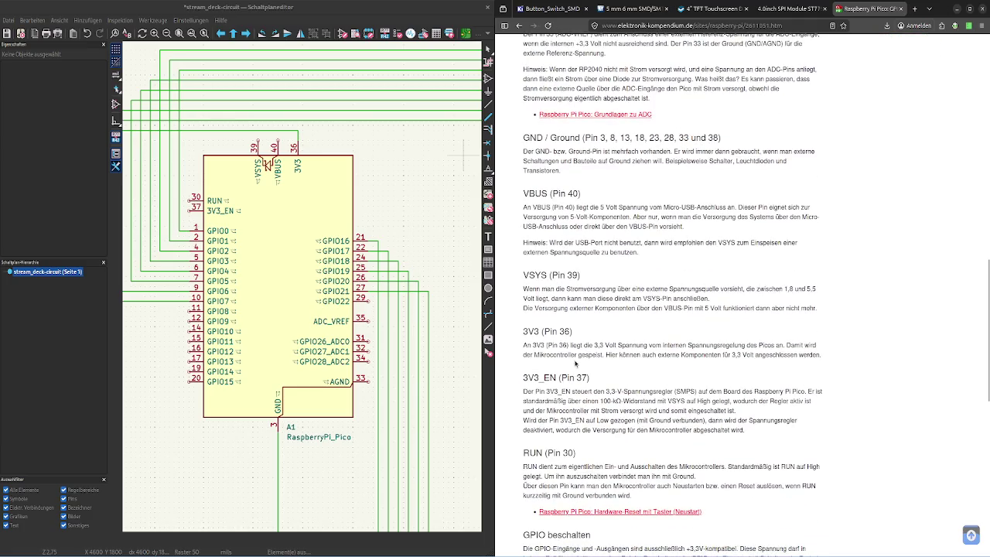
{"action": "double_click", "coordinate": [526, 331]}
{"action": "left_click", "coordinate": [538, 345]}
{"action": "double_click", "coordinate": [542, 378]}
{"action": "double_click", "coordinate": [534, 453]}
{"action": "double_click", "coordinate": [541, 377]}
{"action": "left_click", "coordinate": [542, 377]}
{"action": "scroll", "coordinate": [425, 214], "scroll_direction": "down", "scroll_amount": 1}
Scroll down to the 'GPIO beschalten' section
{"action": "scroll", "coordinate": [425, 214], "scroll_direction": "down", "scroll_amount": 1}
{"action": "scroll", "coordinate": [395, 236], "scroll_direction": "up", "scroll_amount": 1}
{"action": "scroll", "coordinate": [396, 236], "scroll_direction": "up", "scroll_amount": 1}
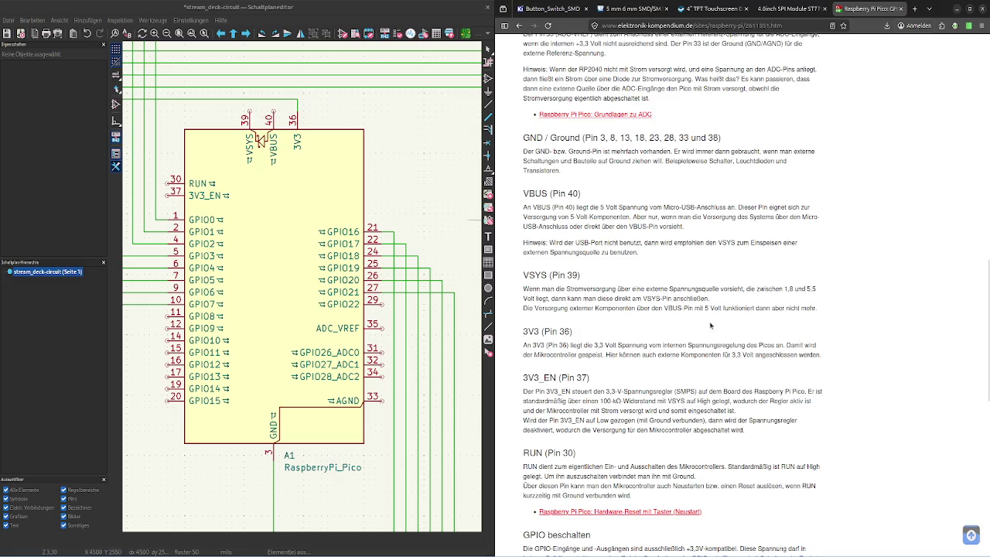
{"action": "scroll", "coordinate": [753, 327], "scroll_direction": "down", "scroll_amount": 3}
{"action": "scroll", "coordinate": [753, 327], "scroll_direction": "down", "scroll_amount": 2}
{"action": "scroll", "coordinate": [663, 361], "scroll_direction": "down", "scroll_amount": 1}
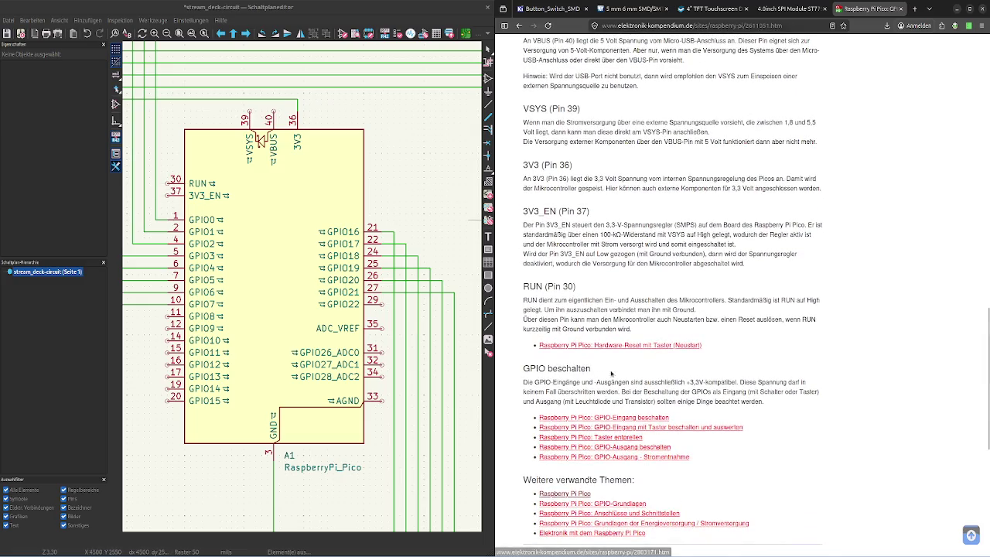
{"action": "scroll", "coordinate": [612, 374], "scroll_direction": "down", "scroll_amount": 1}
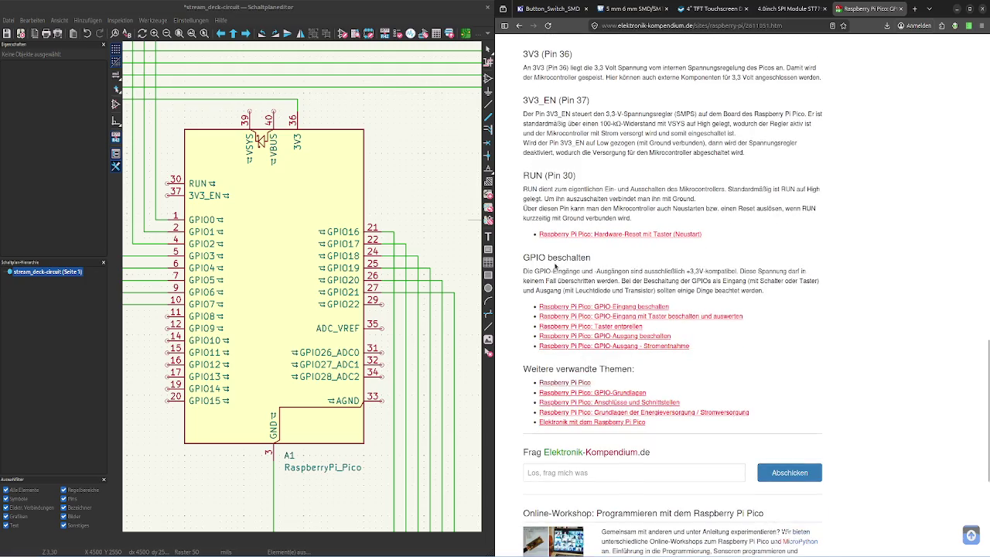
Highlight the note that GPIOs are 3.3 V only while reading, then clear the selection
{"action": "left_click_drag", "start_coordinate": [595, 271], "coordinate": [720, 271]}
{"action": "left_click", "coordinate": [721, 270]}
{"action": "double_click", "coordinate": [665, 271]}
{"action": "left_click", "coordinate": [665, 270]}
{"action": "double_click", "coordinate": [721, 271]}
{"action": "double_click", "coordinate": [773, 271]}
{"action": "left_click", "coordinate": [859, 282]}
{"action": "left_click_drag", "start_coordinate": [625, 290], "coordinate": [783, 539]}
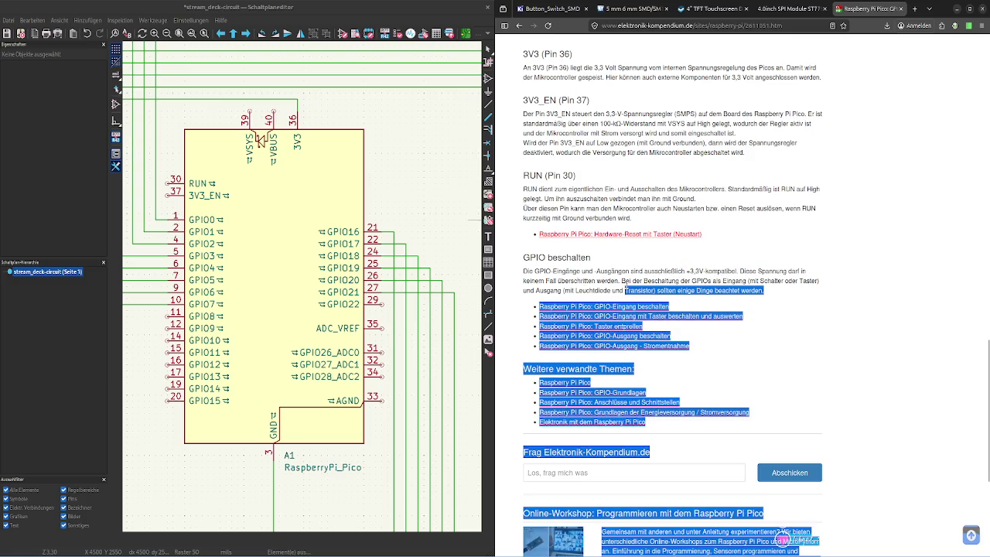
{"action": "double_click", "coordinate": [720, 273]}
{"action": "left_click", "coordinate": [721, 272]}
{"action": "double_click", "coordinate": [756, 281]}
{"action": "left_click", "coordinate": [811, 285]}
{"action": "left_click_drag", "start_coordinate": [810, 285], "coordinate": [733, 291]}
{"action": "left_click", "coordinate": [704, 287]}
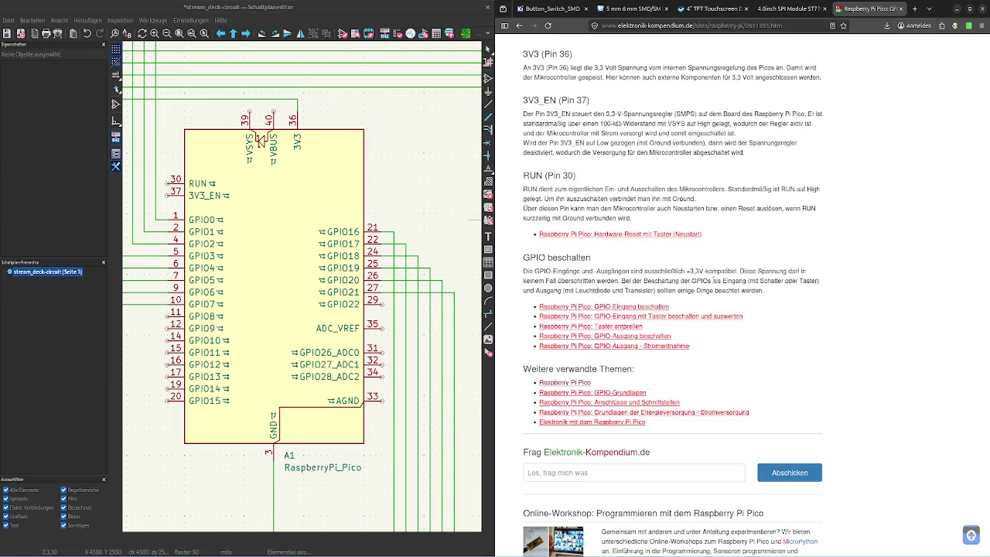
Scroll back up to the Pico GPIO pinout diagram at the top of the page
{"action": "scroll", "coordinate": [716, 281], "scroll_direction": "down", "scroll_amount": 1}
{"action": "scroll", "coordinate": [716, 281], "scroll_direction": "down", "scroll_amount": 3}
{"action": "scroll", "coordinate": [715, 282], "scroll_direction": "up", "scroll_amount": 3}
{"action": "scroll", "coordinate": [715, 283], "scroll_direction": "up", "scroll_amount": 10}
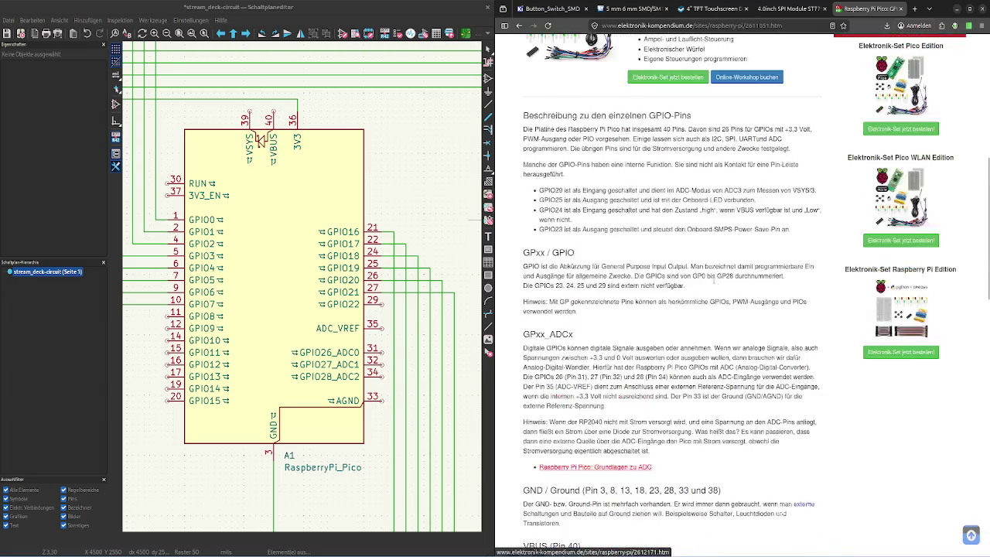
{"action": "scroll", "coordinate": [715, 282], "scroll_direction": "up", "scroll_amount": 5}
{"action": "scroll", "coordinate": [715, 282], "scroll_direction": "down", "scroll_amount": 2}
{"action": "scroll", "coordinate": [715, 284], "scroll_direction": "up", "scroll_amount": 2}
{"action": "scroll", "coordinate": [716, 285], "scroll_direction": "down", "scroll_amount": 8}
{"action": "scroll", "coordinate": [715, 285], "scroll_direction": "down", "scroll_amount": 5}
{"action": "scroll", "coordinate": [715, 285], "scroll_direction": "down", "scroll_amount": 2}
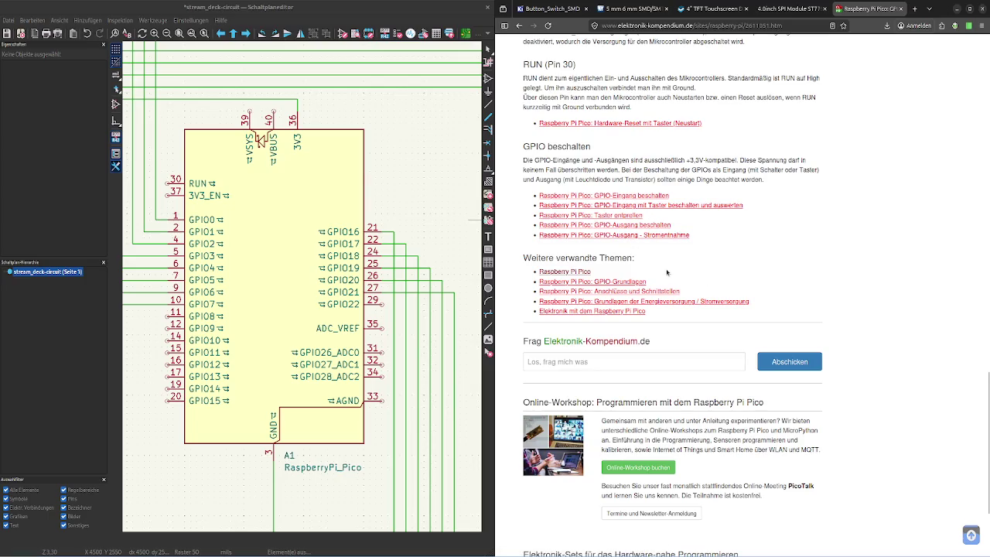
{"action": "scroll", "coordinate": [667, 317], "scroll_direction": "up", "scroll_amount": 3}
{"action": "scroll", "coordinate": [666, 318], "scroll_direction": "up", "scroll_amount": 5}
{"action": "scroll", "coordinate": [666, 318], "scroll_direction": "up", "scroll_amount": 2}
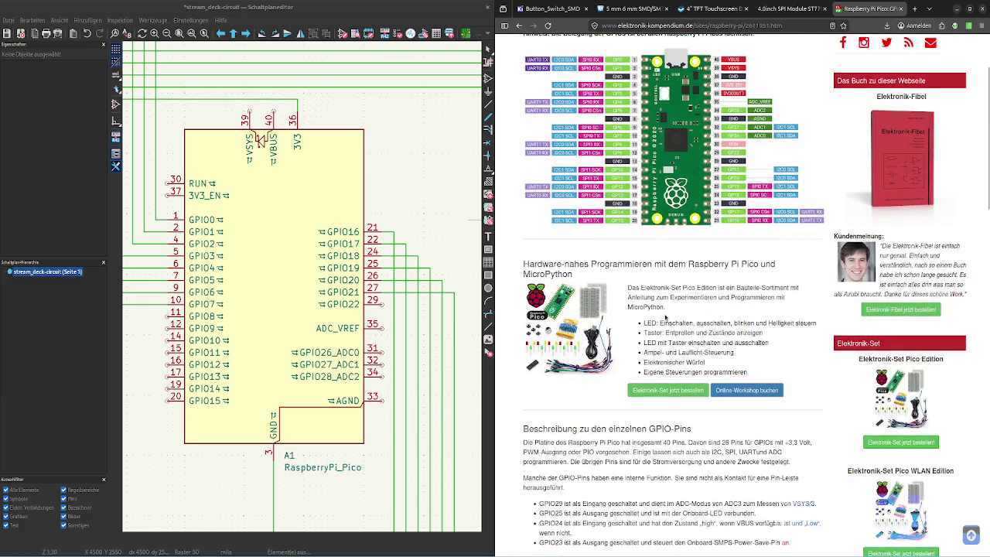
{"action": "scroll", "coordinate": [666, 318], "scroll_direction": "down", "scroll_amount": 3}
{"action": "scroll", "coordinate": [666, 317], "scroll_direction": "up", "scroll_amount": 5}
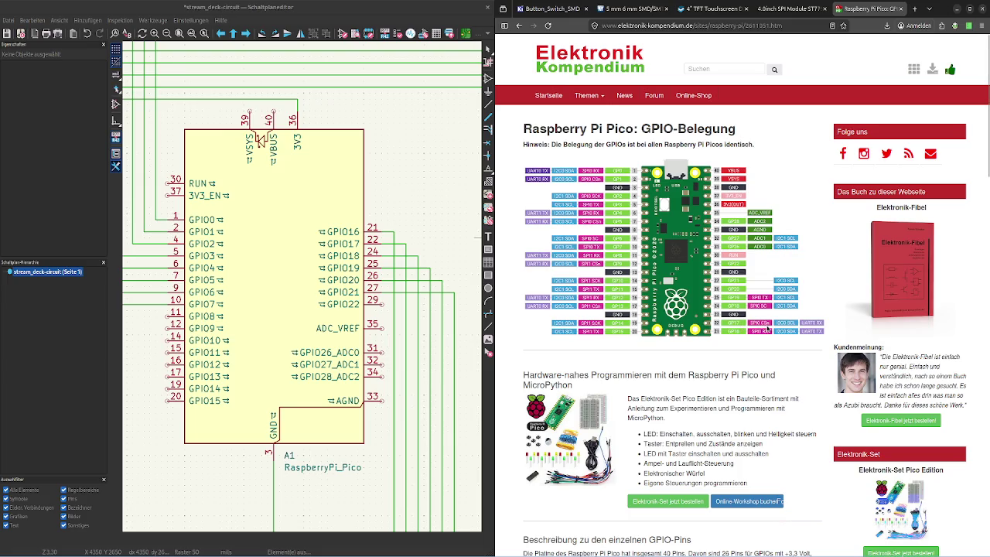
Scroll the GPIO-Belegung pinout to compare its SPI pins with the schematic
{"action": "scroll", "coordinate": [413, 228], "scroll_direction": "down", "scroll_amount": 3}
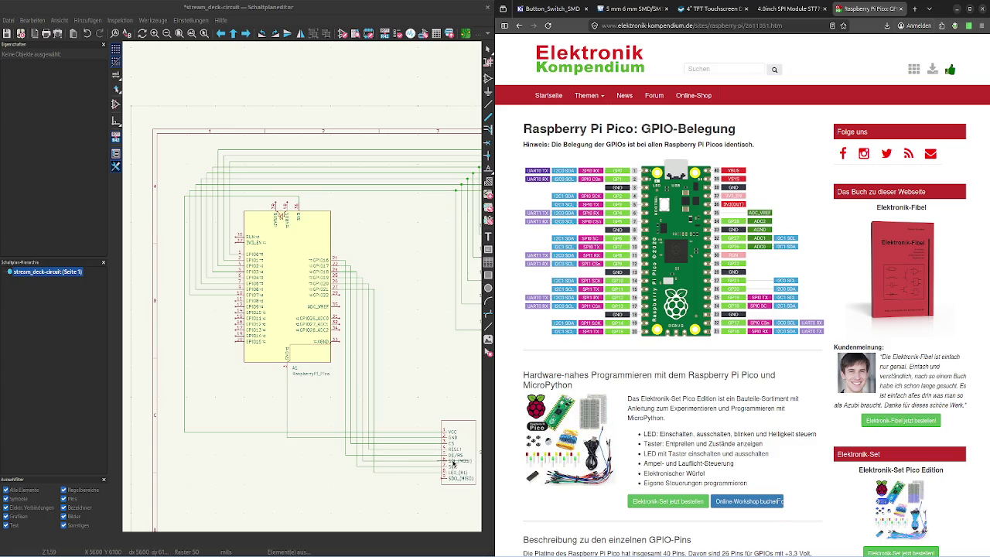
Drop the moved wires onto the display module's pins, then scroll the GPIO notes down and back
{"action": "left_click", "coordinate": [454, 463]}
{"action": "scroll", "coordinate": [673, 309], "scroll_direction": "down", "scroll_amount": 5}
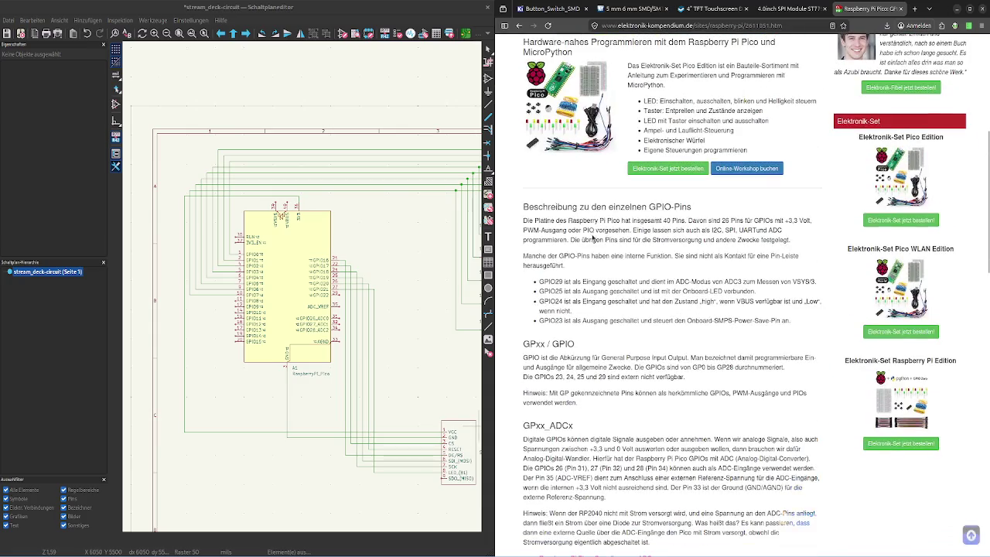
{"action": "scroll", "coordinate": [673, 310], "scroll_direction": "down", "scroll_amount": 7}
{"action": "scroll", "coordinate": [639, 273], "scroll_direction": "down", "scroll_amount": 10}
{"action": "scroll", "coordinate": [639, 275], "scroll_direction": "down", "scroll_amount": 2}
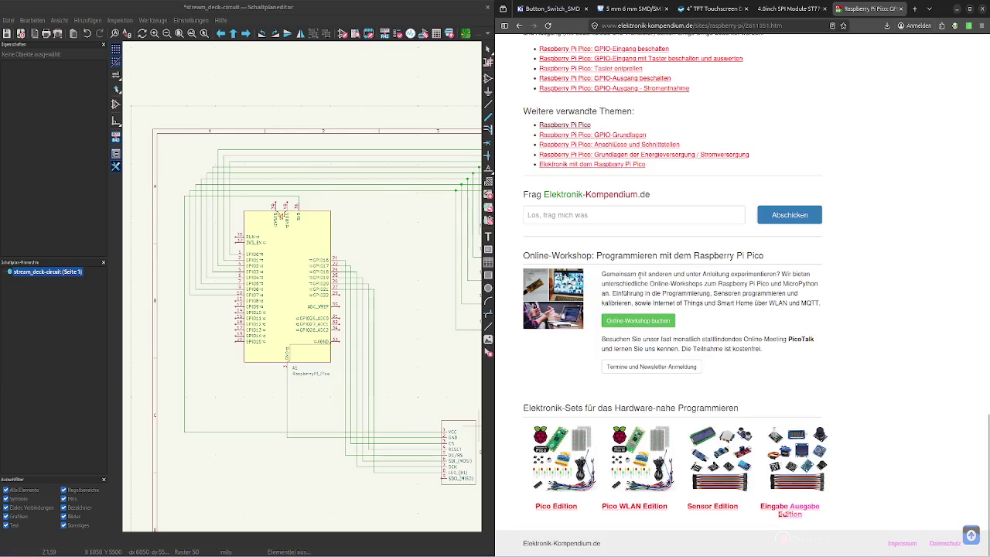
{"action": "scroll", "coordinate": [639, 275], "scroll_direction": "up", "scroll_amount": 5}
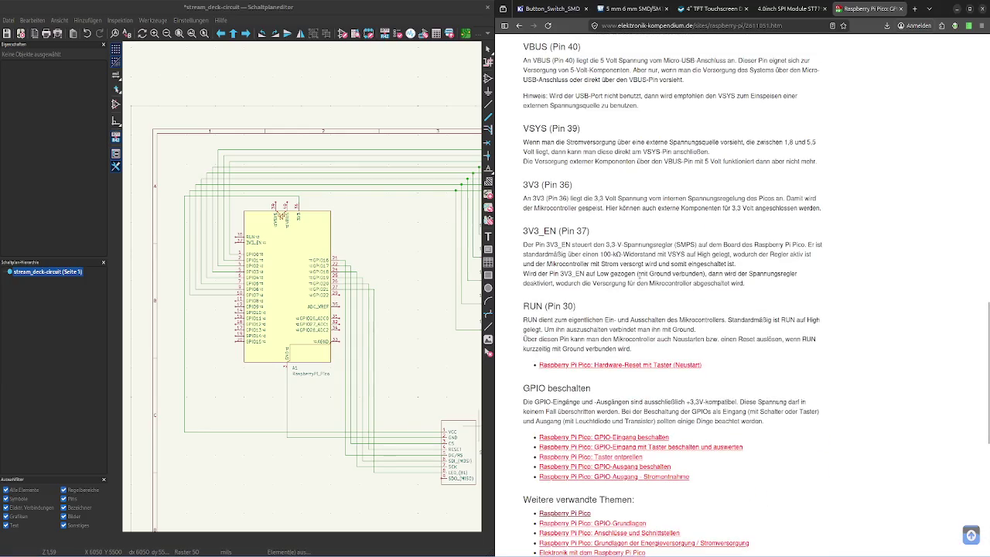
{"action": "scroll", "coordinate": [639, 275], "scroll_direction": "up", "scroll_amount": 5}
{"action": "scroll", "coordinate": [641, 278], "scroll_direction": "up", "scroll_amount": 5}
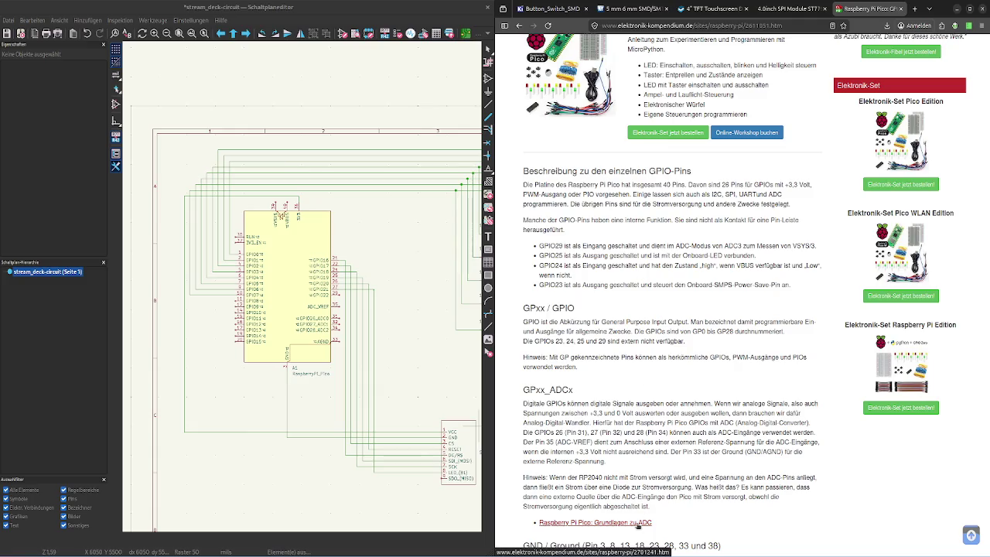
Read the pinout page's ADC note by highlighting its words, then return to the top pinout
{"action": "double_click", "coordinate": [611, 477]}
{"action": "triple_click", "coordinate": [708, 477]}
{"action": "double_click", "coordinate": [774, 477]}
{"action": "left_click", "coordinate": [605, 477]}
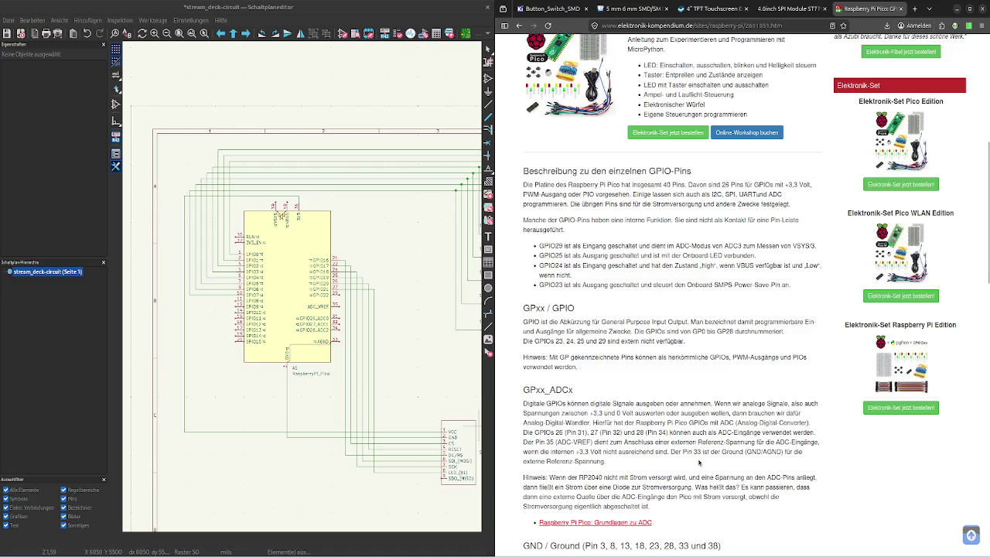
{"action": "scroll", "coordinate": [698, 462], "scroll_direction": "down", "scroll_amount": 3}
{"action": "scroll", "coordinate": [699, 459], "scroll_direction": "up", "scroll_amount": 13}
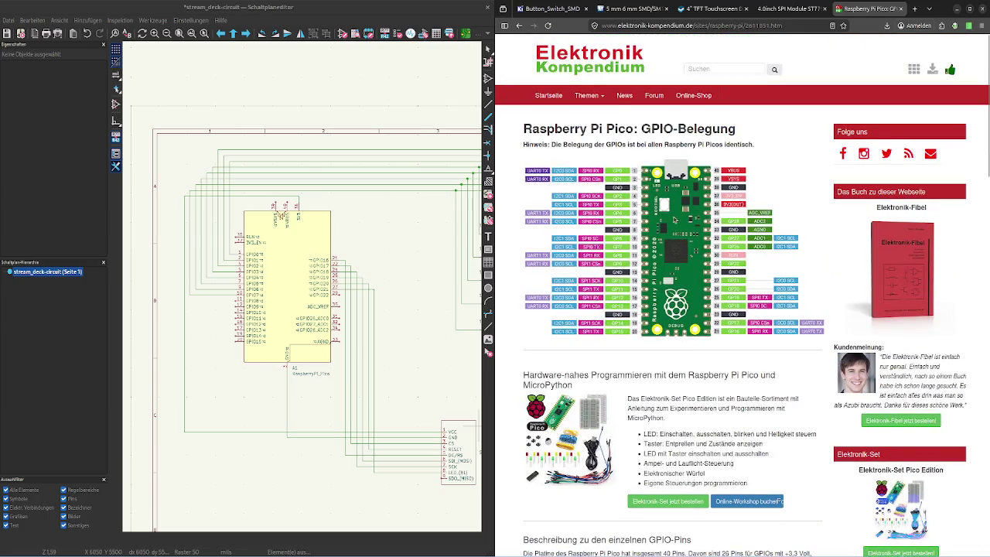
{"action": "left_click", "coordinate": [780, 23]}
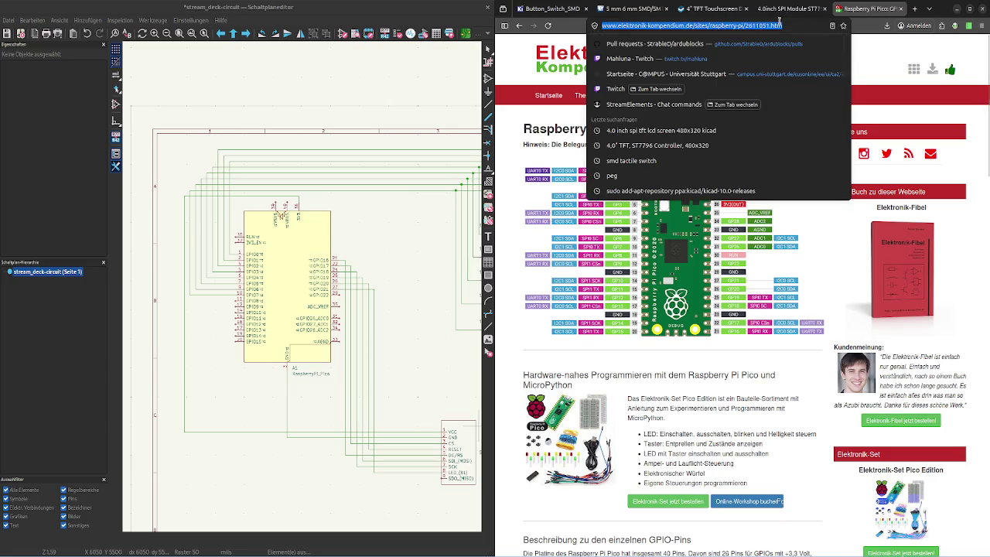
Search Google for 'raspi pico pinout' and open the official Pico pinout PDF result
{"action": "type", "text": "p"}
{"action": "key", "text": "BackSpace"}
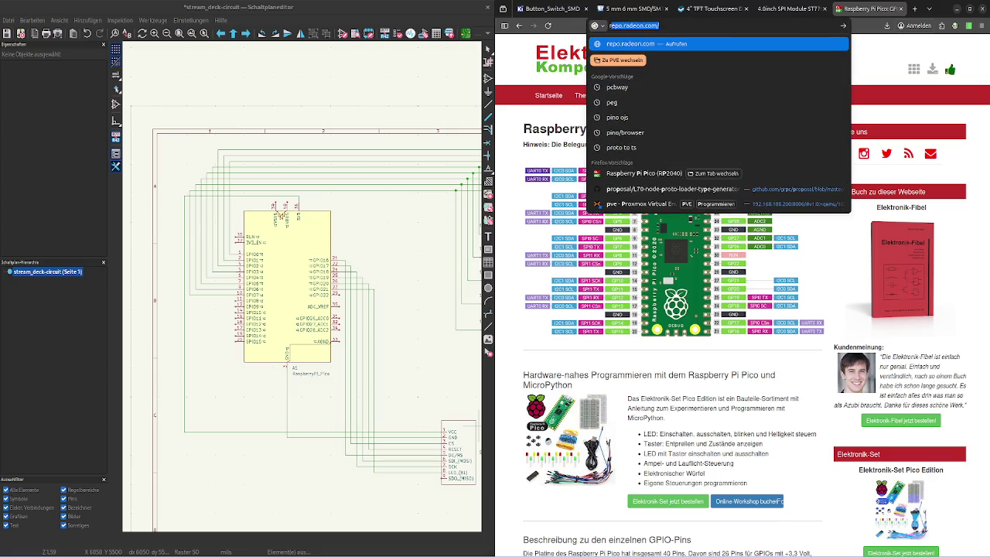
{"action": "type", "text": "raspi pico"}
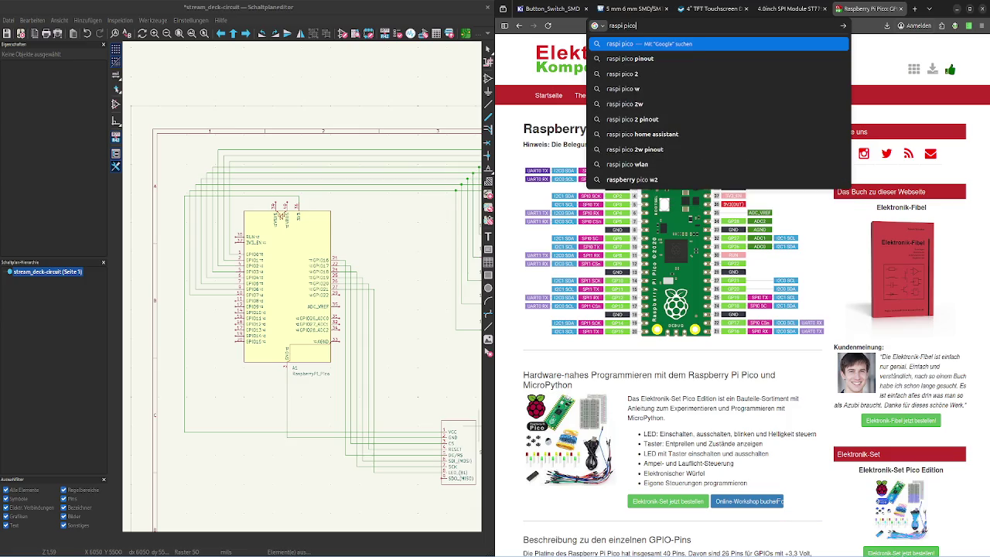
{"action": "key", "text": "Down"}
{"action": "key", "text": "Return"}
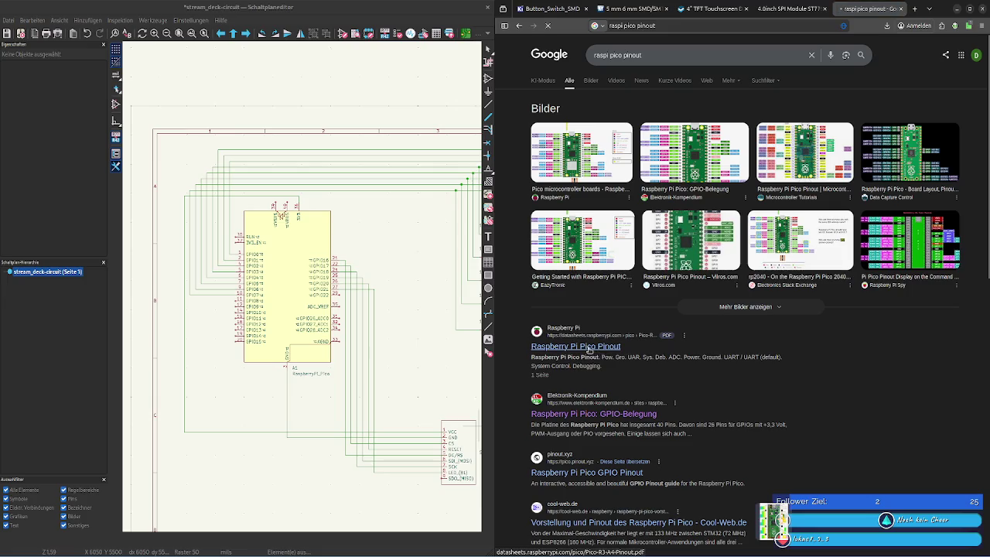
{"action": "left_click", "coordinate": [594, 348]}
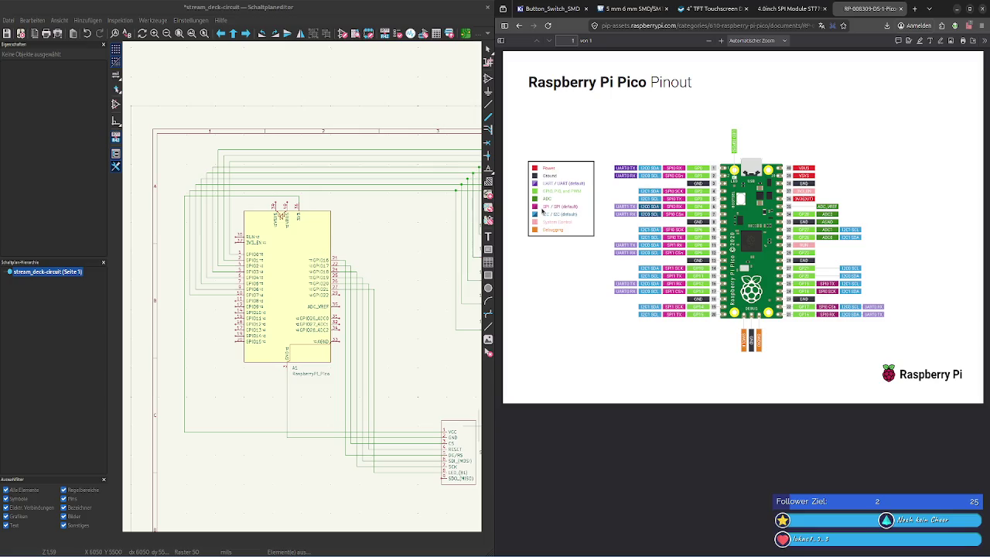
Scroll around the Pico pinout PDF to study its pin labels
{"action": "scroll", "coordinate": [657, 291], "scroll_direction": "up", "scroll_amount": 2, "text": "ctrl"}
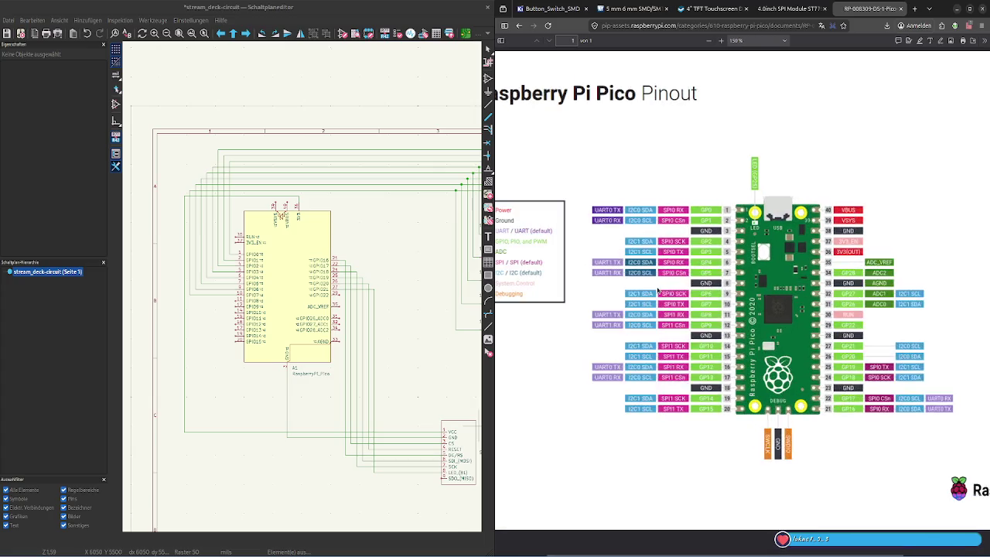
{"action": "scroll", "coordinate": [658, 291], "scroll_direction": "up", "scroll_amount": 2, "text": "ctrl"}
{"action": "scroll", "coordinate": [658, 291], "scroll_direction": "up", "scroll_amount": 2, "text": "ctrl"}
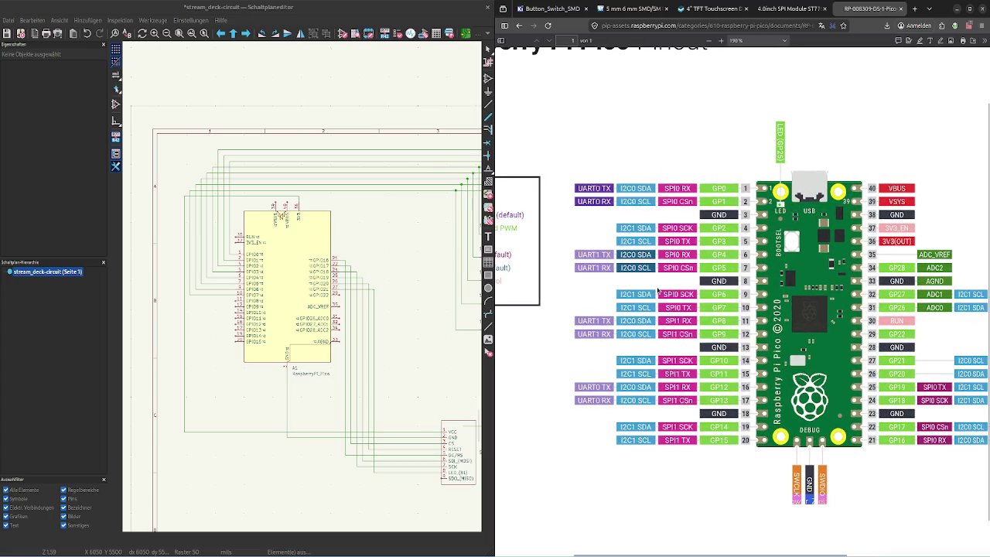
{"action": "scroll", "coordinate": [657, 291], "scroll_direction": "left", "scroll_amount": 2, "text": "shift"}
{"action": "scroll", "coordinate": [650, 271], "scroll_direction": "left", "scroll_amount": 1, "text": "shift"}
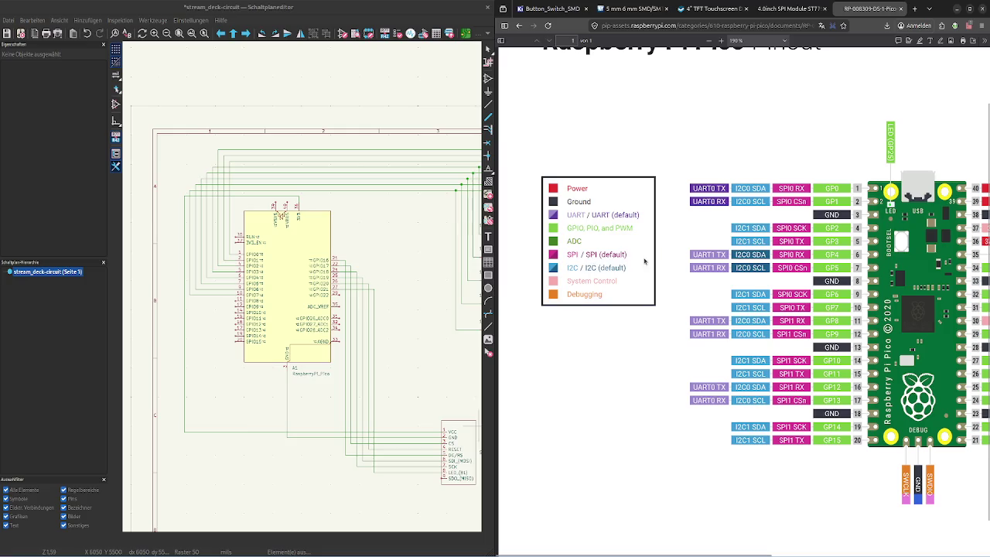
{"action": "scroll", "coordinate": [645, 263], "scroll_direction": "right", "scroll_amount": 2, "text": "shift"}
{"action": "scroll", "coordinate": [945, 421], "scroll_direction": "right", "scroll_amount": 1, "text": "shift"}
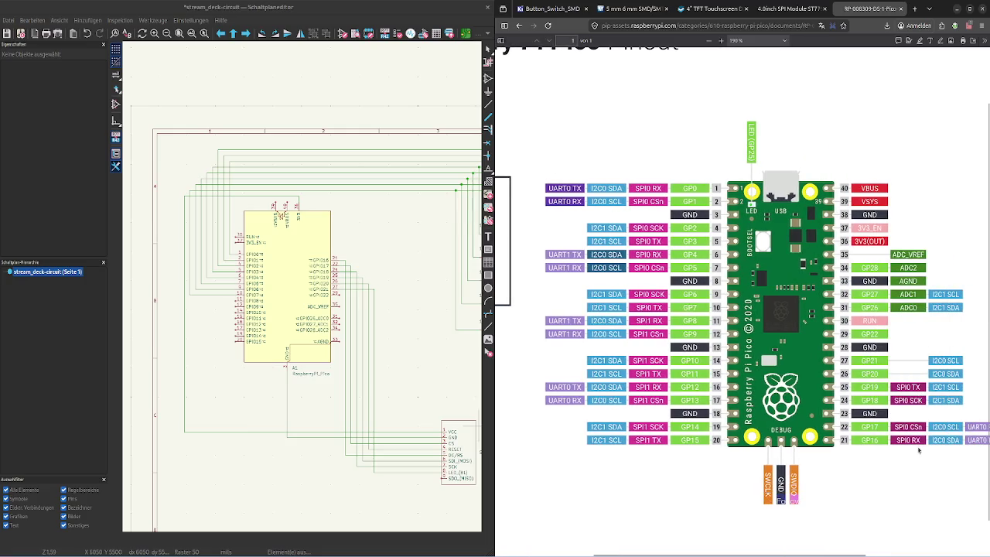
{"action": "scroll", "coordinate": [850, 464], "scroll_direction": "left", "scroll_amount": 1, "text": "shift"}
{"action": "scroll", "coordinate": [657, 495], "scroll_direction": "right", "scroll_amount": 2, "text": "shift"}
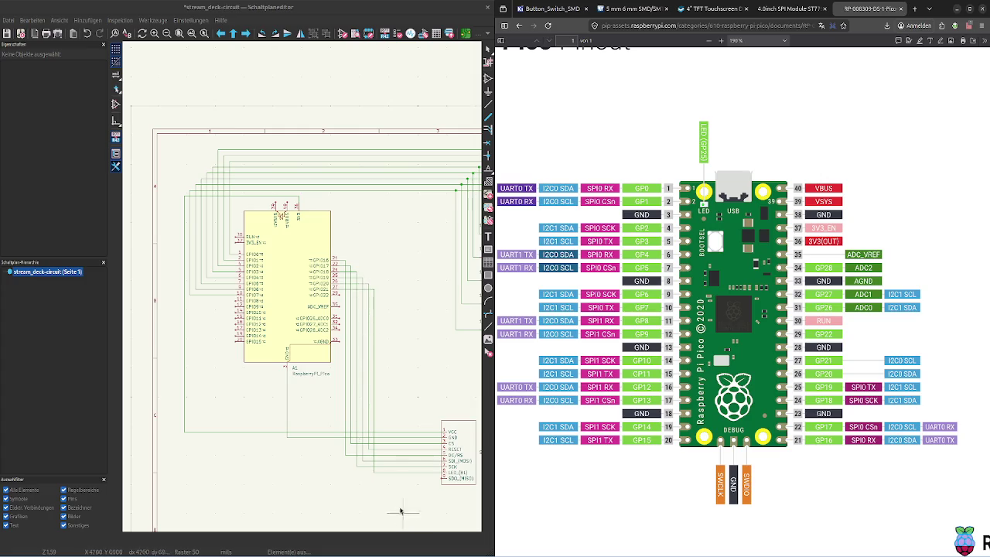
Complete the wire to the display's SDO pin and start a new-tab search for 'spi'
{"action": "left_click", "coordinate": [445, 478]}
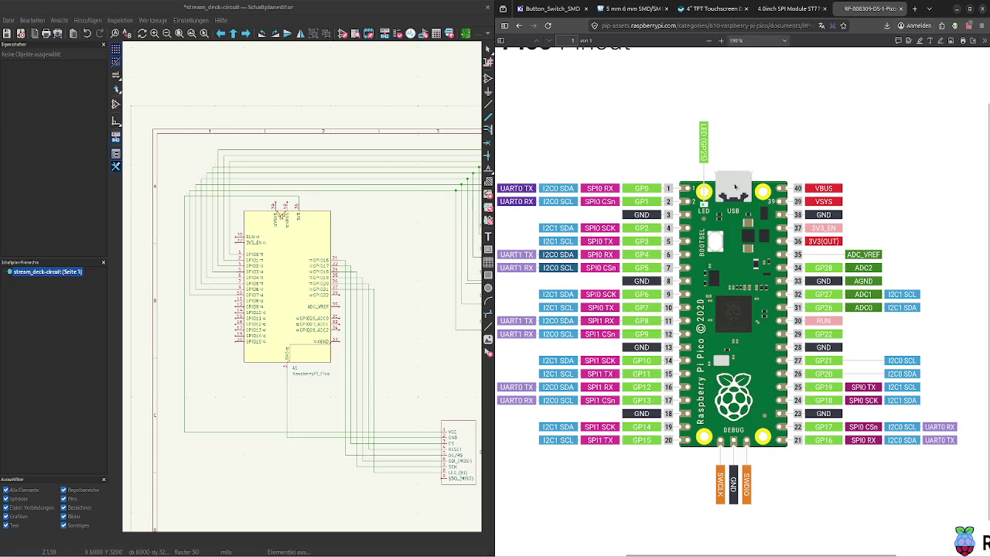
{"action": "left_click", "coordinate": [915, 9]}
{"action": "type", "text": "sp"}
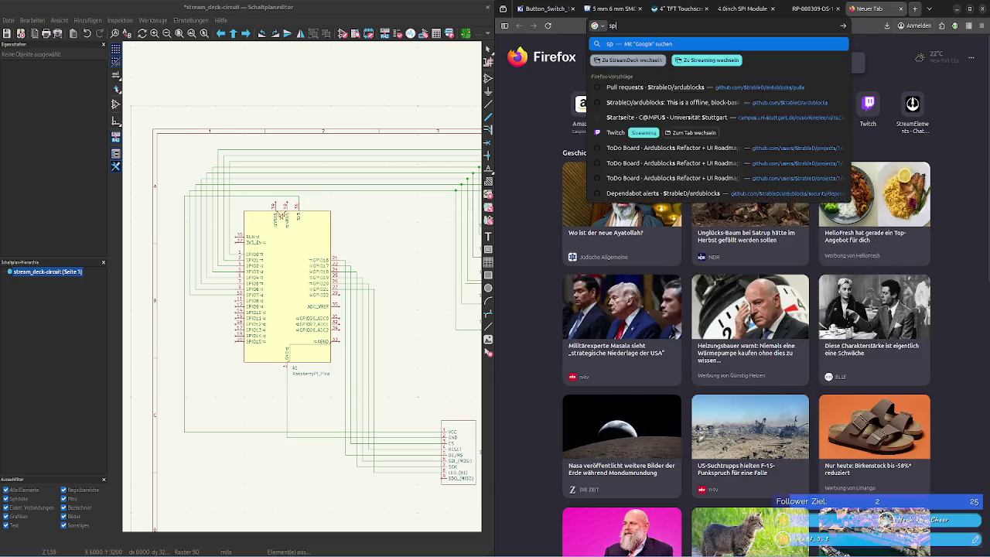
{"action": "type", "text": "i"}
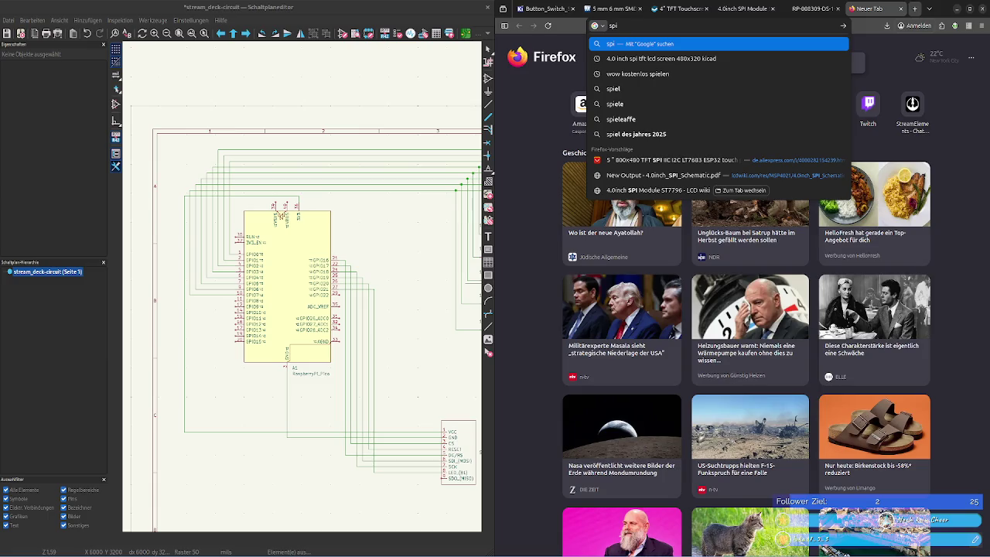
Search for 'spi nomenclature' and open the Wikipedia Serial Peripheral Interface article
{"action": "type", "text": " nomen"}
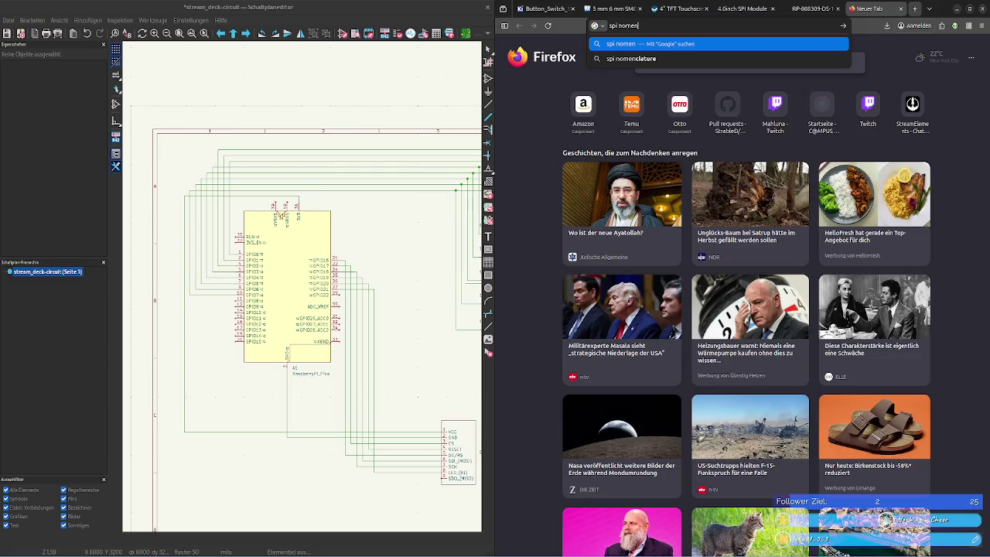
{"action": "key", "text": "Down"}
{"action": "key", "text": "Return"}
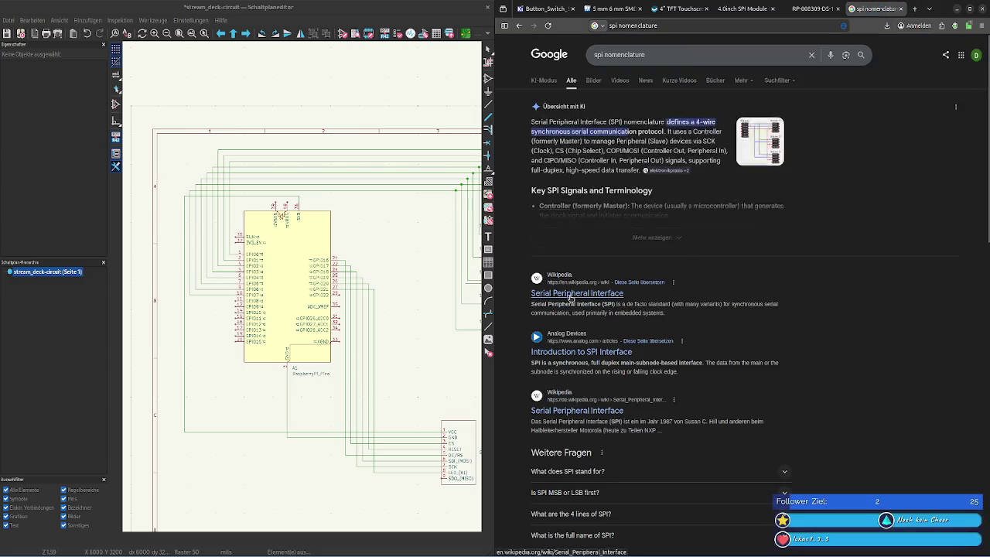
{"action": "left_click", "coordinate": [570, 295]}
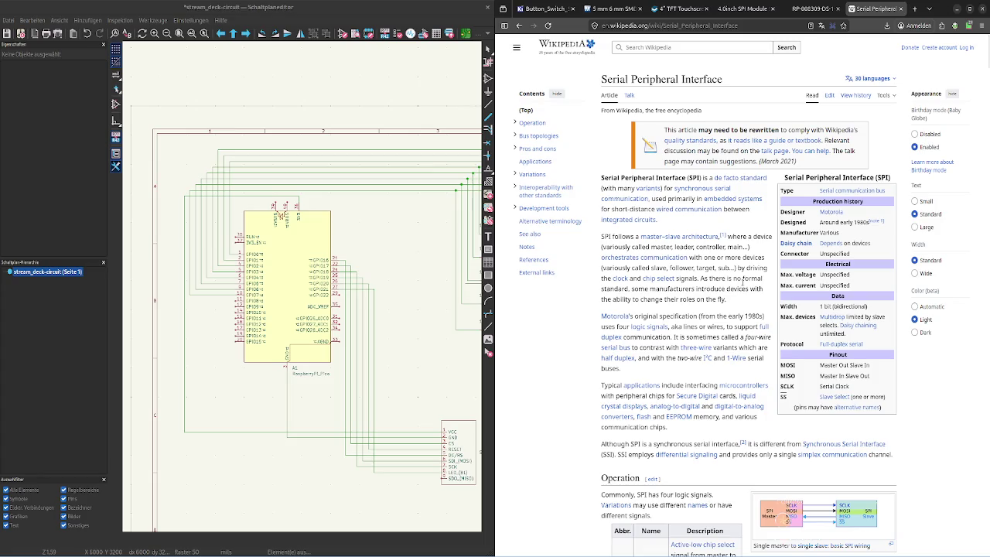
Scroll to the article's Operation table and check the SS and SCLK signal names
{"action": "scroll", "coordinate": [743, 281], "scroll_direction": "down", "scroll_amount": 2}
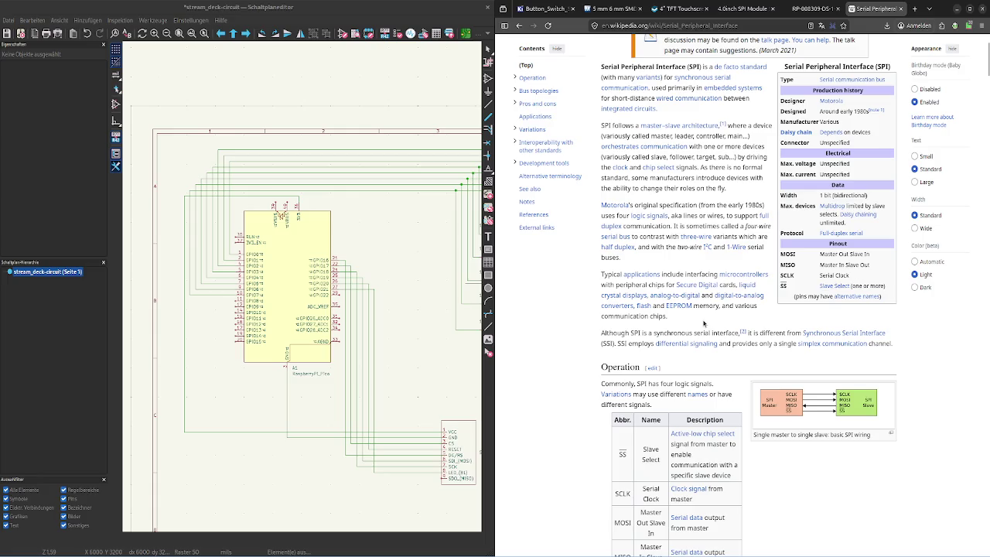
{"action": "scroll", "coordinate": [704, 323], "scroll_direction": "down", "scroll_amount": 1}
{"action": "scroll", "coordinate": [704, 323], "scroll_direction": "down", "scroll_amount": 2}
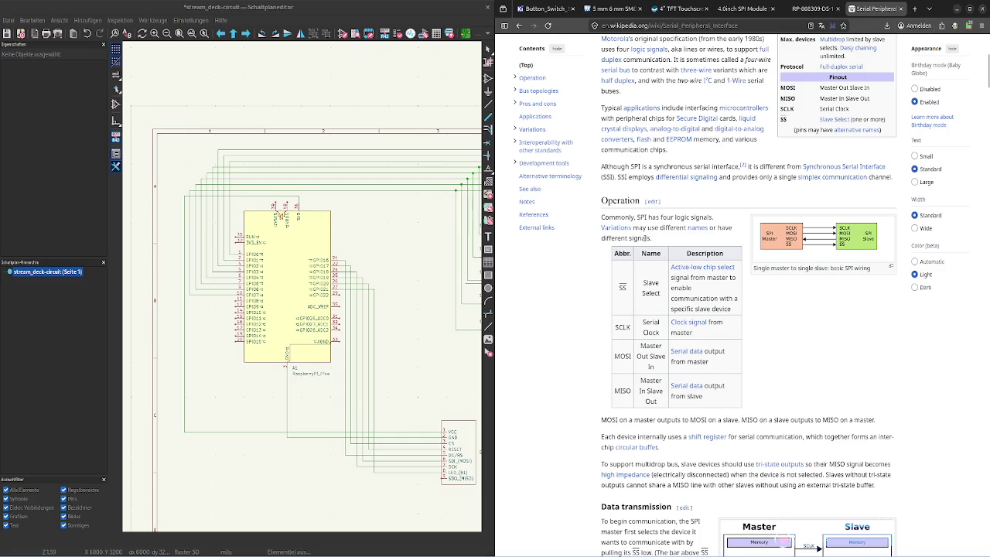
{"action": "double_click", "coordinate": [623, 287]}
{"action": "left_click", "coordinate": [639, 303]}
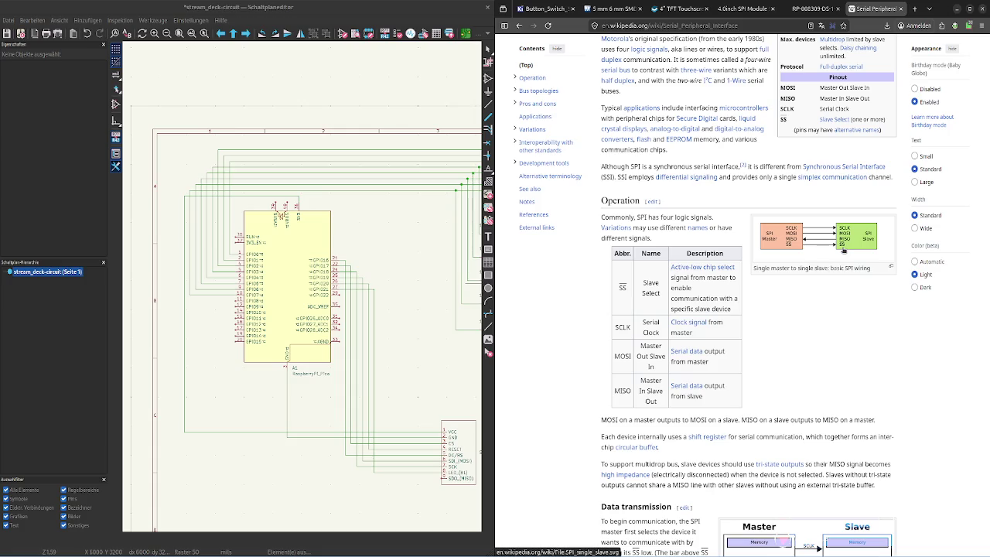
{"action": "double_click", "coordinate": [622, 327]}
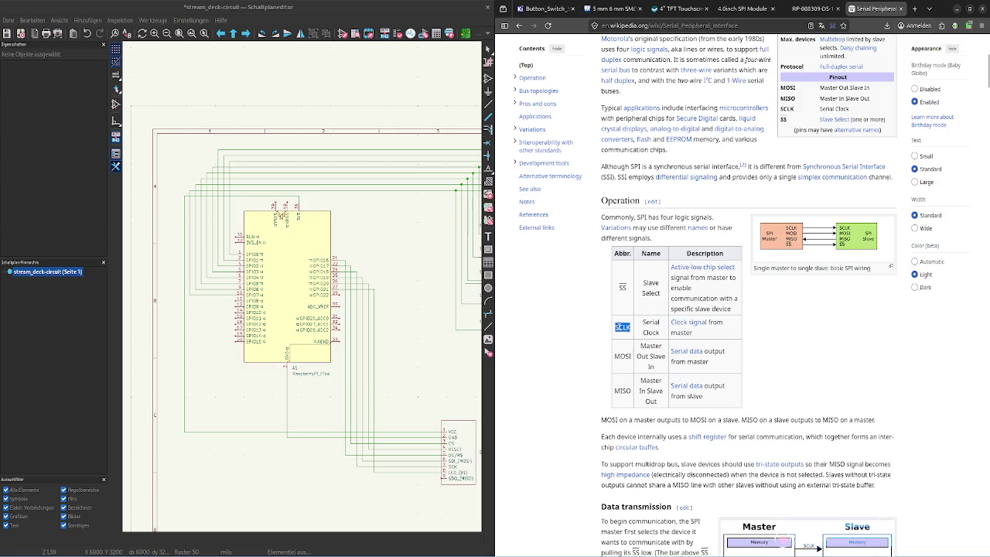
{"action": "left_click", "coordinate": [646, 318]}
{"action": "scroll", "coordinate": [642, 405], "scroll_direction": "down", "scroll_amount": 3}
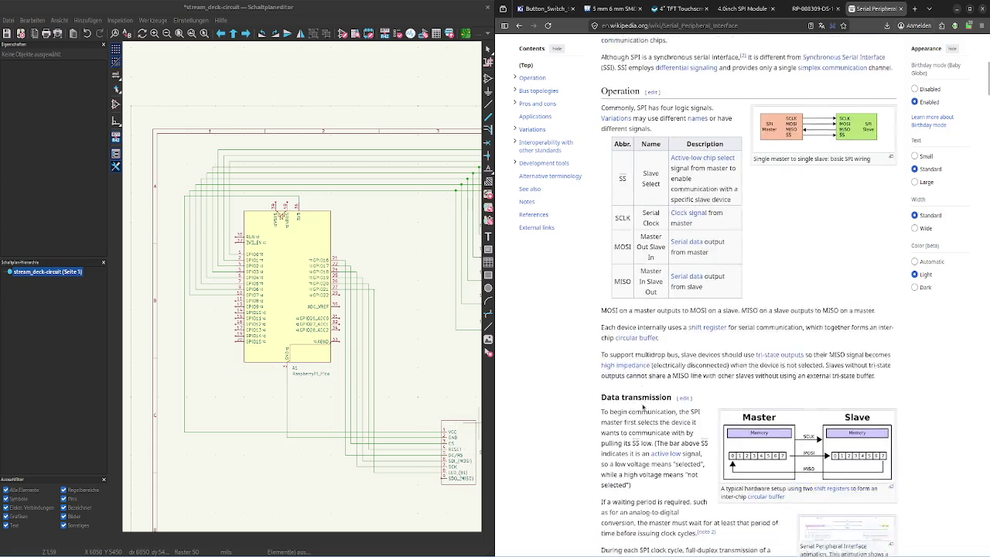
{"action": "scroll", "coordinate": [642, 406], "scroll_direction": "up", "scroll_amount": 3}
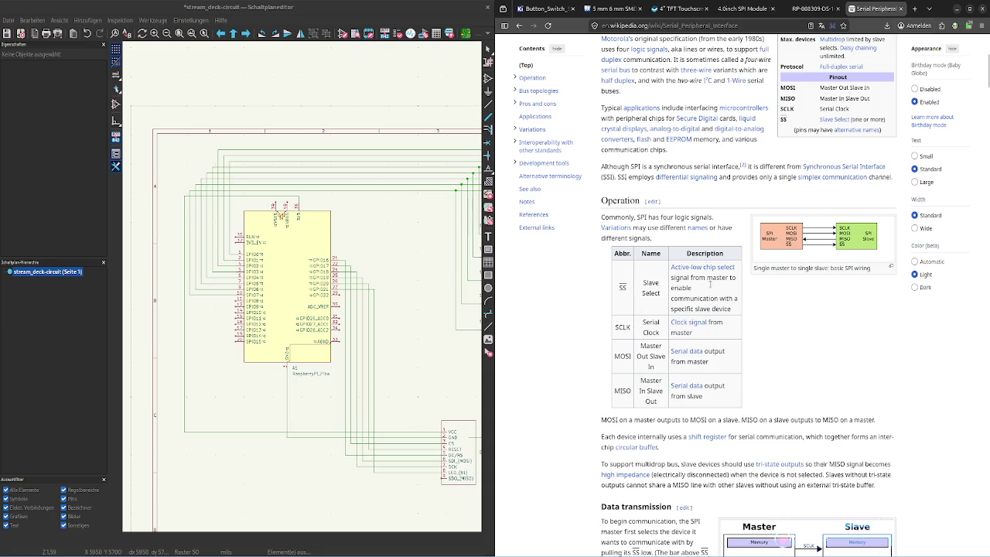
{"action": "scroll", "coordinate": [781, 315], "scroll_direction": "down", "scroll_amount": 1}
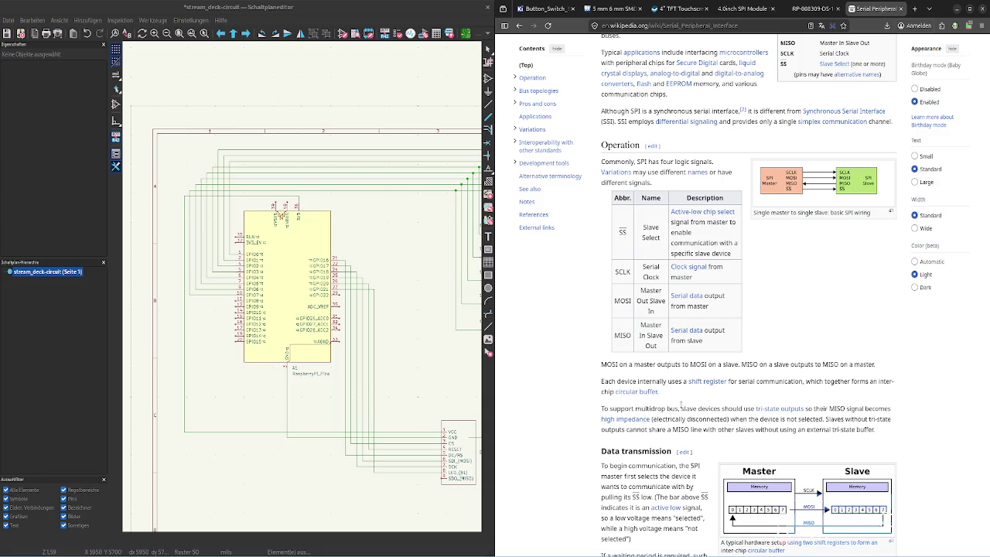
Scroll the SPI article down to its Alternative terminology section, then return to the pinout PDF
{"action": "scroll", "coordinate": [680, 402], "scroll_direction": "down", "scroll_amount": 3}
{"action": "scroll", "coordinate": [696, 408], "scroll_direction": "down", "scroll_amount": 2}
{"action": "scroll", "coordinate": [696, 408], "scroll_direction": "down", "scroll_amount": 3}
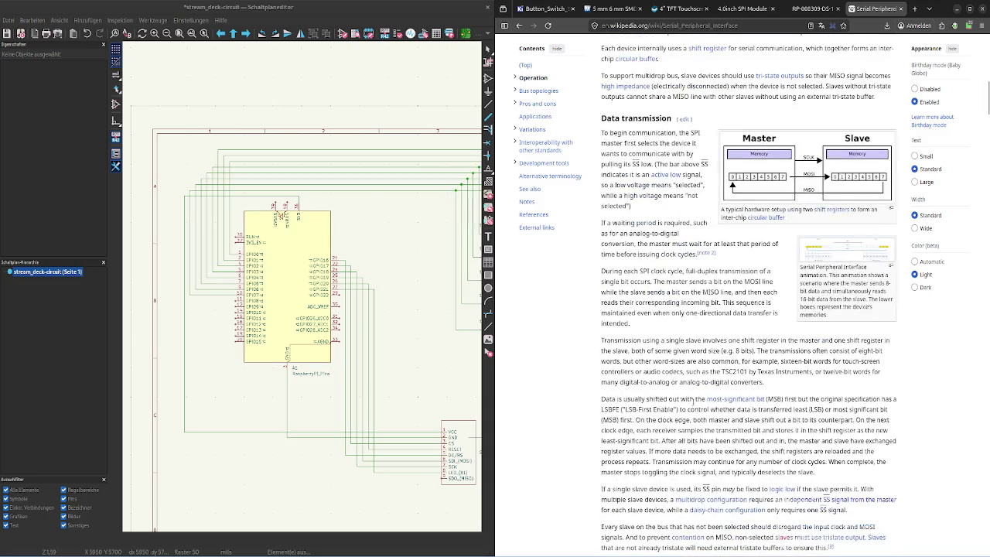
{"action": "scroll", "coordinate": [693, 400], "scroll_direction": "down", "scroll_amount": 5}
{"action": "scroll", "coordinate": [694, 401], "scroll_direction": "down", "scroll_amount": 2}
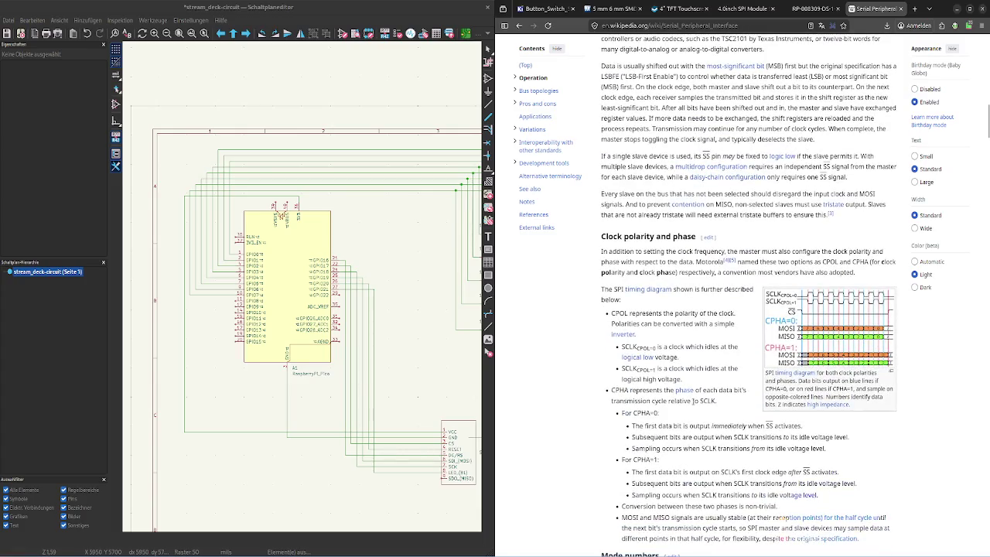
{"action": "scroll", "coordinate": [696, 357], "scroll_direction": "down", "scroll_amount": 1}
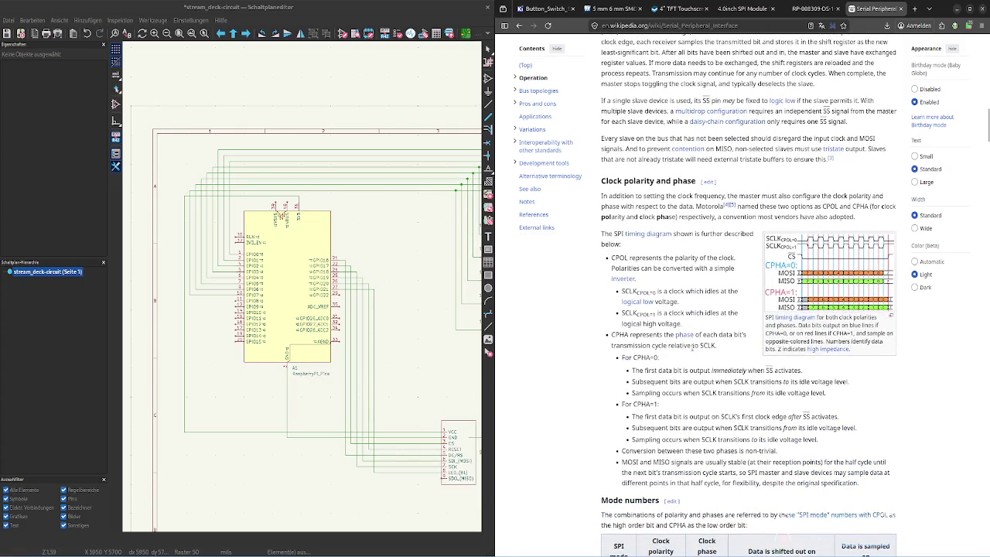
{"action": "scroll", "coordinate": [693, 346], "scroll_direction": "down", "scroll_amount": 5}
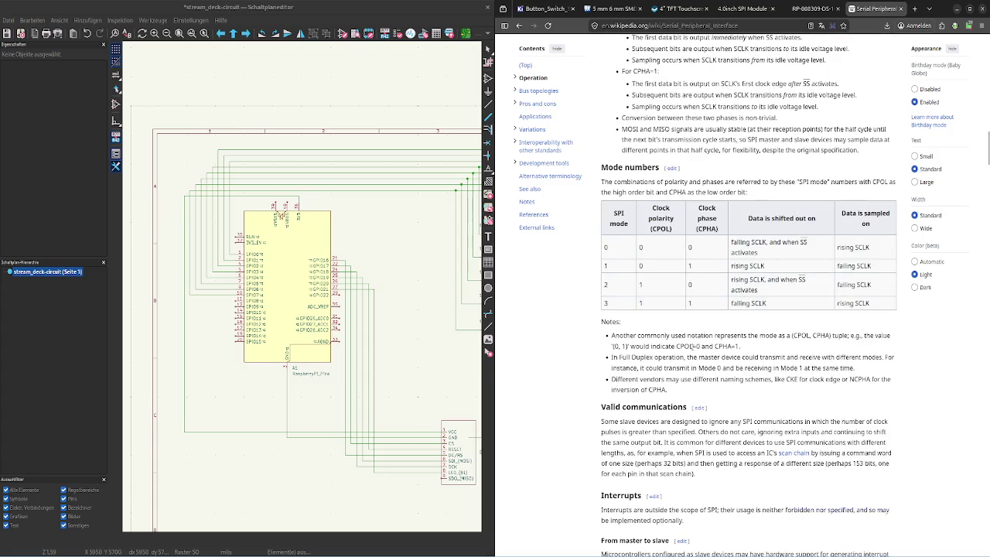
{"action": "scroll", "coordinate": [739, 298], "scroll_direction": "down", "scroll_amount": 1}
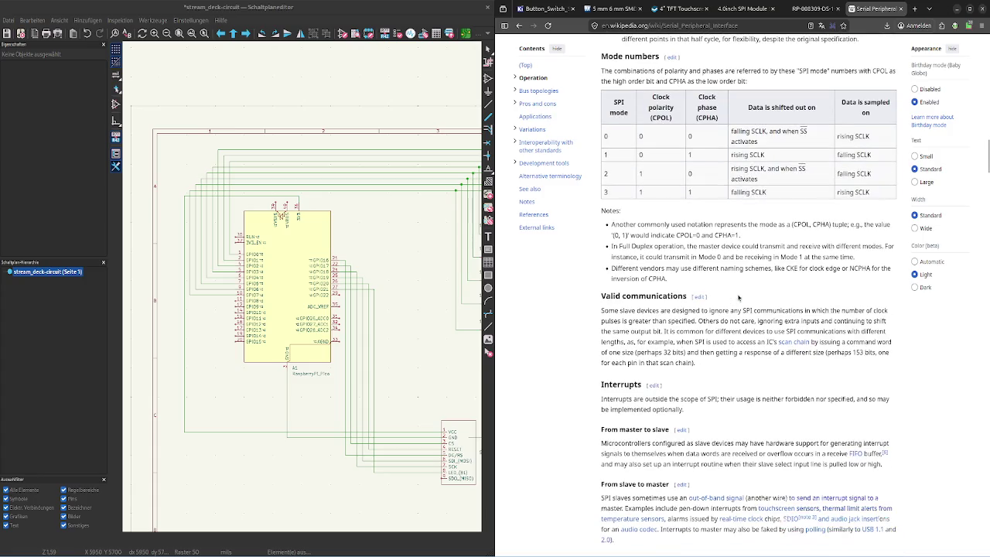
{"action": "scroll", "coordinate": [739, 298], "scroll_direction": "down", "scroll_amount": 5}
{"action": "scroll", "coordinate": [738, 298], "scroll_direction": "down", "scroll_amount": 3}
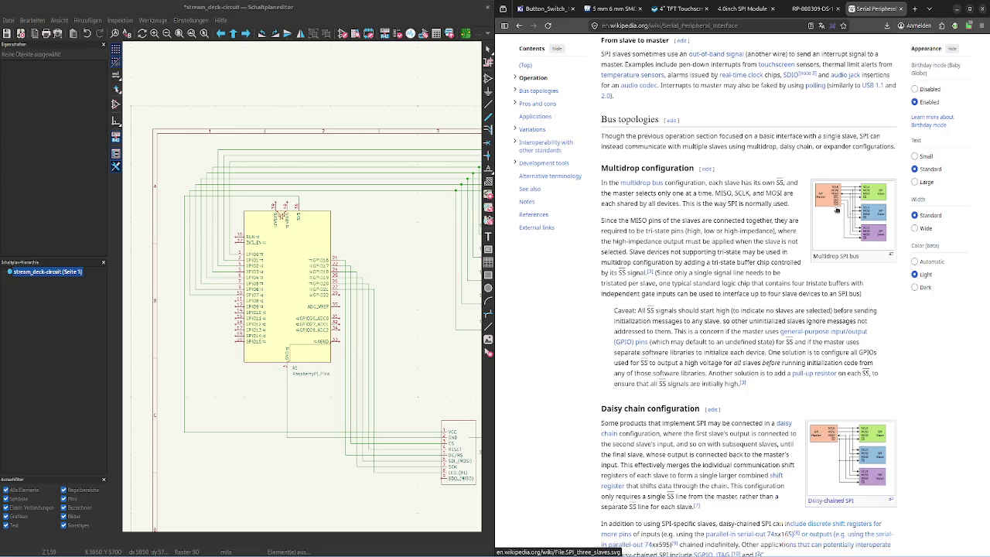
{"action": "scroll", "coordinate": [770, 209], "scroll_direction": "down", "scroll_amount": 2}
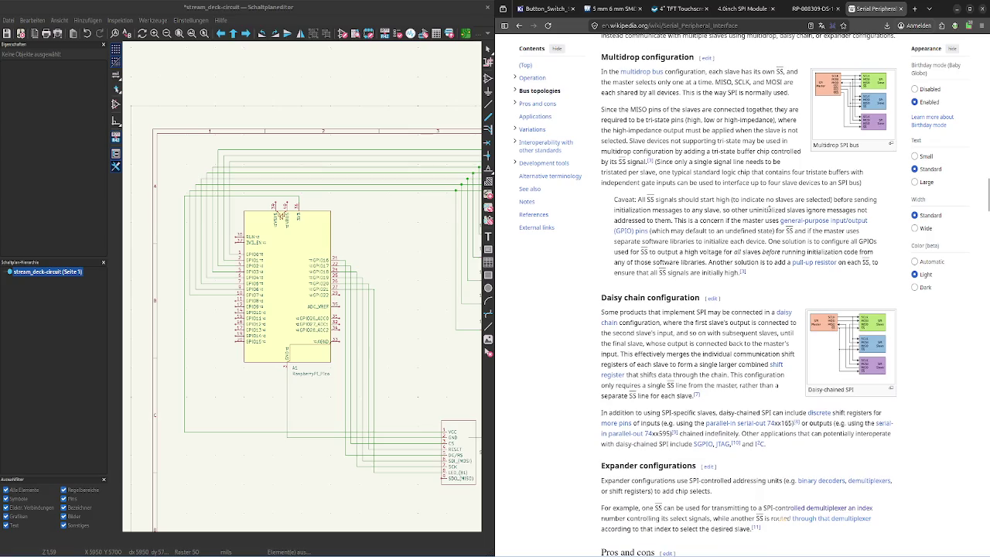
{"action": "scroll", "coordinate": [771, 210], "scroll_direction": "down", "scroll_amount": 4}
{"action": "scroll", "coordinate": [770, 209], "scroll_direction": "down", "scroll_amount": 3}
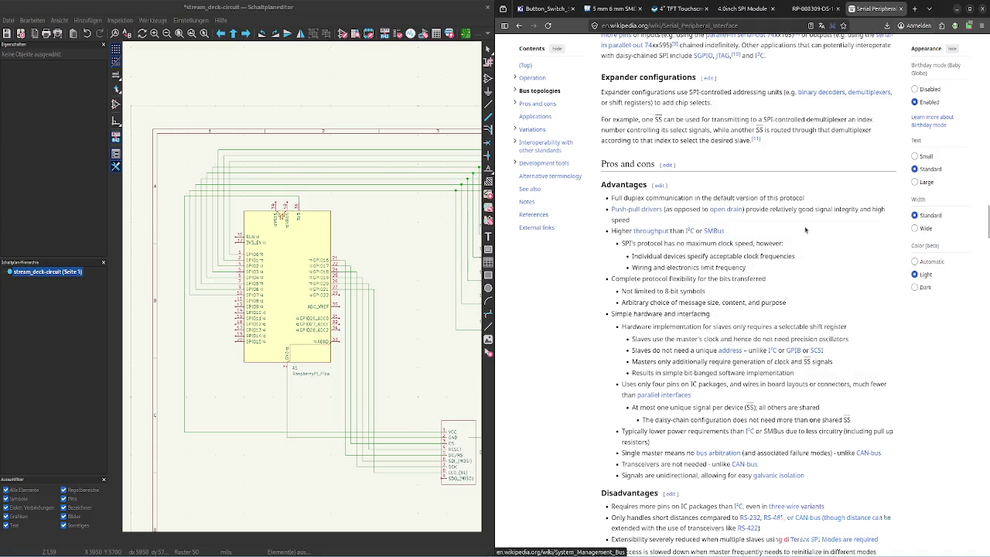
{"action": "scroll", "coordinate": [807, 227], "scroll_direction": "down", "scroll_amount": 3}
{"action": "scroll", "coordinate": [806, 226], "scroll_direction": "down", "scroll_amount": 5}
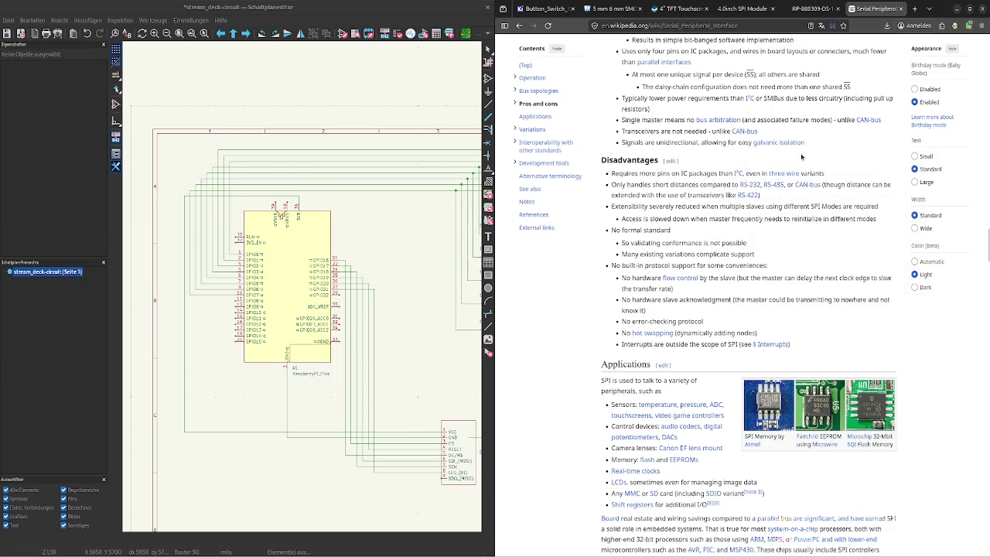
{"action": "scroll", "coordinate": [765, 170], "scroll_direction": "down", "scroll_amount": 4}
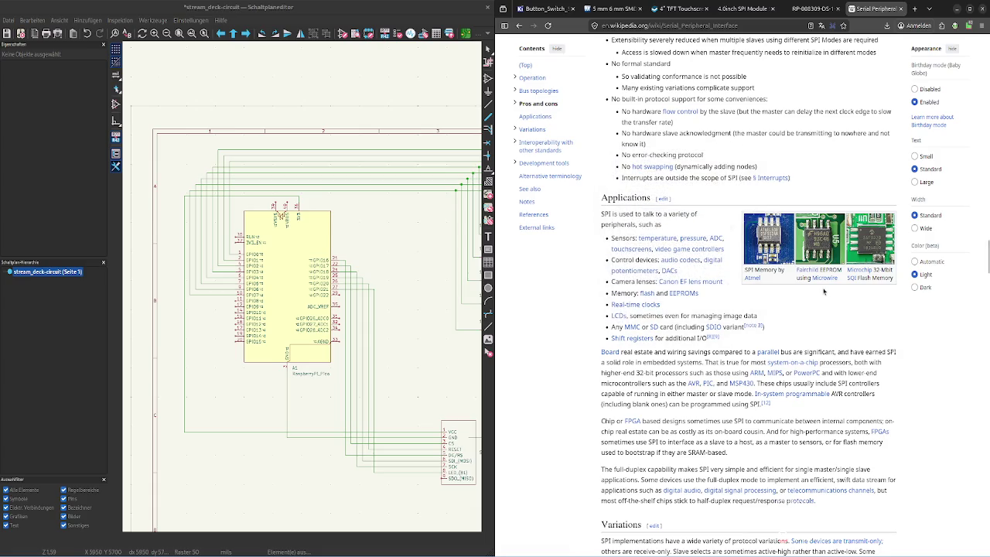
{"action": "scroll", "coordinate": [823, 291], "scroll_direction": "down", "scroll_amount": 3}
{"action": "scroll", "coordinate": [824, 291], "scroll_direction": "down", "scroll_amount": 3}
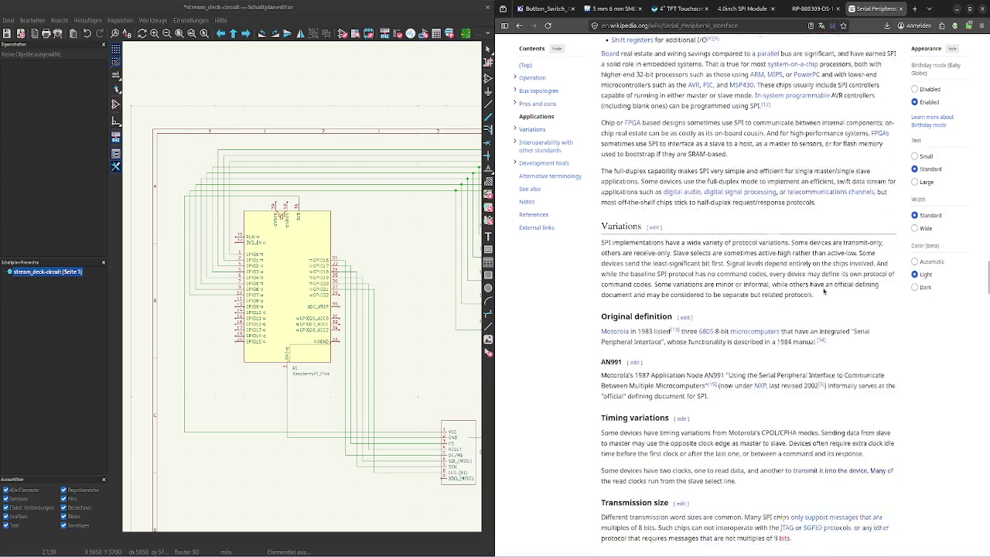
{"action": "scroll", "coordinate": [822, 286], "scroll_direction": "down", "scroll_amount": 2}
{"action": "scroll", "coordinate": [822, 286], "scroll_direction": "down", "scroll_amount": 1}
{"action": "scroll", "coordinate": [822, 286], "scroll_direction": "down", "scroll_amount": 1}
{"action": "scroll", "coordinate": [822, 286], "scroll_direction": "down", "scroll_amount": 2}
{"action": "scroll", "coordinate": [823, 290], "scroll_direction": "down", "scroll_amount": 1}
{"action": "scroll", "coordinate": [823, 290], "scroll_direction": "down", "scroll_amount": 1}
{"action": "scroll", "coordinate": [823, 290], "scroll_direction": "down", "scroll_amount": 3}
{"action": "scroll", "coordinate": [823, 290], "scroll_direction": "down", "scroll_amount": 2}
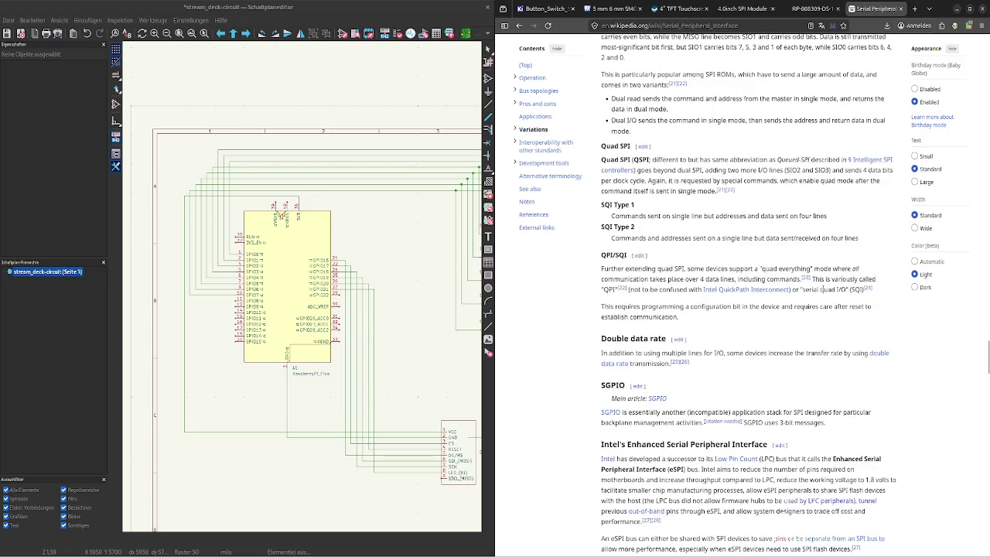
{"action": "scroll", "coordinate": [821, 289], "scroll_direction": "down", "scroll_amount": 2}
{"action": "scroll", "coordinate": [822, 290], "scroll_direction": "down", "scroll_amount": 3}
{"action": "scroll", "coordinate": [823, 290], "scroll_direction": "down", "scroll_amount": 4}
{"action": "scroll", "coordinate": [823, 291], "scroll_direction": "down", "scroll_amount": 3}
{"action": "scroll", "coordinate": [823, 291], "scroll_direction": "down", "scroll_amount": 1}
{"action": "scroll", "coordinate": [824, 291], "scroll_direction": "down", "scroll_amount": 3}
{"action": "scroll", "coordinate": [824, 290], "scroll_direction": "down", "scroll_amount": 3}
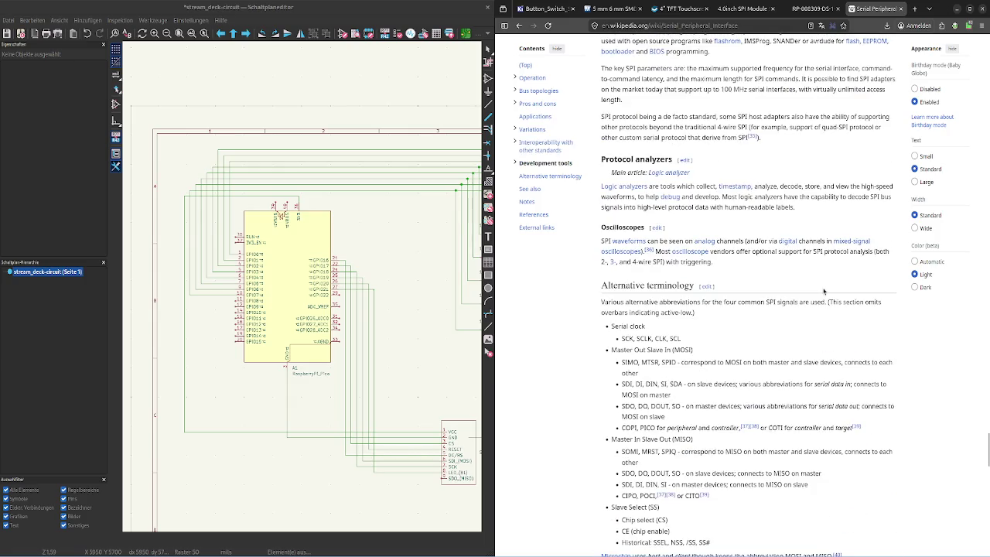
{"action": "scroll", "coordinate": [823, 290], "scroll_direction": "down", "scroll_amount": 1}
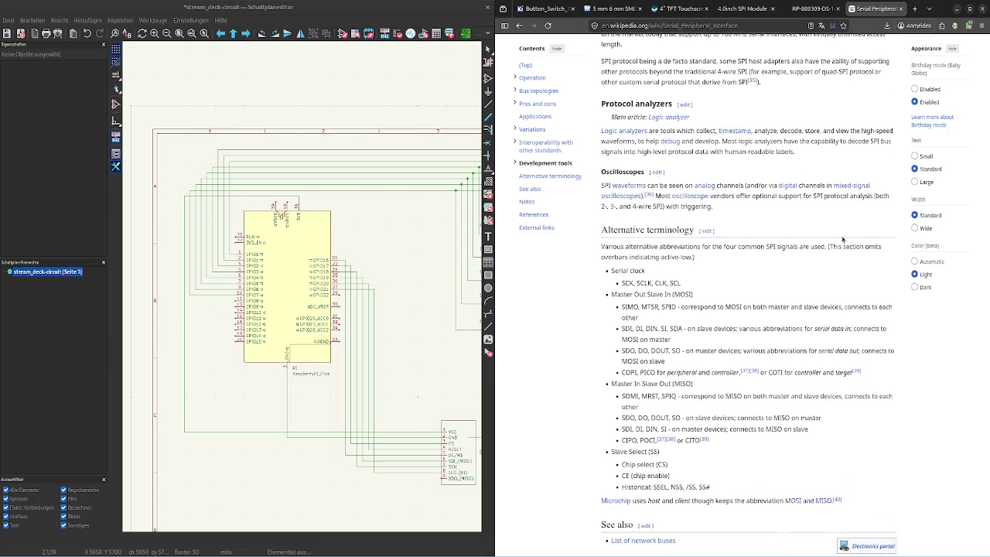
{"action": "scroll", "coordinate": [662, 227], "scroll_direction": "down", "scroll_amount": 1}
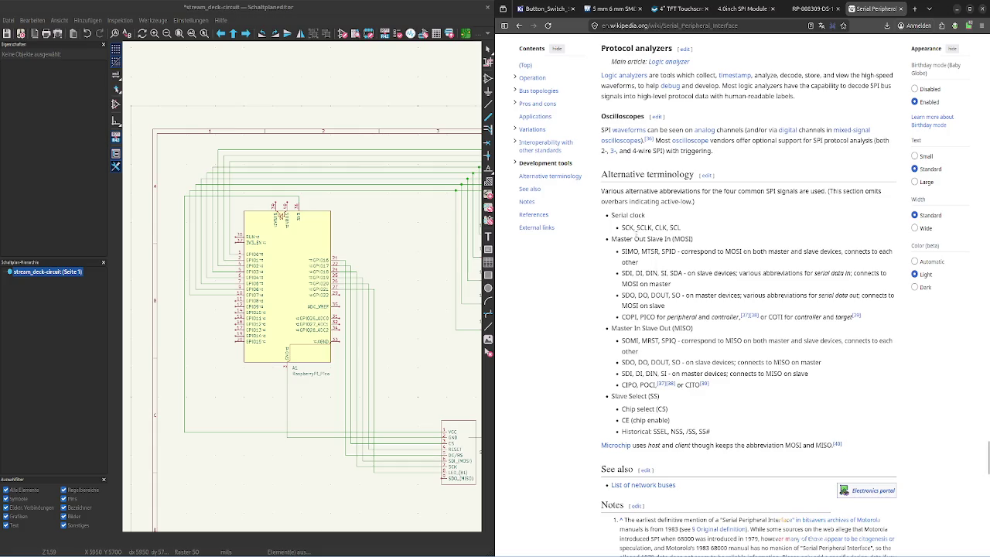
{"action": "key", "text": "ctrl+shift+Tab"}
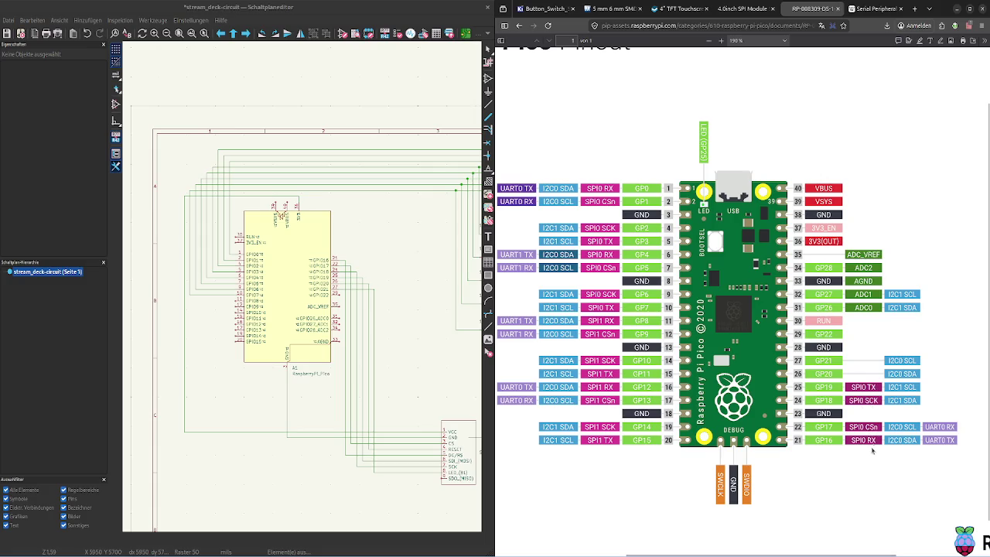
Check the Serial clock and SDI terms in the SPI article against the pinout PDF
{"action": "left_click", "coordinate": [889, 8]}
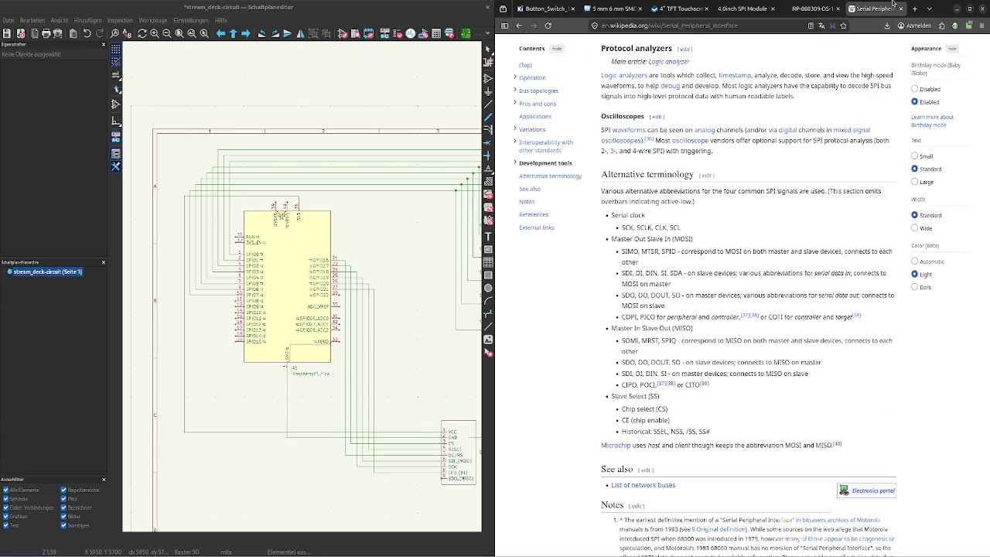
{"action": "double_click", "coordinate": [626, 216]}
{"action": "double_click", "coordinate": [624, 273]}
{"action": "left_click", "coordinate": [673, 295]}
{"action": "left_click", "coordinate": [812, 9]}
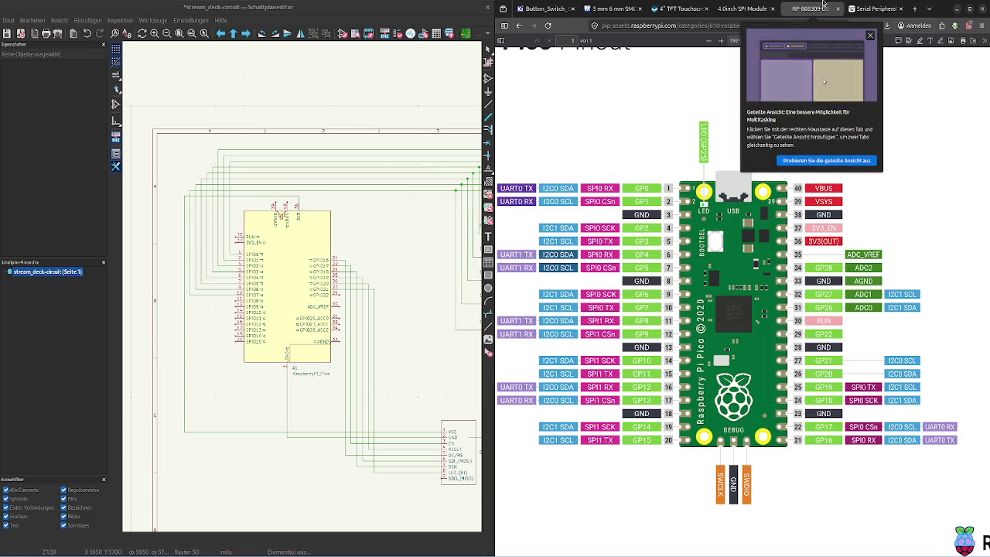
Dismiss the split-view tip and place the pinout PDF tab beside the SPI article tab
{"action": "left_click", "coordinate": [860, 6]}
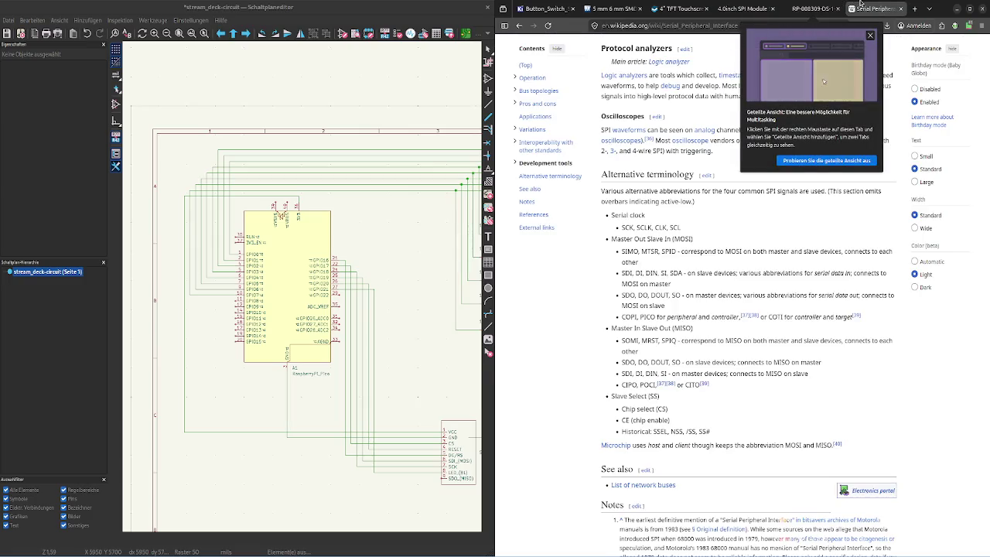
{"action": "left_click", "coordinate": [869, 35]}
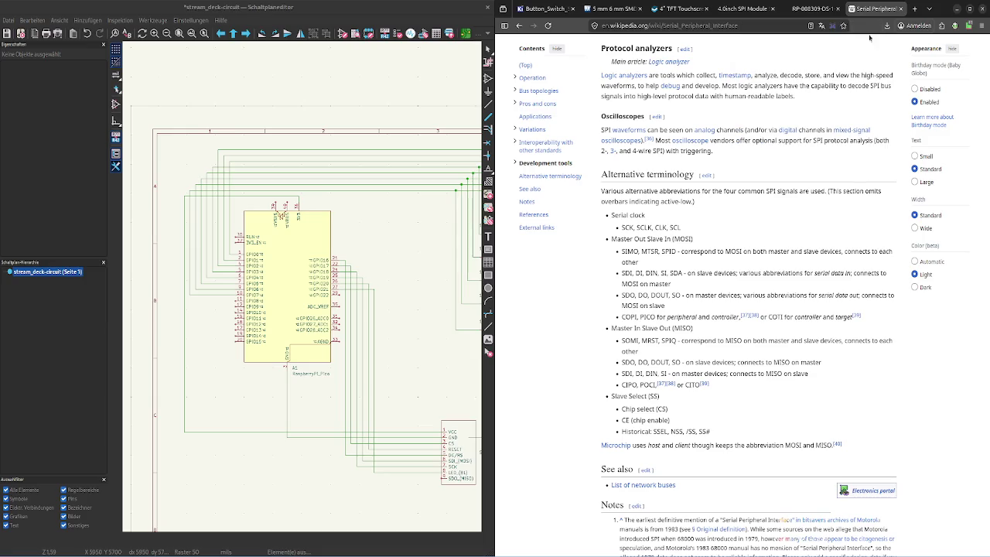
{"action": "left_click_drag", "start_coordinate": [819, 7], "coordinate": [866, 11]}
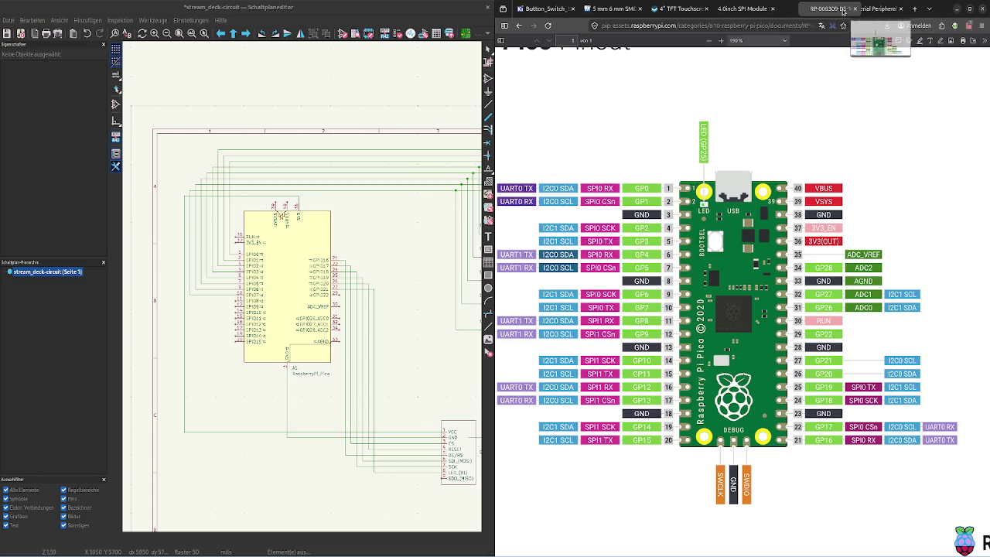
{"action": "left_click_drag", "start_coordinate": [867, 11], "coordinate": [863, 10]}
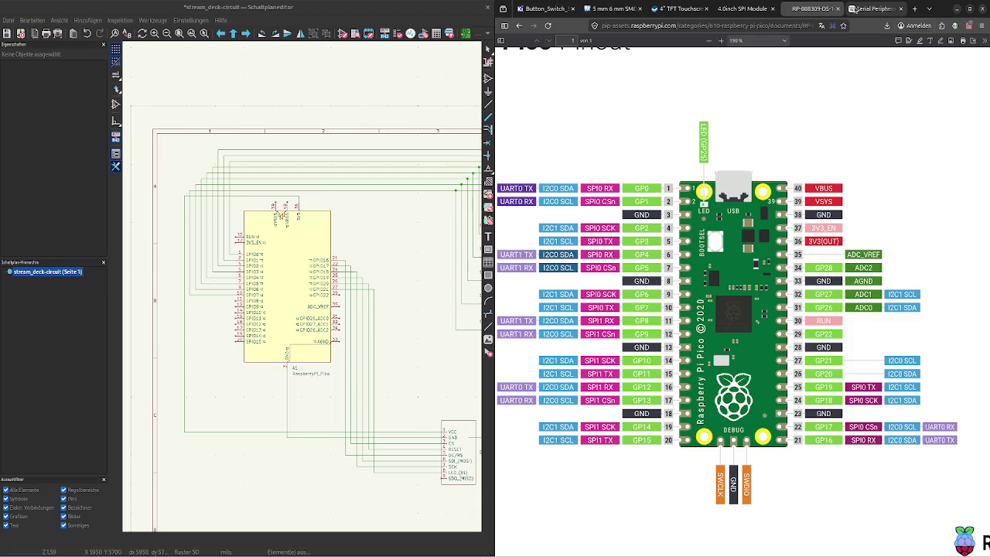
{"action": "right_click", "coordinate": [862, 9]}
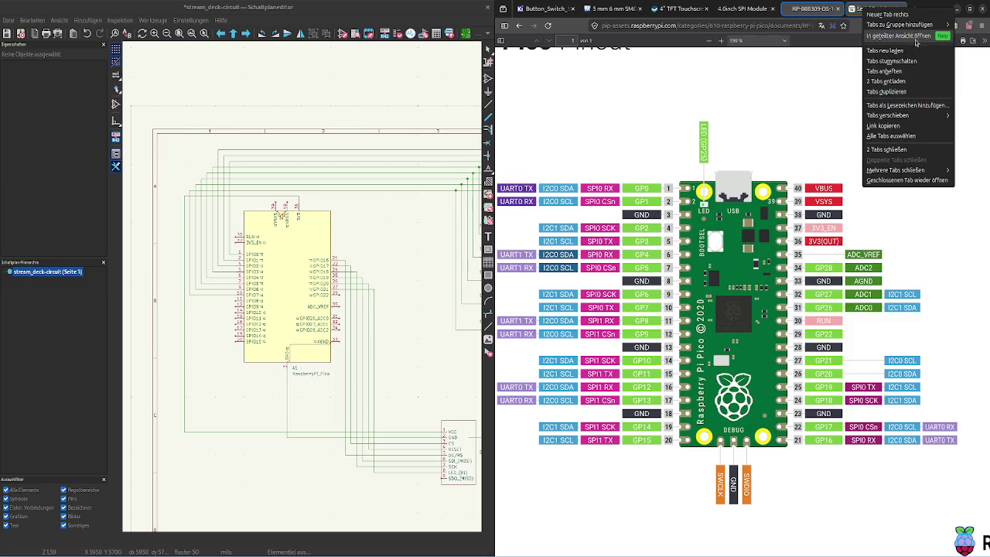
Open both tabs in split view and scroll the PDF over to pins 21–40
{"action": "left_click", "coordinate": [913, 35]}
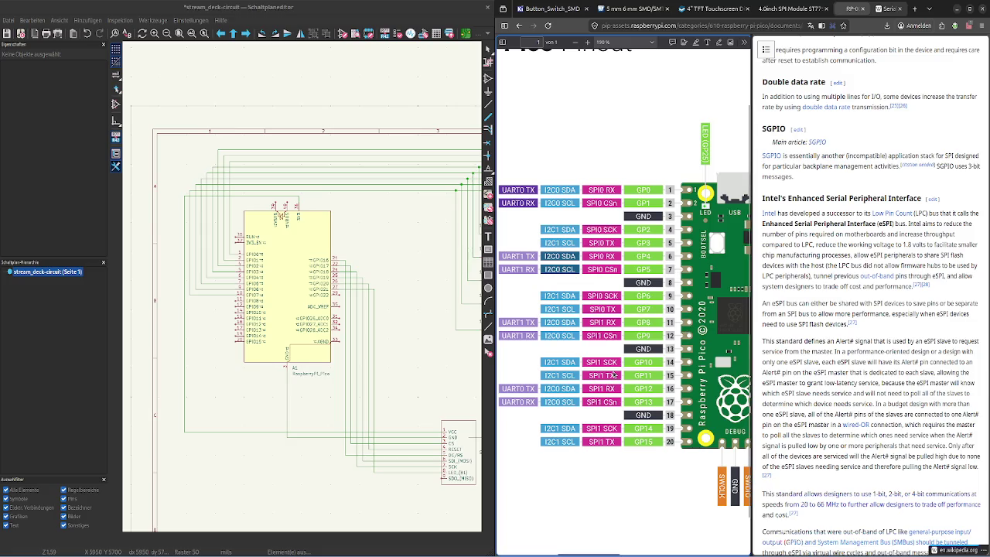
{"action": "scroll", "coordinate": [614, 374], "scroll_direction": "right", "scroll_amount": 2}
{"action": "scroll", "coordinate": [613, 374], "scroll_direction": "right", "scroll_amount": 2}
{"action": "scroll", "coordinate": [614, 375], "scroll_direction": "right", "scroll_amount": 3}
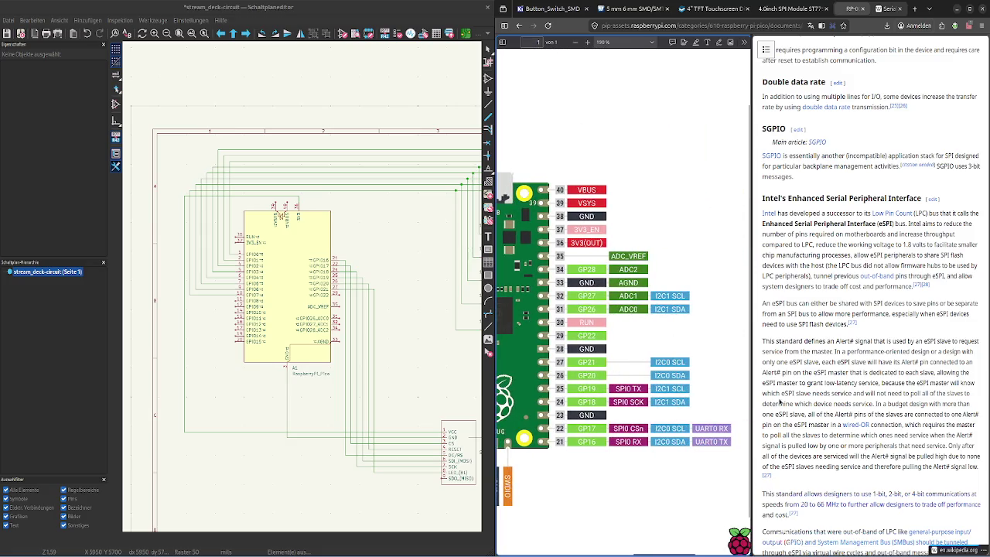
{"action": "scroll", "coordinate": [779, 403], "scroll_direction": "down", "scroll_amount": 1}
{"action": "scroll", "coordinate": [812, 391], "scroll_direction": "down", "scroll_amount": 5}
{"action": "scroll", "coordinate": [836, 383], "scroll_direction": "down", "scroll_amount": 5}
{"action": "scroll", "coordinate": [857, 373], "scroll_direction": "down", "scroll_amount": 4}
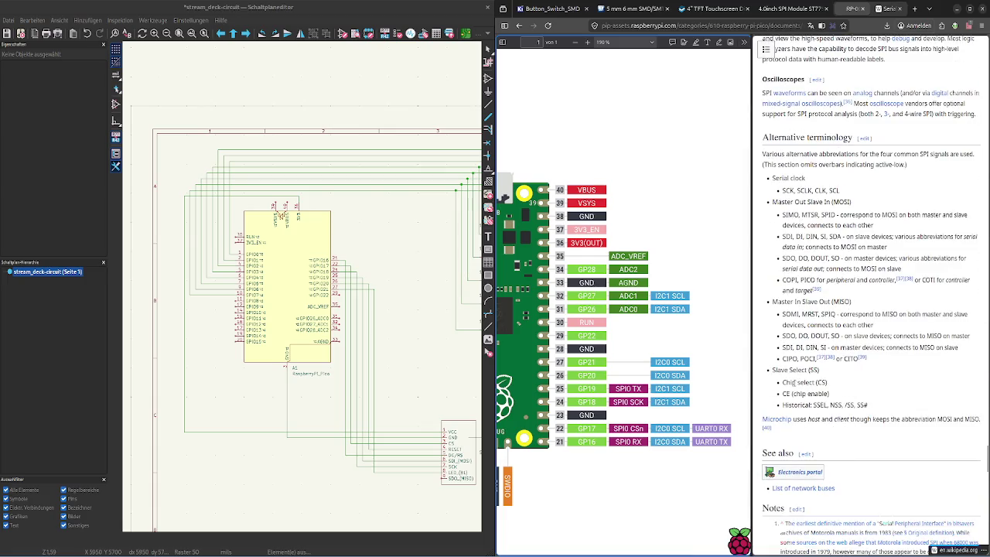
Compare the CS alias for Slave Select in Alternative terminology against the pinout
{"action": "double_click", "coordinate": [822, 382]}
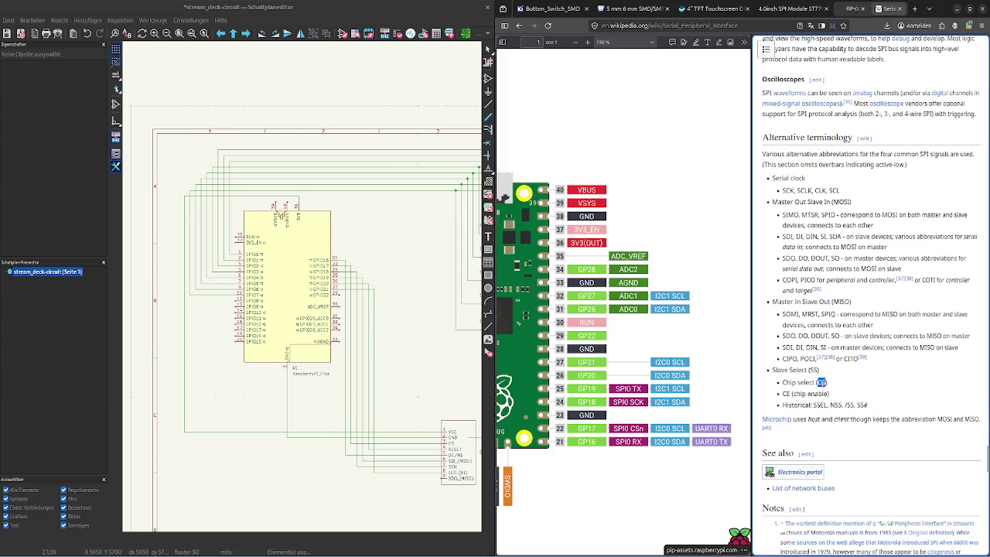
{"action": "left_click", "coordinate": [641, 432]}
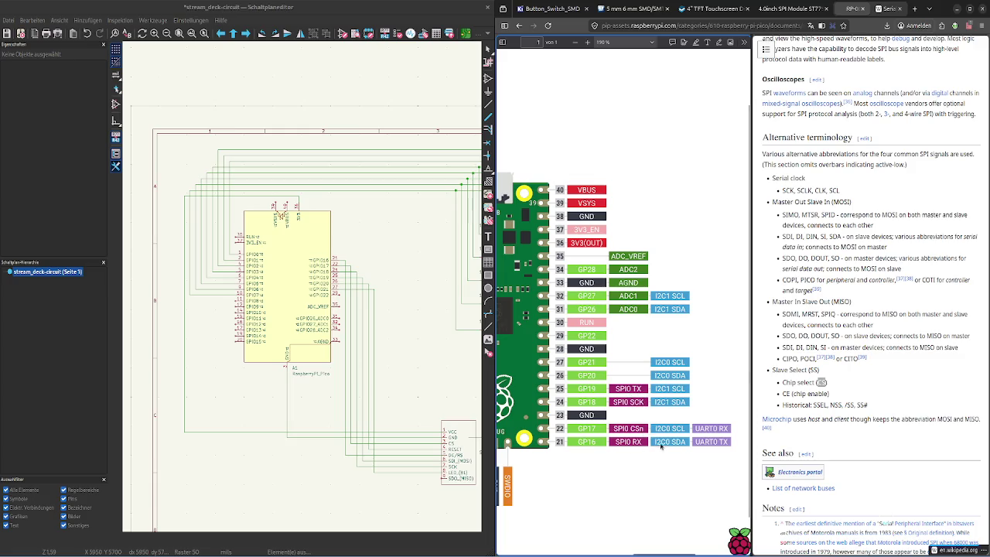
{"action": "left_click", "coordinate": [832, 302]}
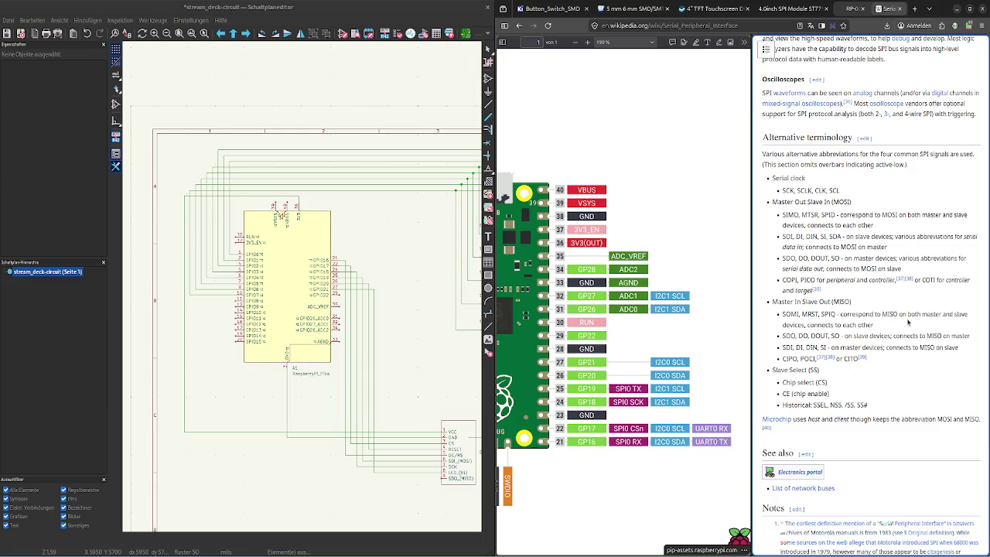
{"action": "scroll", "coordinate": [904, 329], "scroll_direction": "down", "scroll_amount": 2}
{"action": "scroll", "coordinate": [881, 286], "scroll_direction": "down", "scroll_amount": 1}
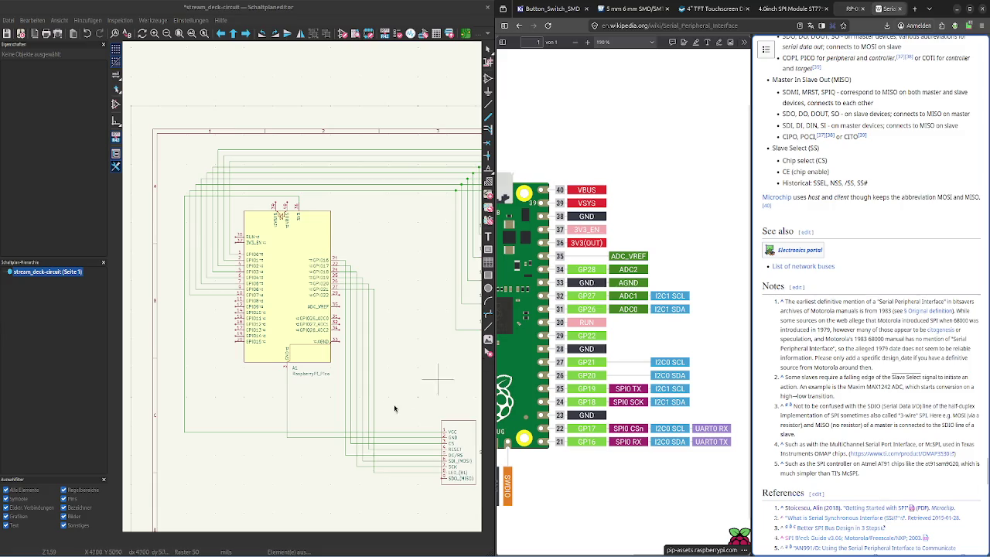
{"action": "scroll", "coordinate": [826, 151], "scroll_direction": "up", "scroll_amount": 3}
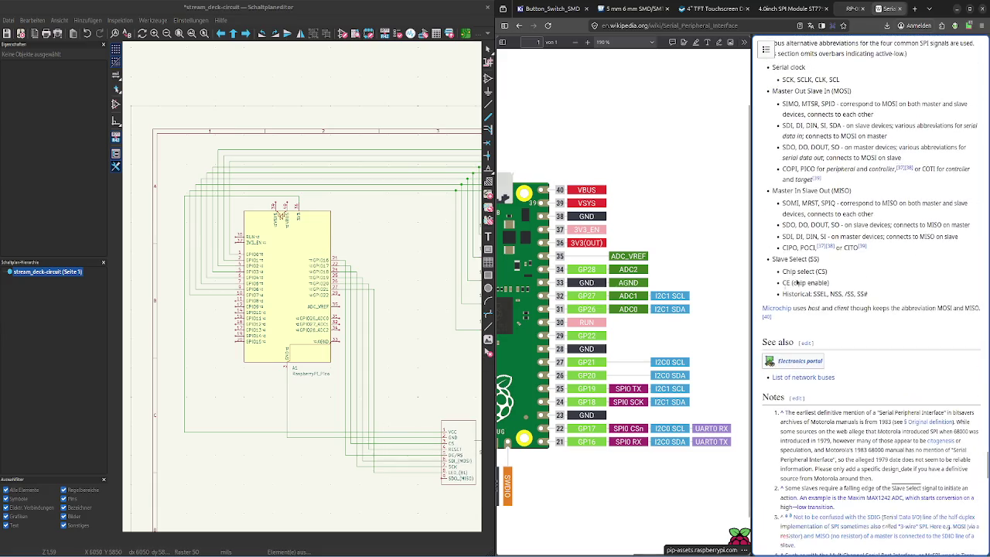
{"action": "scroll", "coordinate": [851, 255], "scroll_direction": "up", "scroll_amount": 1}
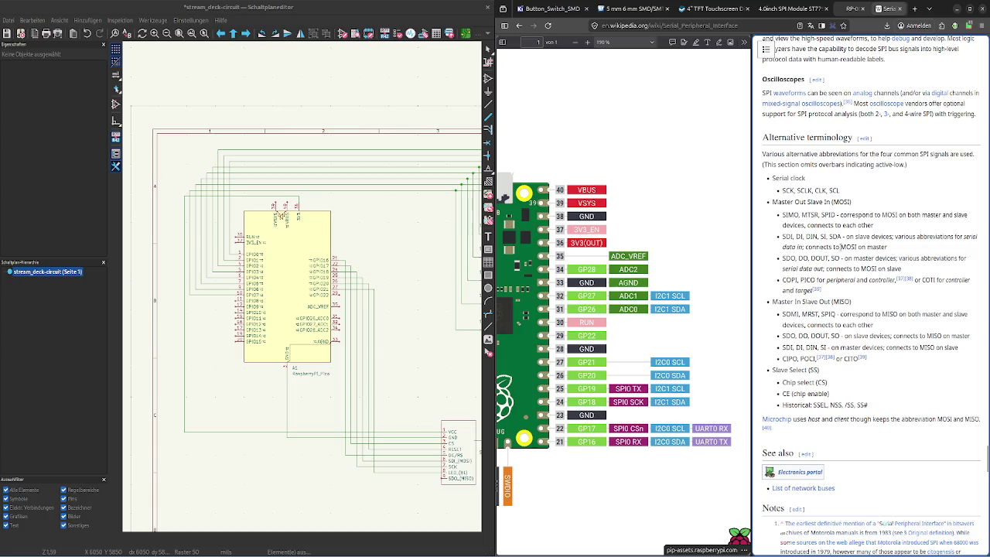